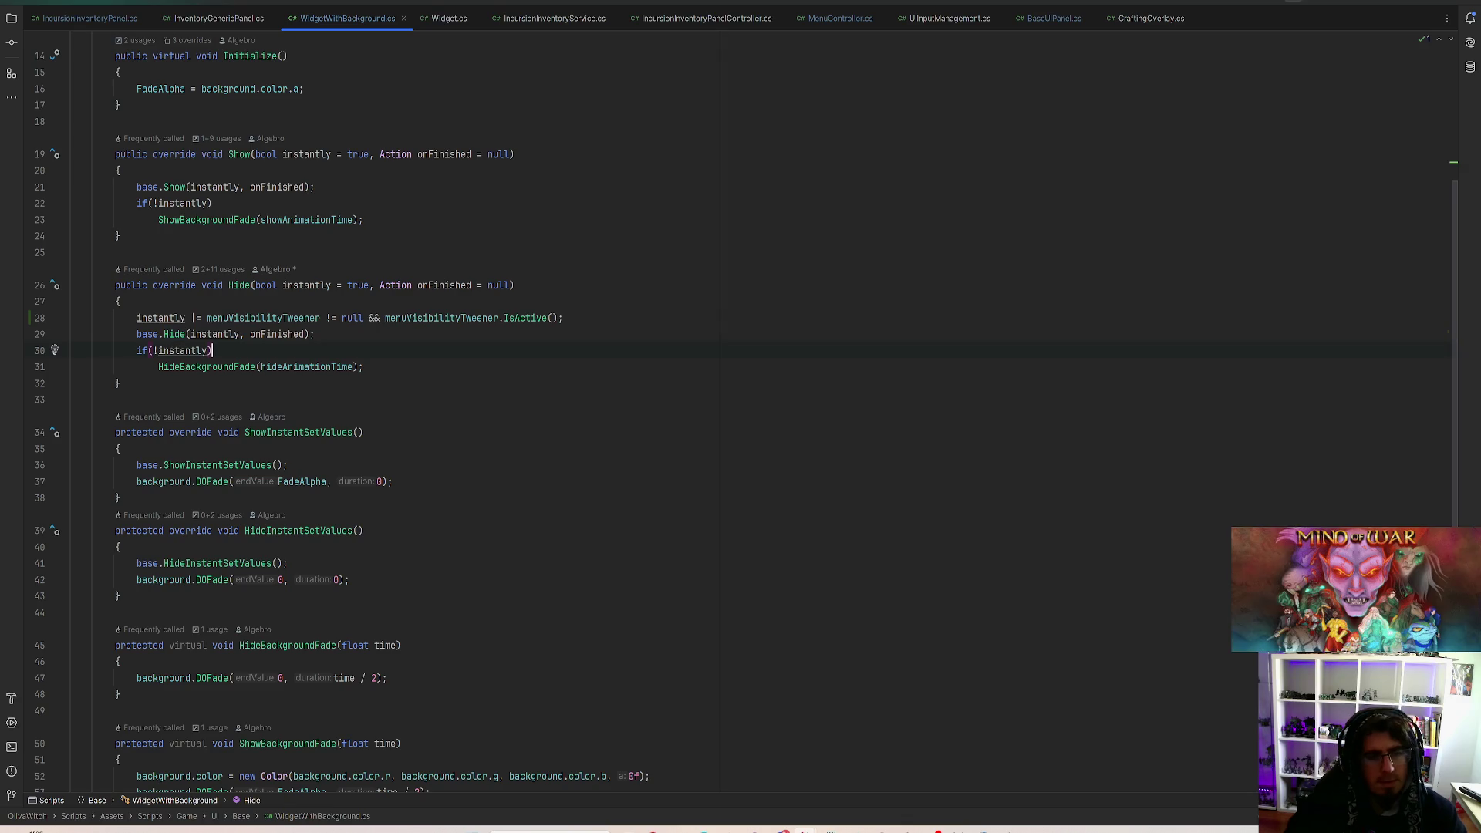
Step: Run the game in play mode and toggle the ingredient inventory, recipe book and cauldron panels in the cottage
{"action": "key", "text": "alt+Tab"}
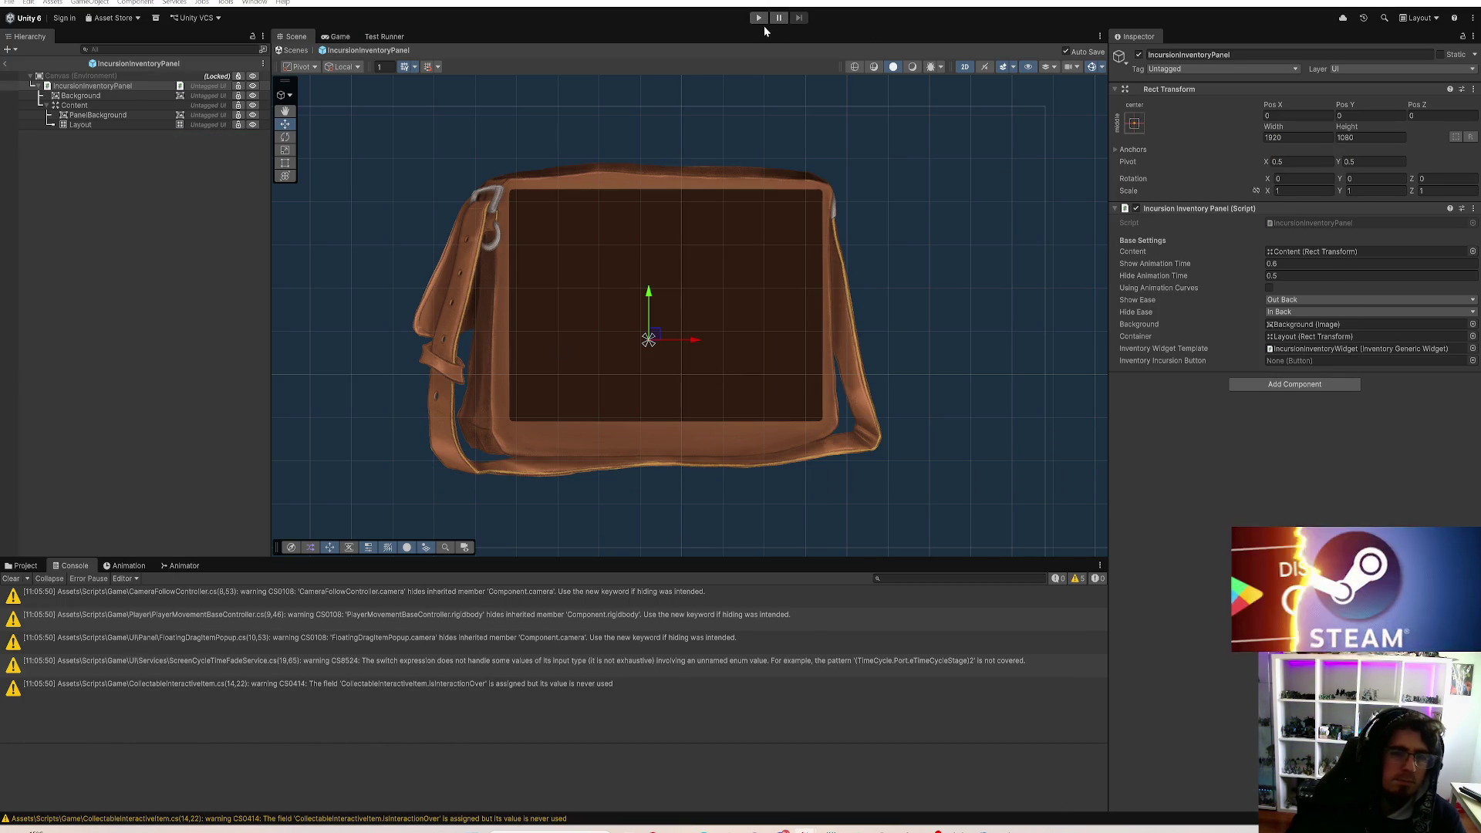
{"action": "left_click", "coordinate": [759, 18]}
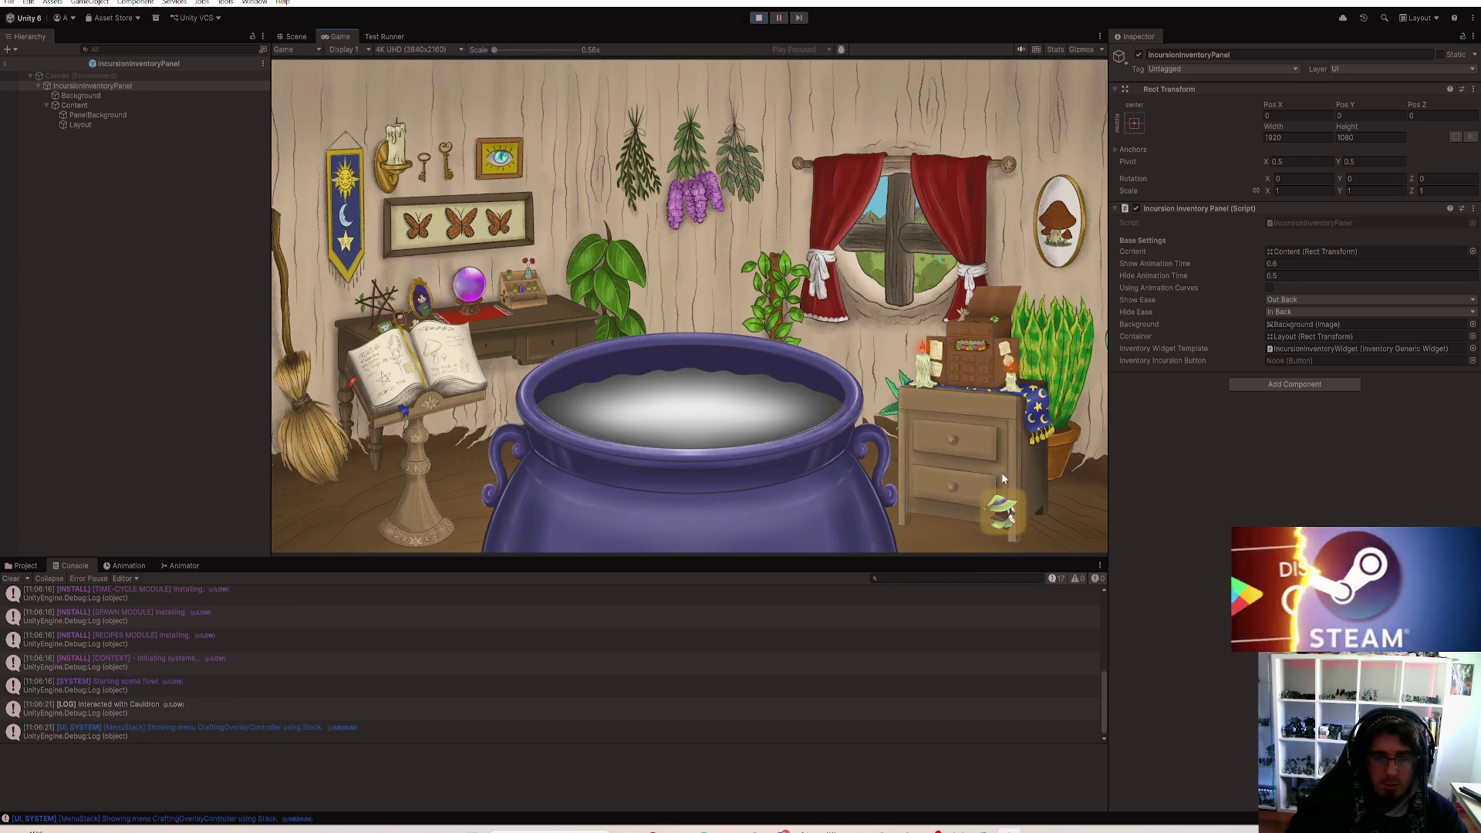
{"action": "left_click", "coordinate": [926, 370]}
{"action": "left_click", "coordinate": [926, 370]}
{"action": "left_click", "coordinate": [965, 371]}
{"action": "left_click", "coordinate": [965, 371]}
{"action": "left_click", "coordinate": [984, 379]}
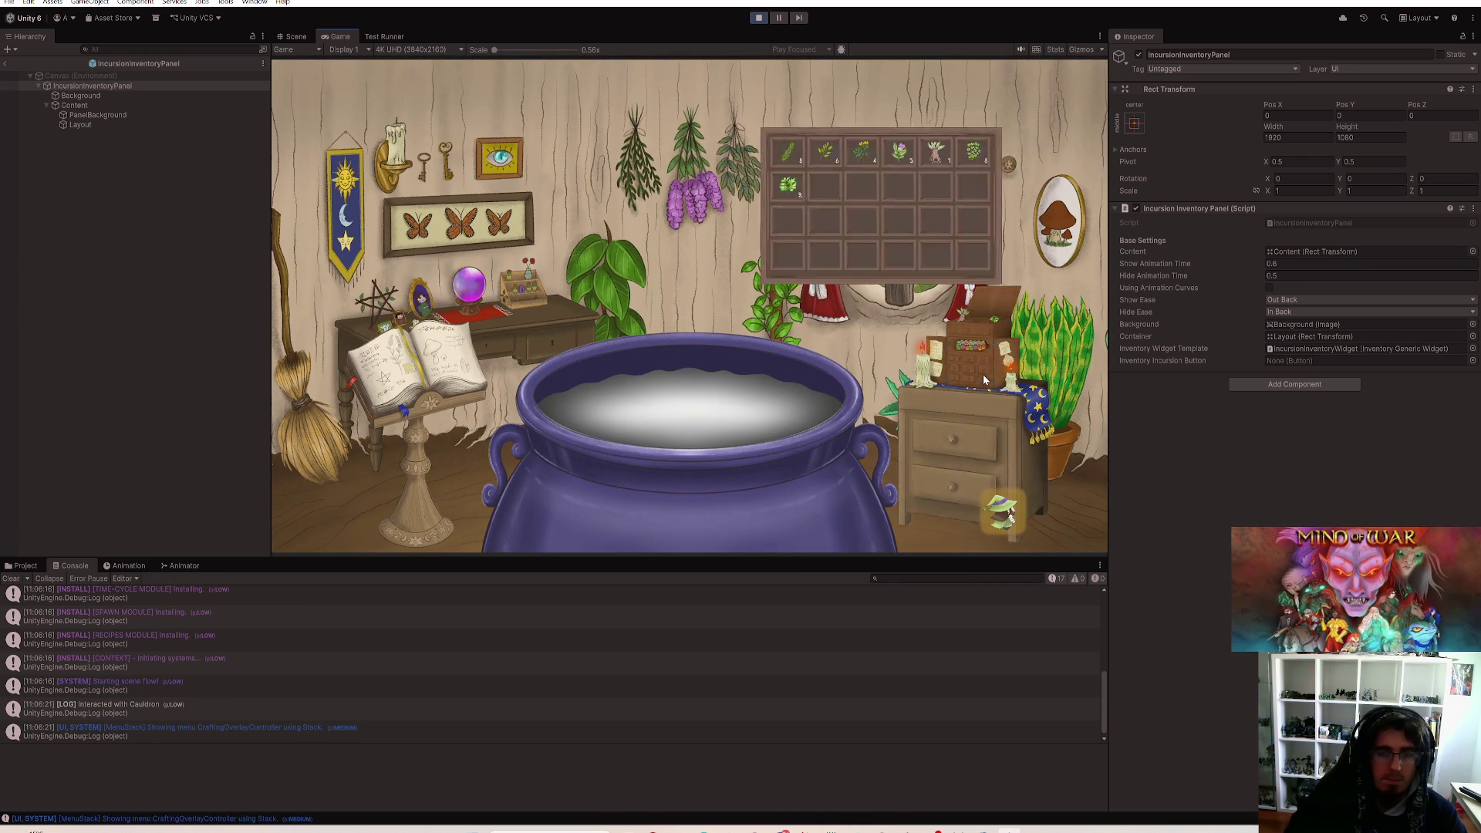
{"action": "left_click", "coordinate": [446, 364]}
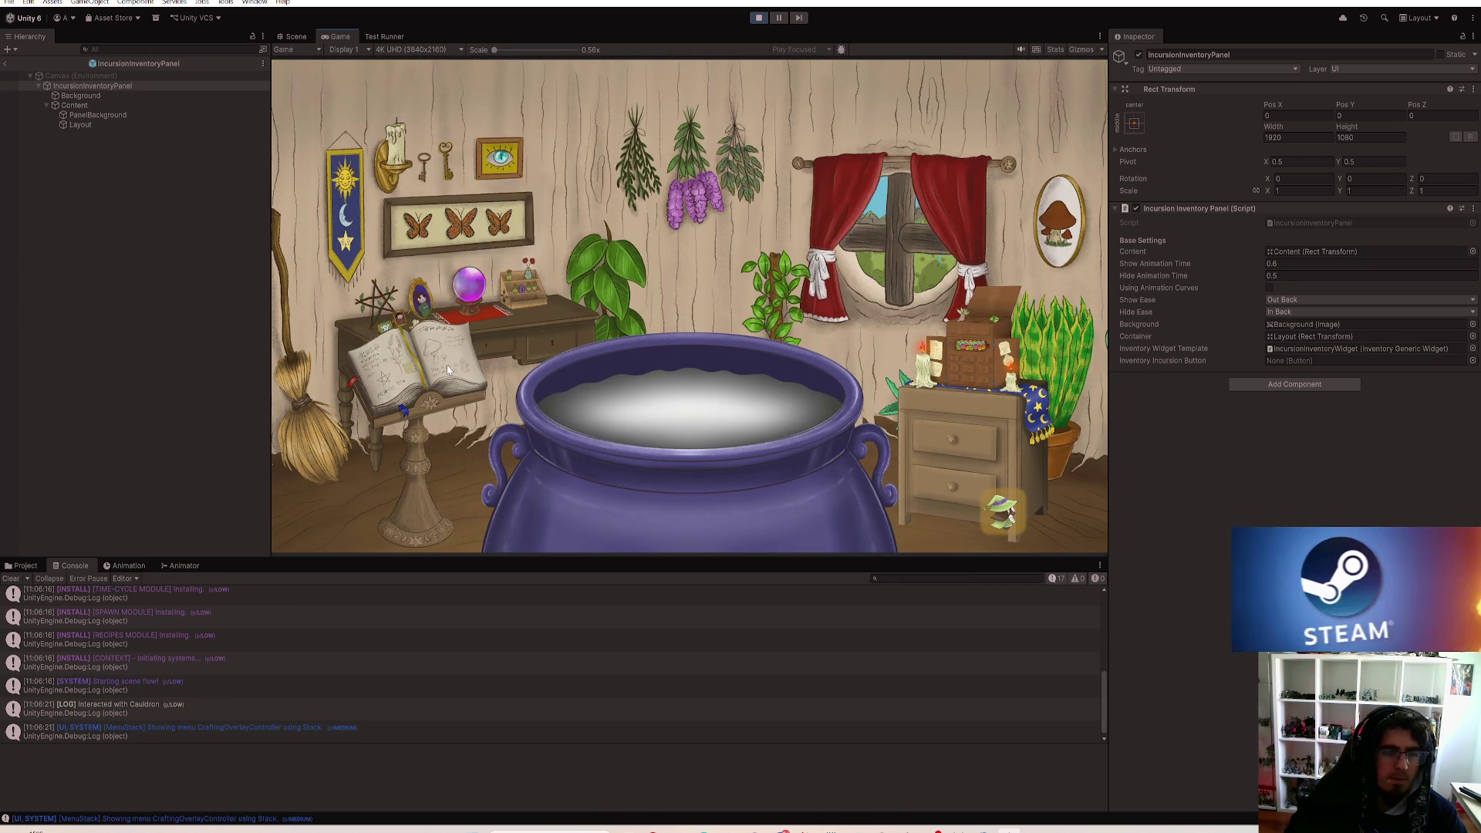
{"action": "left_click", "coordinate": [446, 364]}
{"action": "left_click", "coordinate": [1000, 512]}
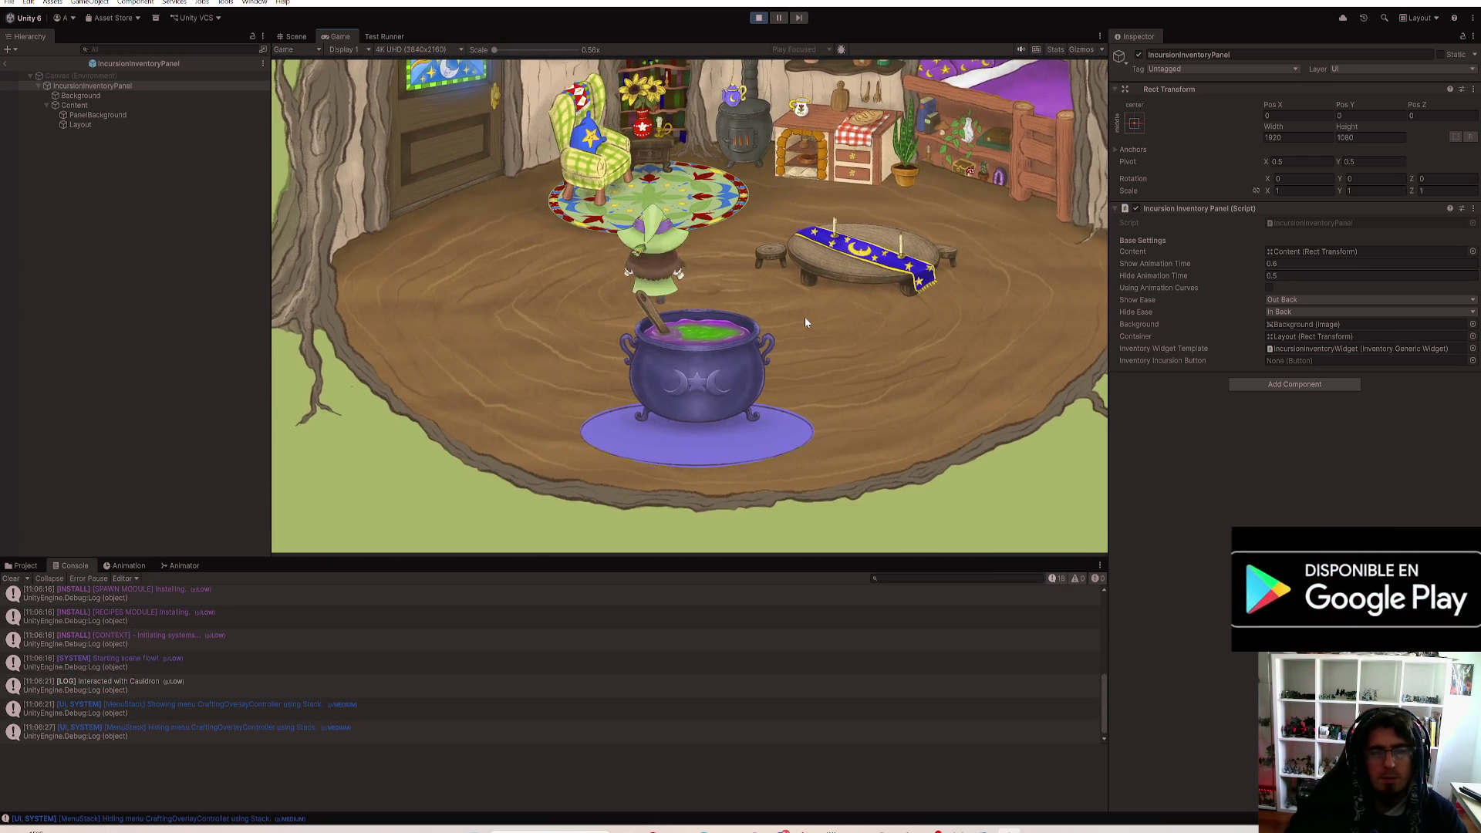
Step: Walk the character outdoors and repeatedly open and close the inventory bag panel
{"action": "key", "text": "w"}
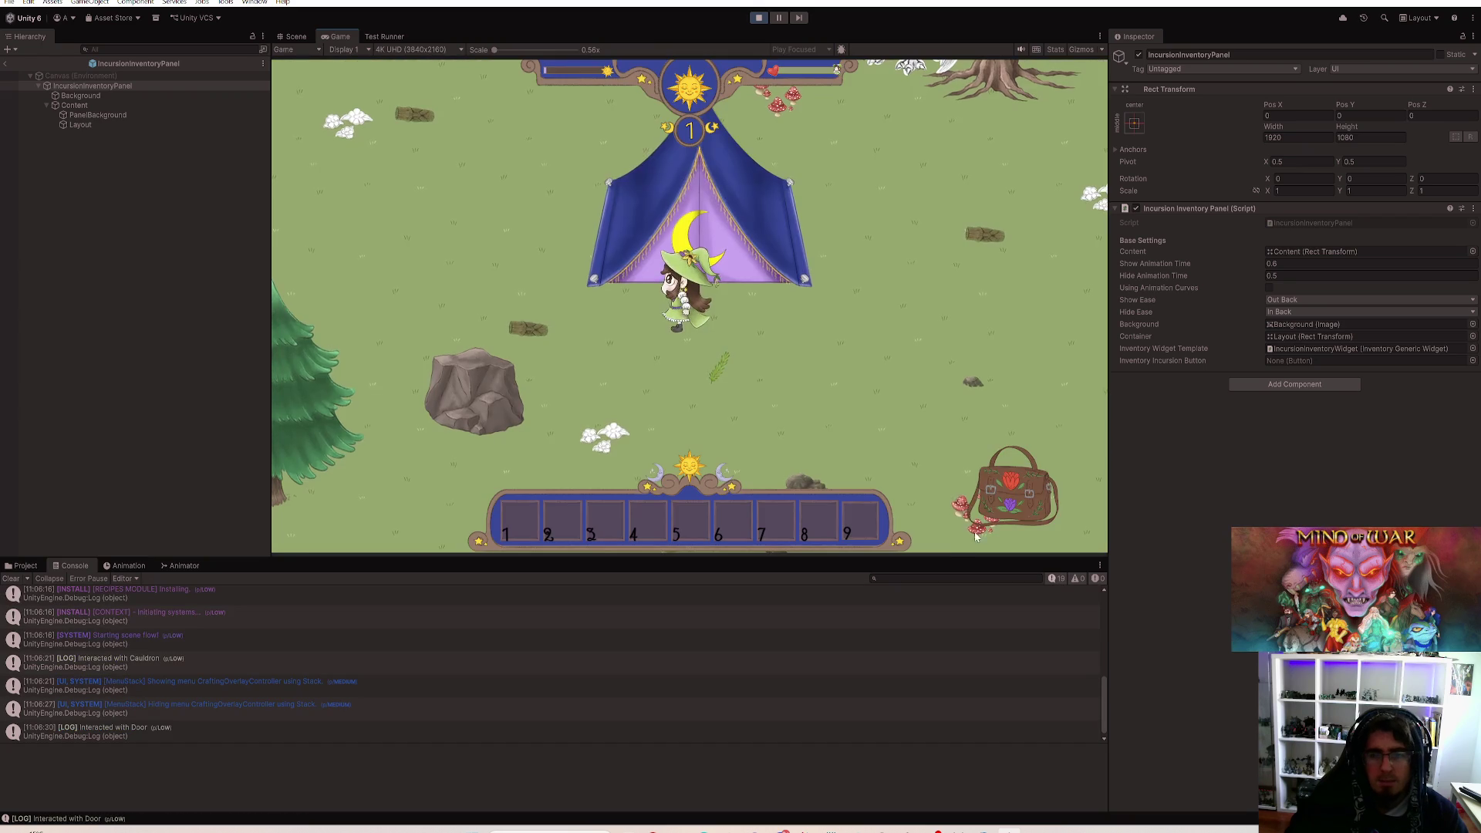
{"action": "left_click", "coordinate": [978, 532]}
{"action": "left_click", "coordinate": [987, 517]}
{"action": "left_click", "coordinate": [995, 506]}
{"action": "left_click", "coordinate": [1000, 499]}
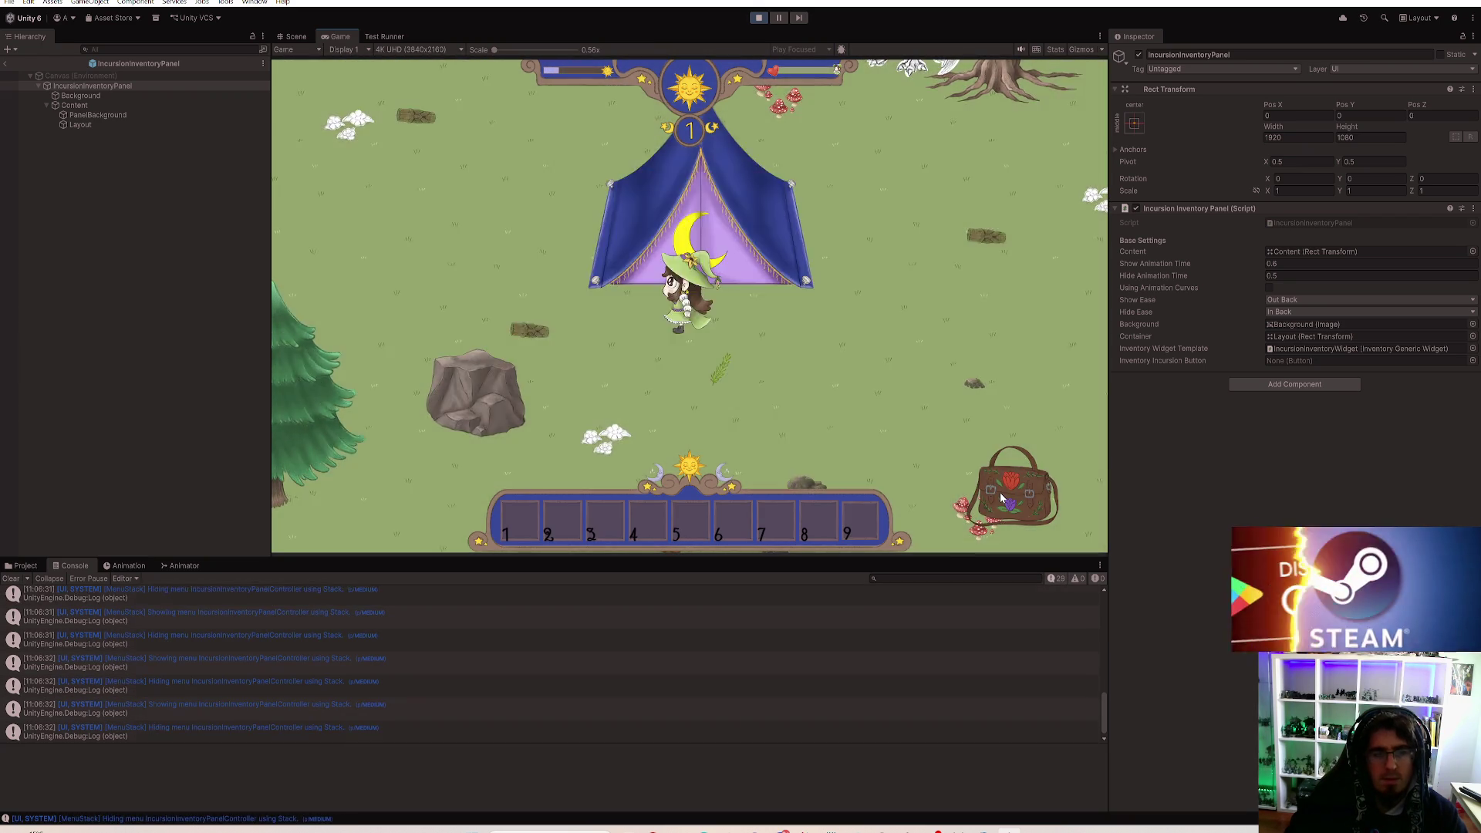
{"action": "left_click", "coordinate": [1001, 499]}
{"action": "left_click", "coordinate": [1001, 499]}
{"action": "left_click", "coordinate": [1001, 499]}
{"action": "left_click", "coordinate": [1001, 499]}
{"action": "left_click", "coordinate": [1001, 499]}
{"action": "left_click", "coordinate": [1005, 503]}
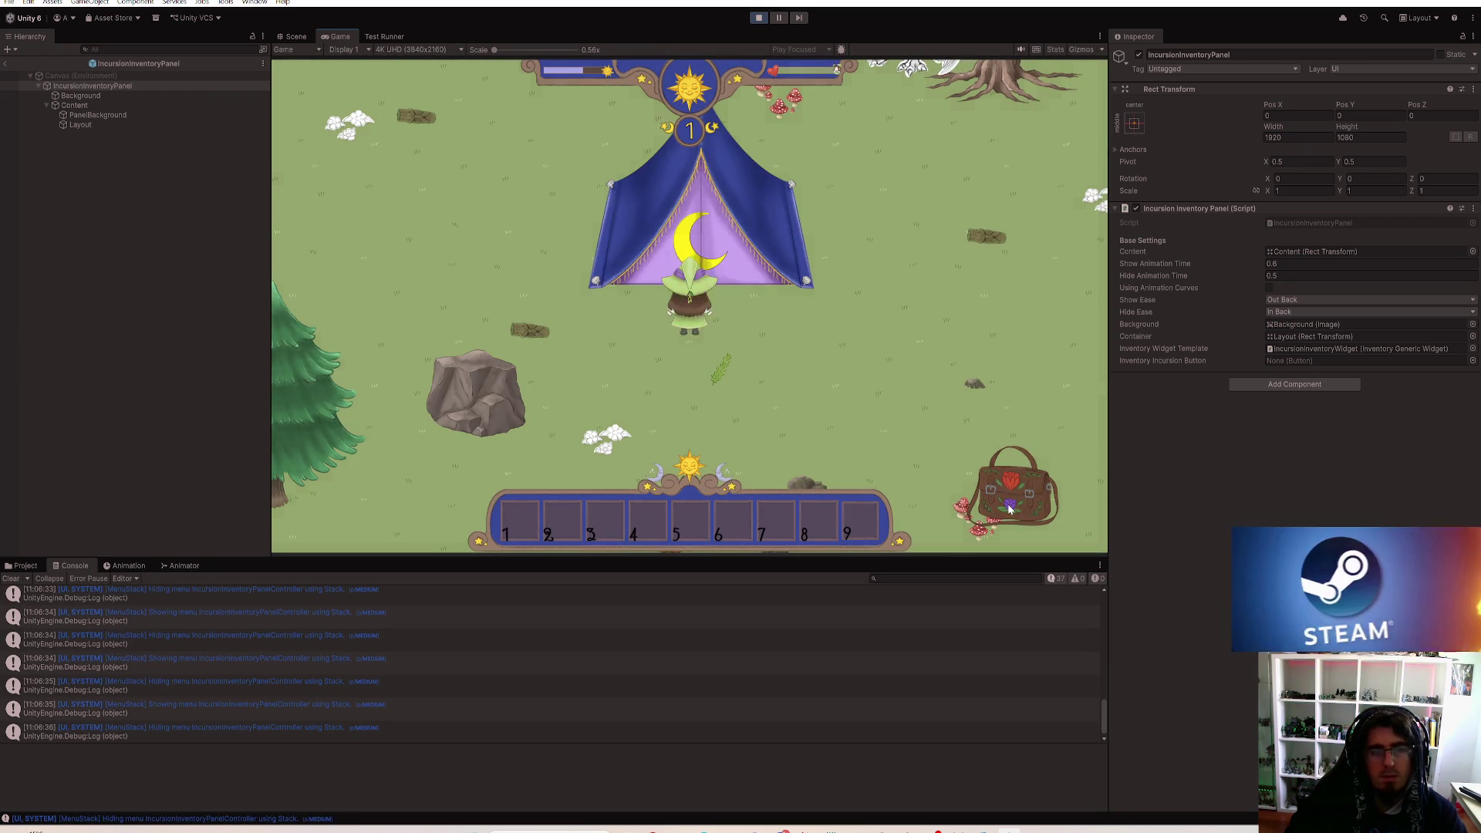
{"action": "key", "text": "d"}
{"action": "key", "text": "Escape"}
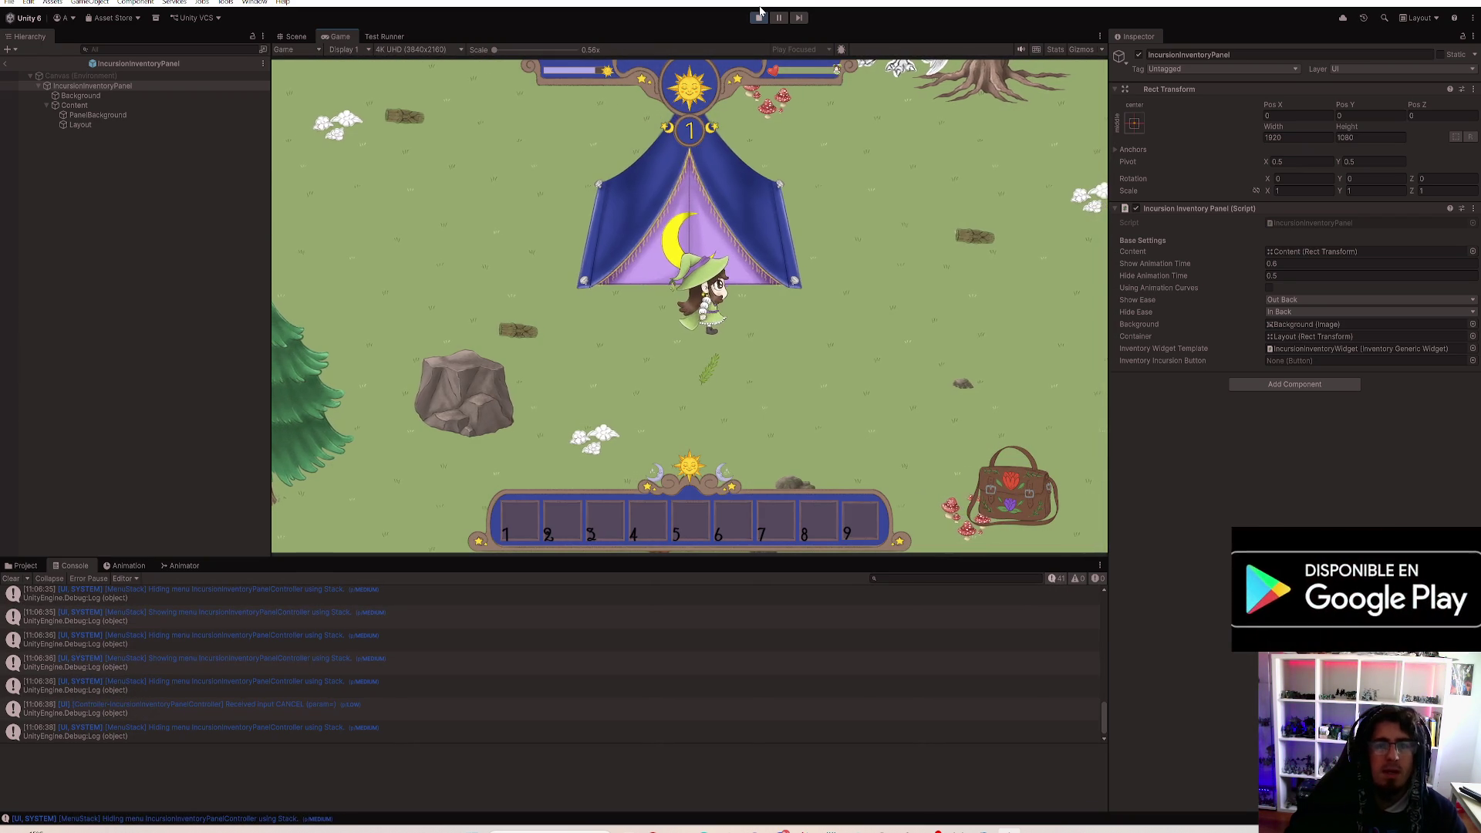
Step: Stop play mode, save the project with File > Save Project, and bring up the OlivaWitch code in Rider
{"action": "left_click", "coordinate": [759, 14]}
{"action": "left_click", "coordinate": [10, 2]}
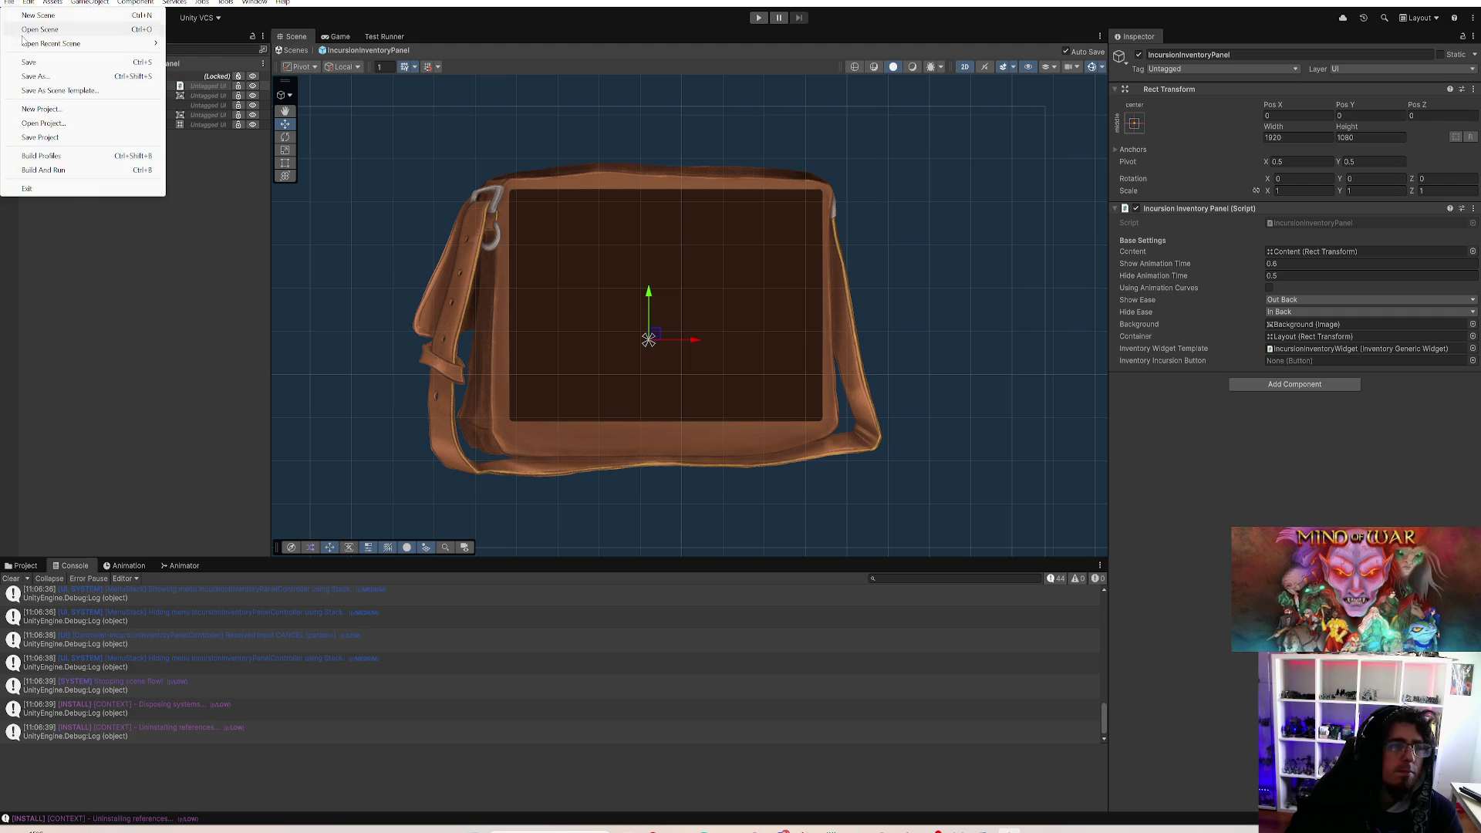
{"action": "left_click", "coordinate": [9, 2]}
{"action": "left_click", "coordinate": [10, 2]}
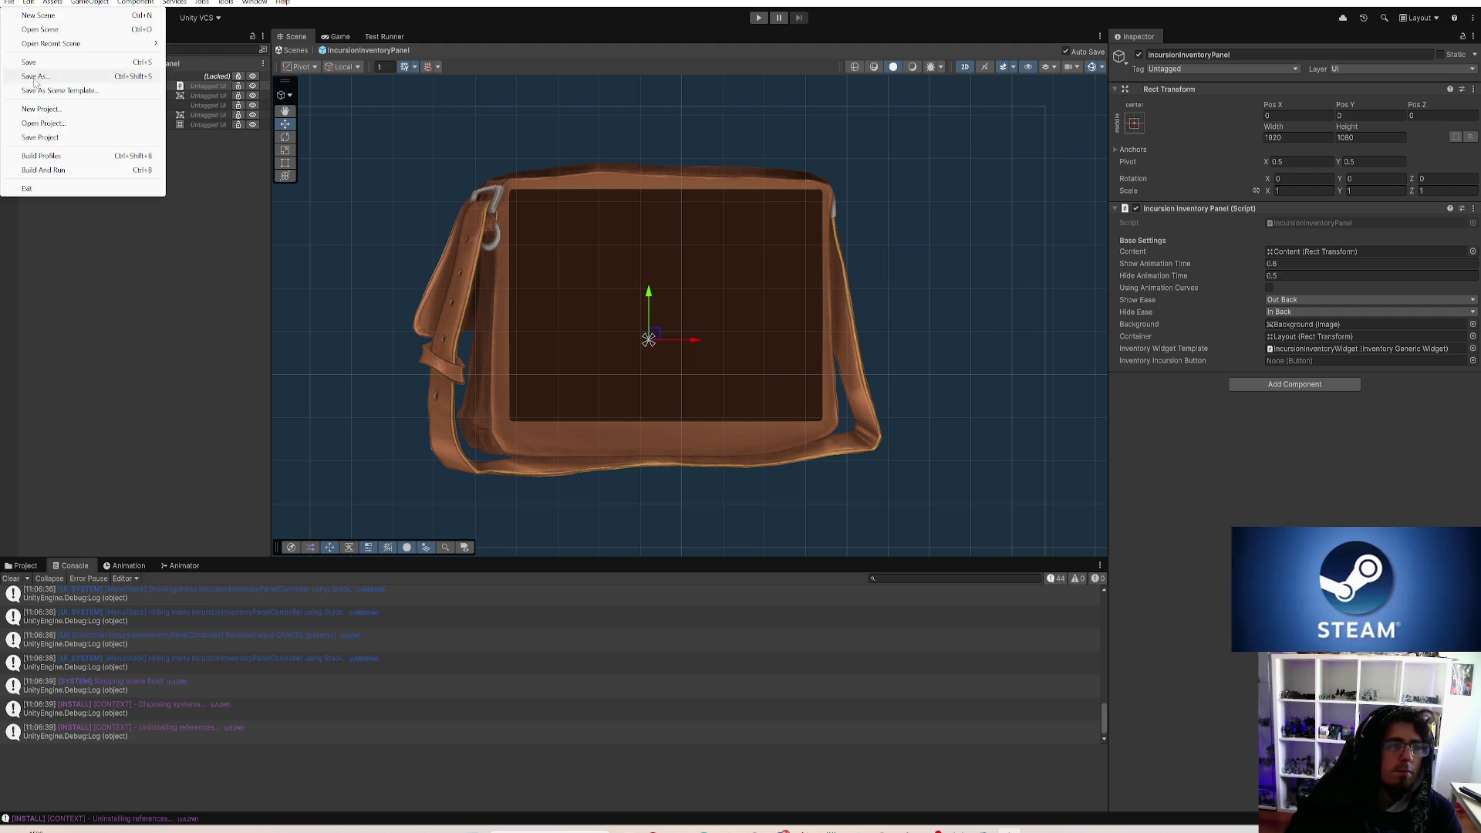
{"action": "left_click", "coordinate": [50, 138]}
{"action": "left_click", "coordinate": [77, 180]}
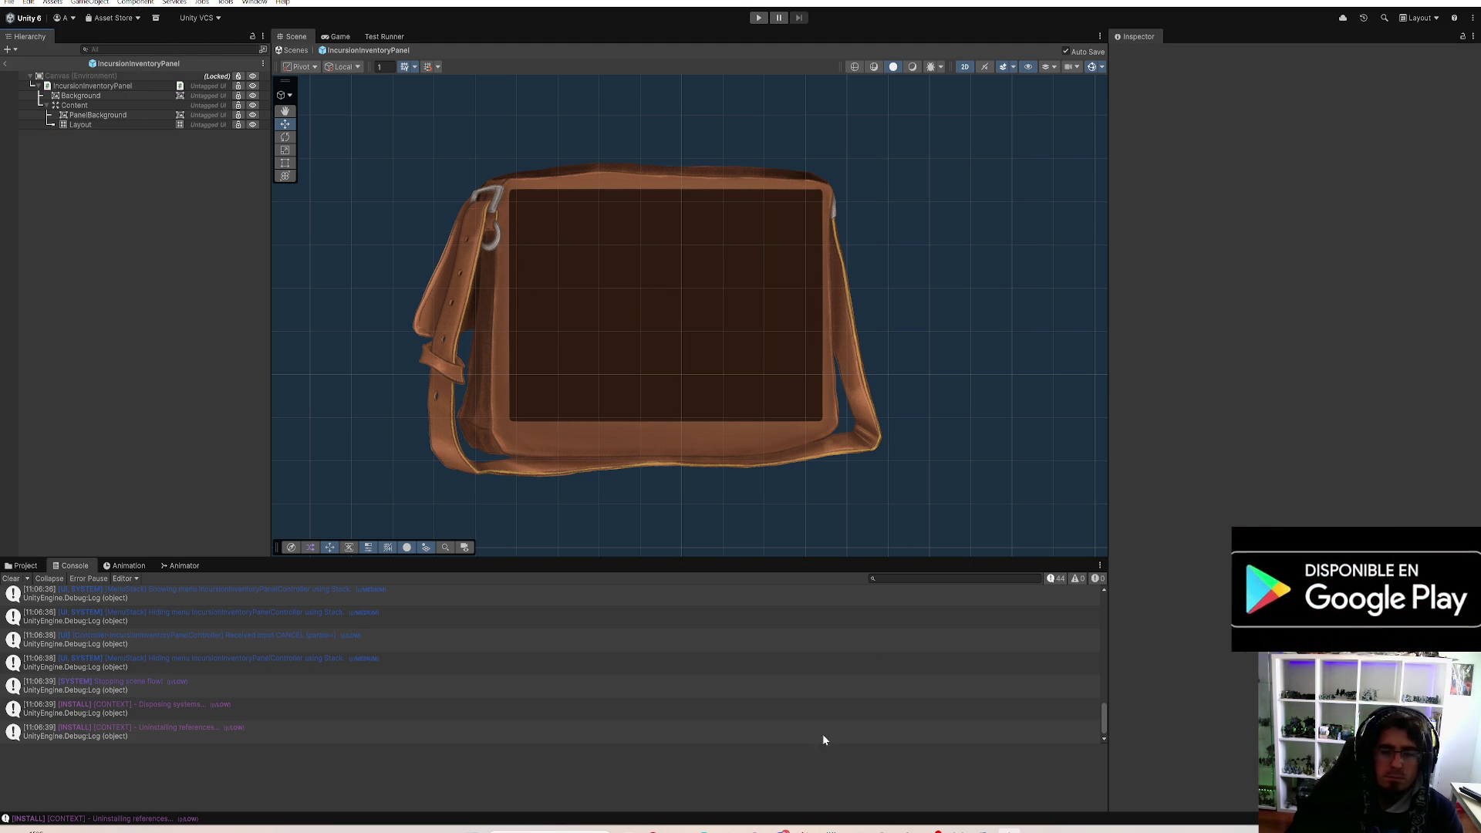
{"action": "mouse_move", "coordinate": [806, 827]}
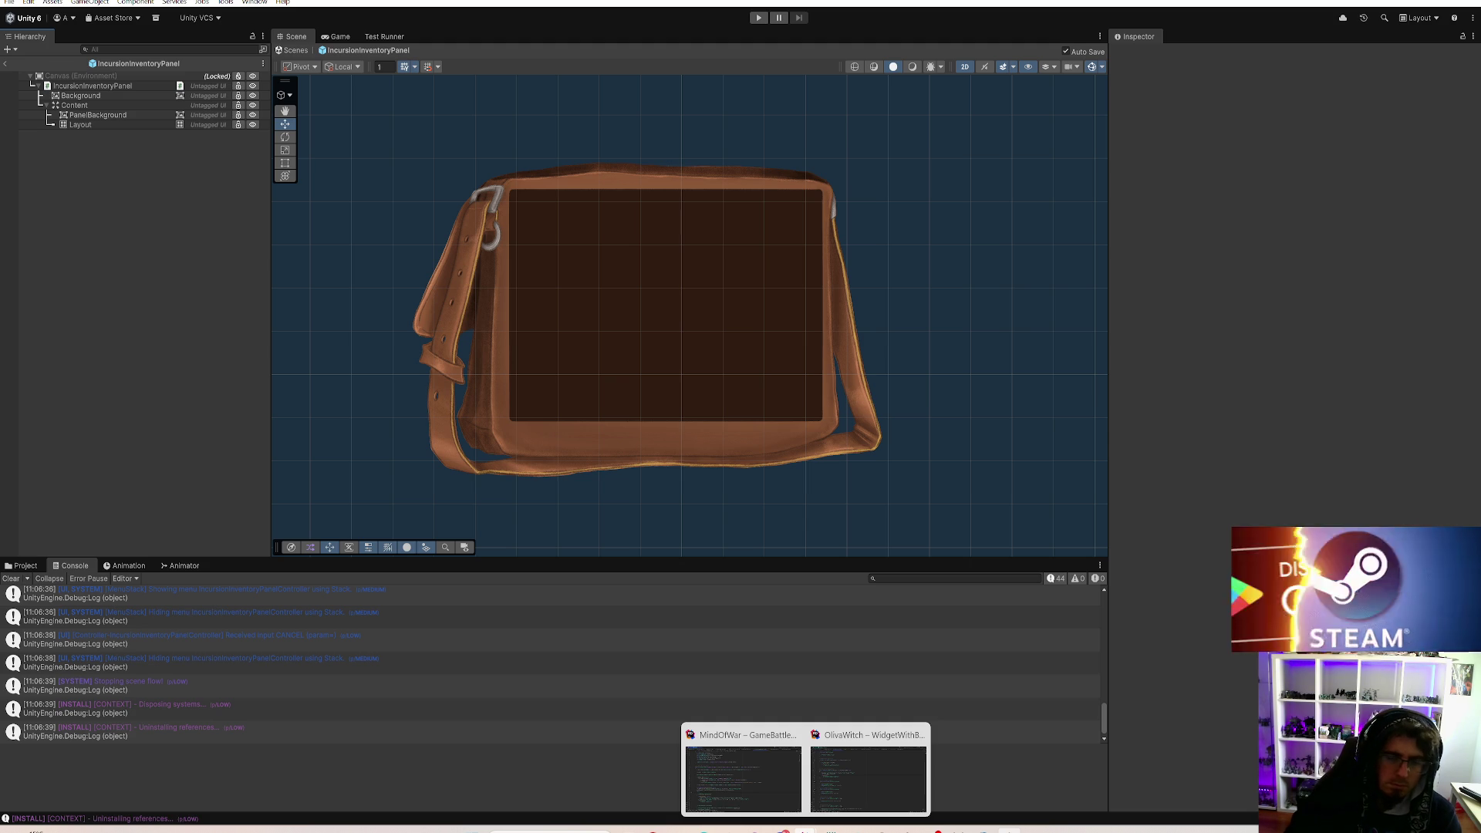
{"action": "left_click", "coordinate": [880, 793]}
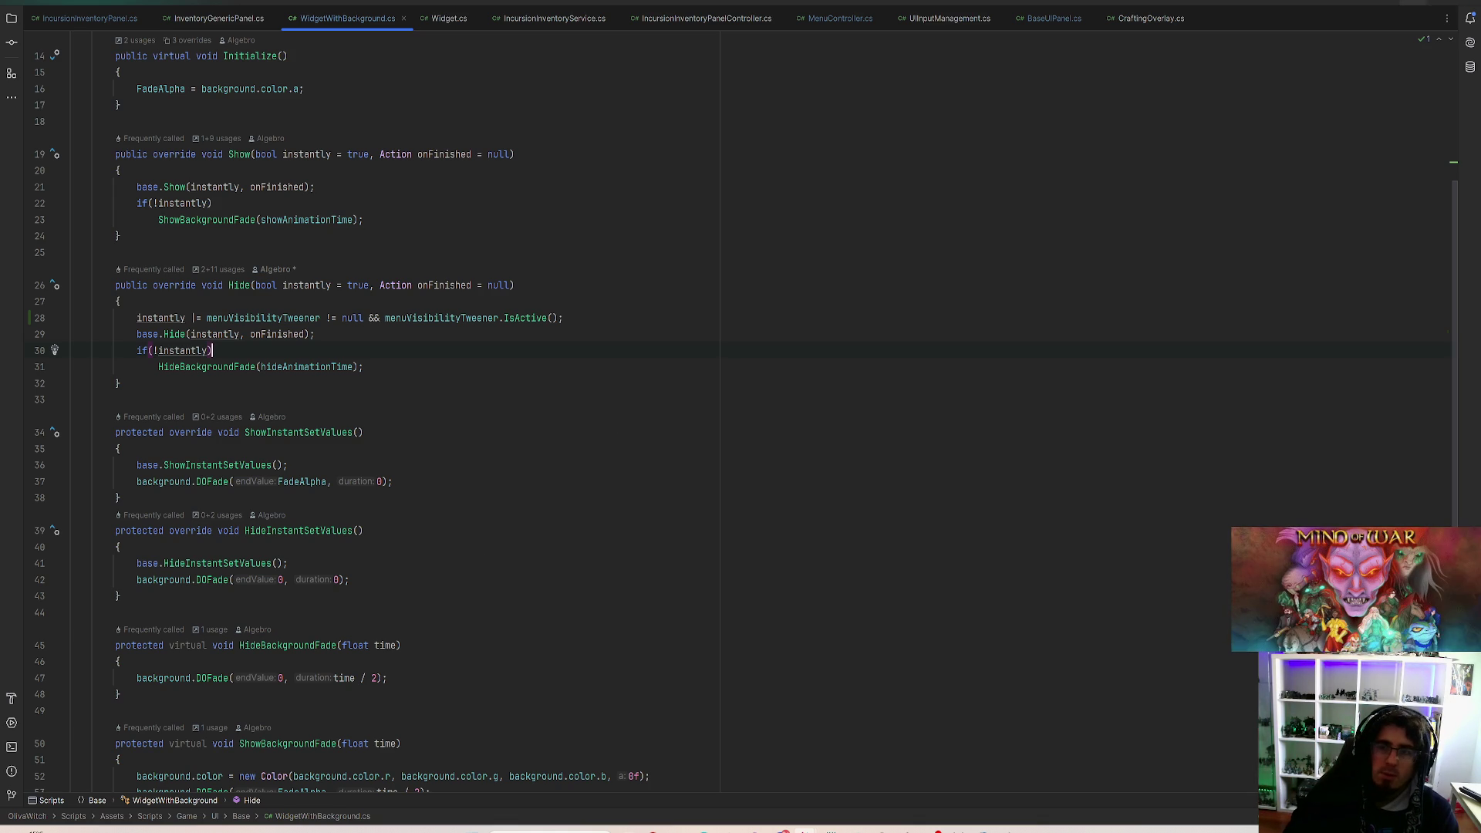
Step: Glance at Unity's File menu without choosing anything, then return to the OlivaWitch code in Rider
{"action": "key", "text": "alt+Tab"}
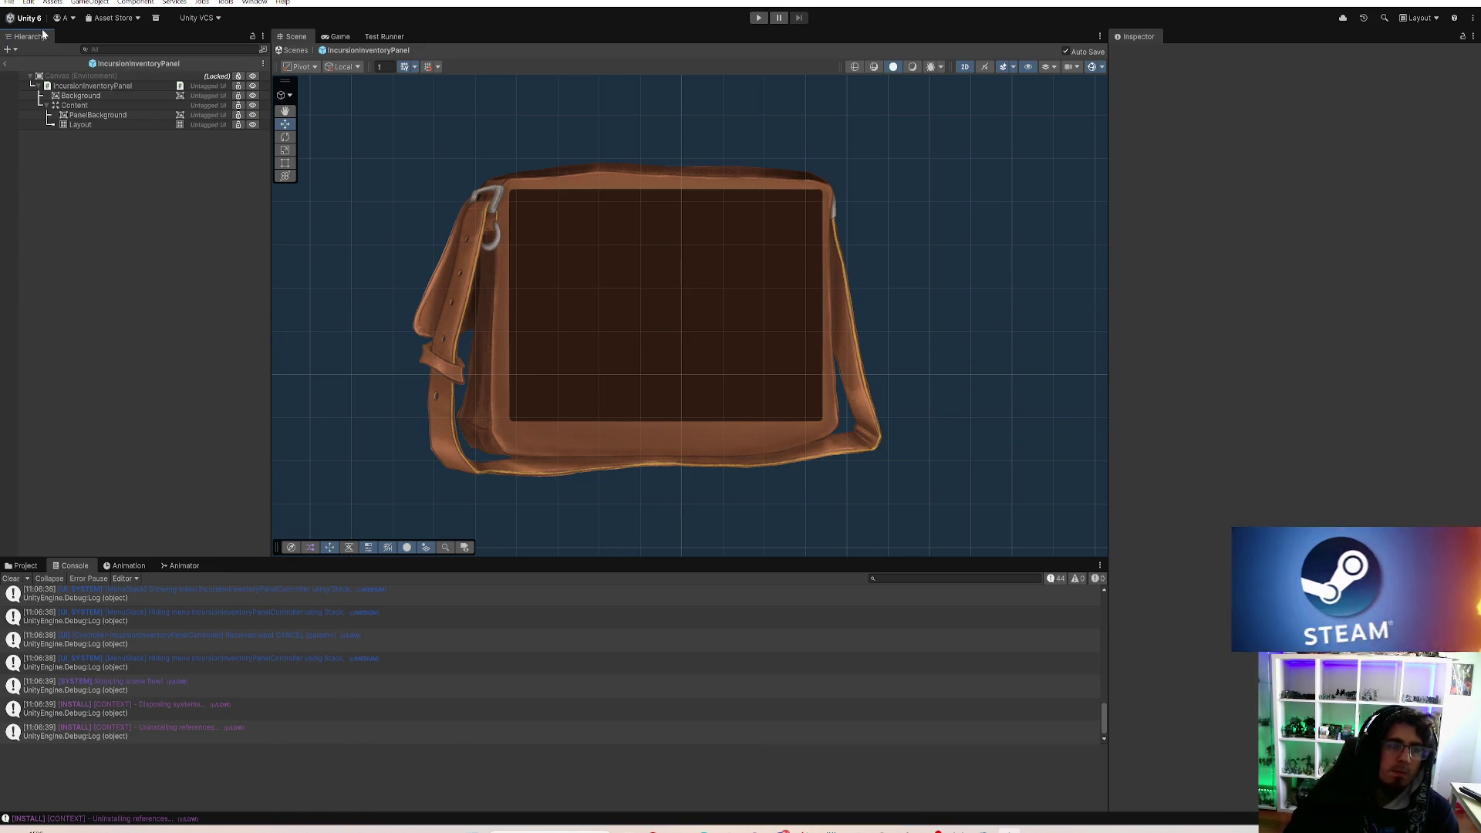
{"action": "left_click", "coordinate": [9, 2]}
{"action": "left_click", "coordinate": [47, 131]}
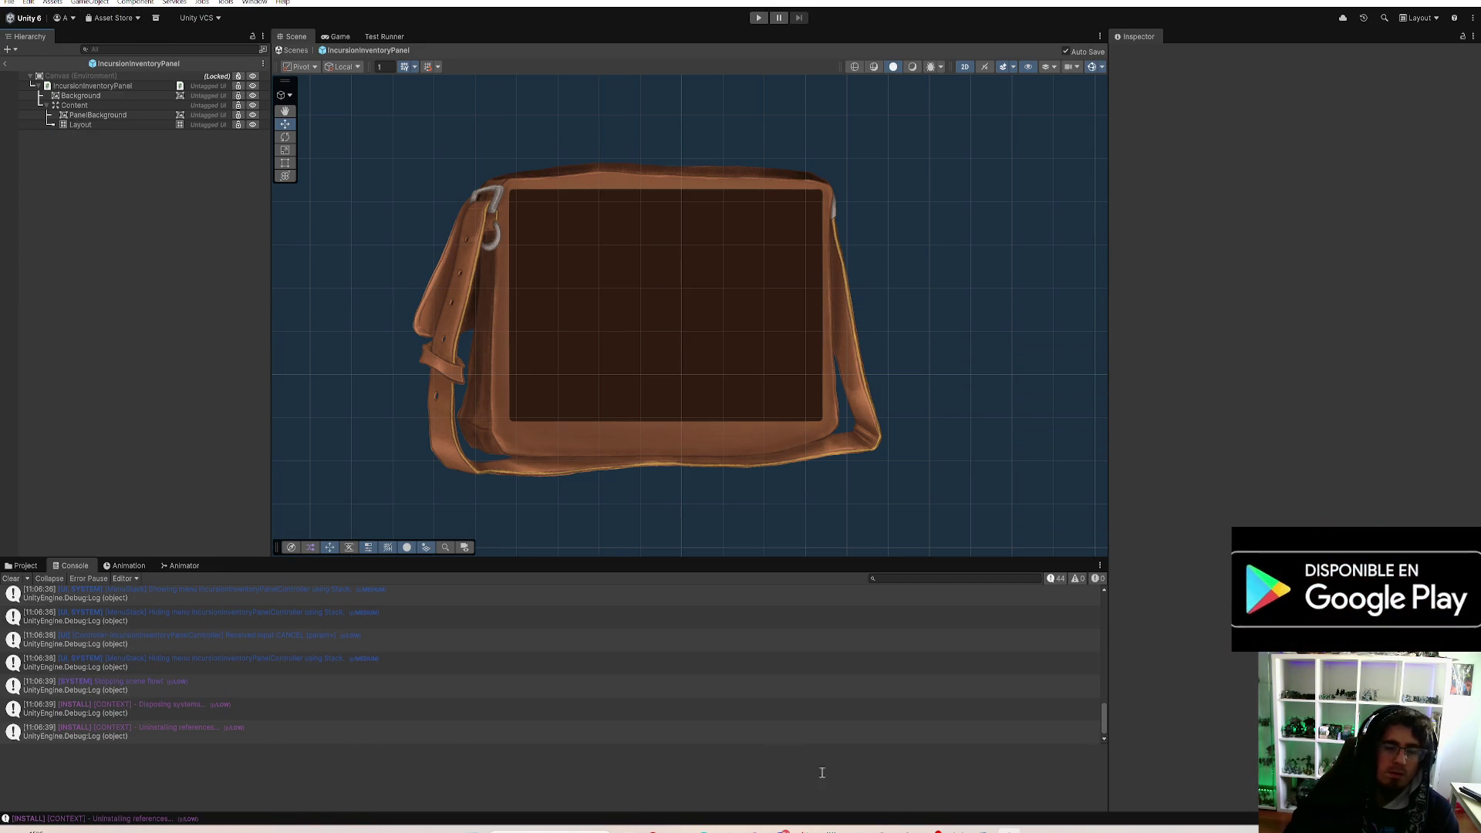
{"action": "mouse_move", "coordinate": [805, 830]}
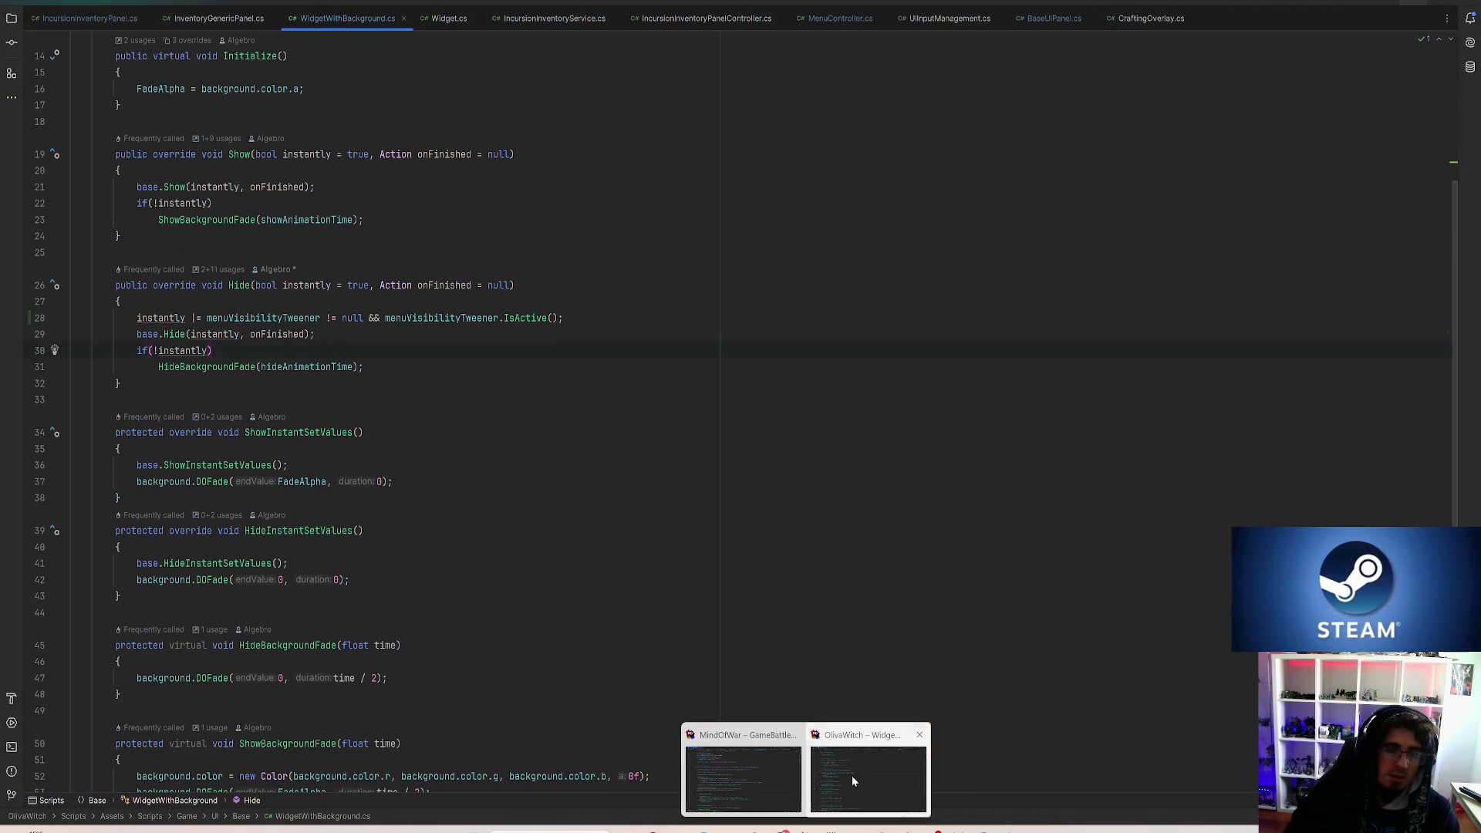
{"action": "left_click", "coordinate": [852, 775]}
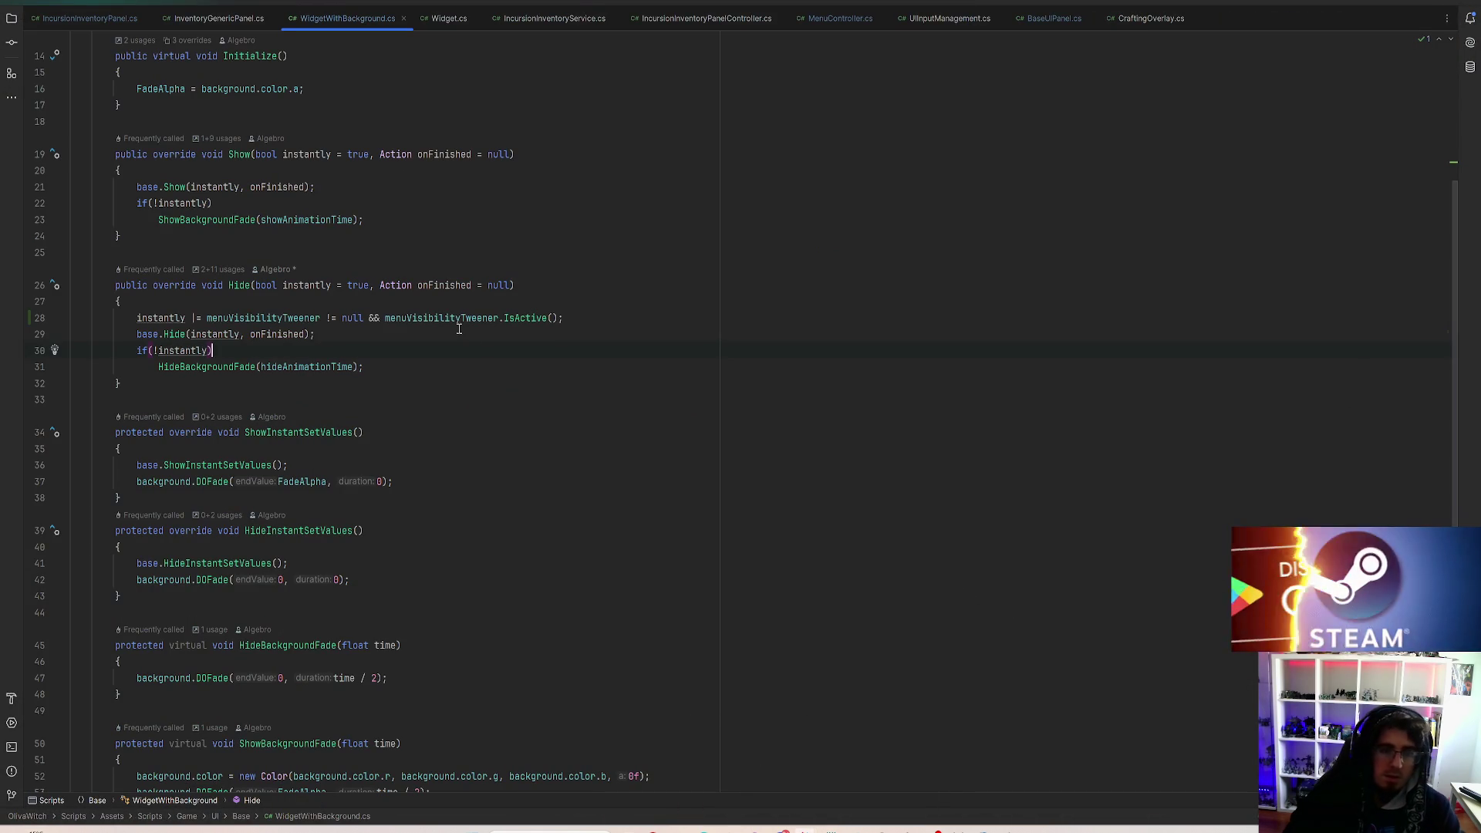
Step: Inspect menuVisibilityTweener and its IsActive check on line 28, then exit prefab mode to the Gameplay scene
{"action": "left_click", "coordinate": [476, 318]}
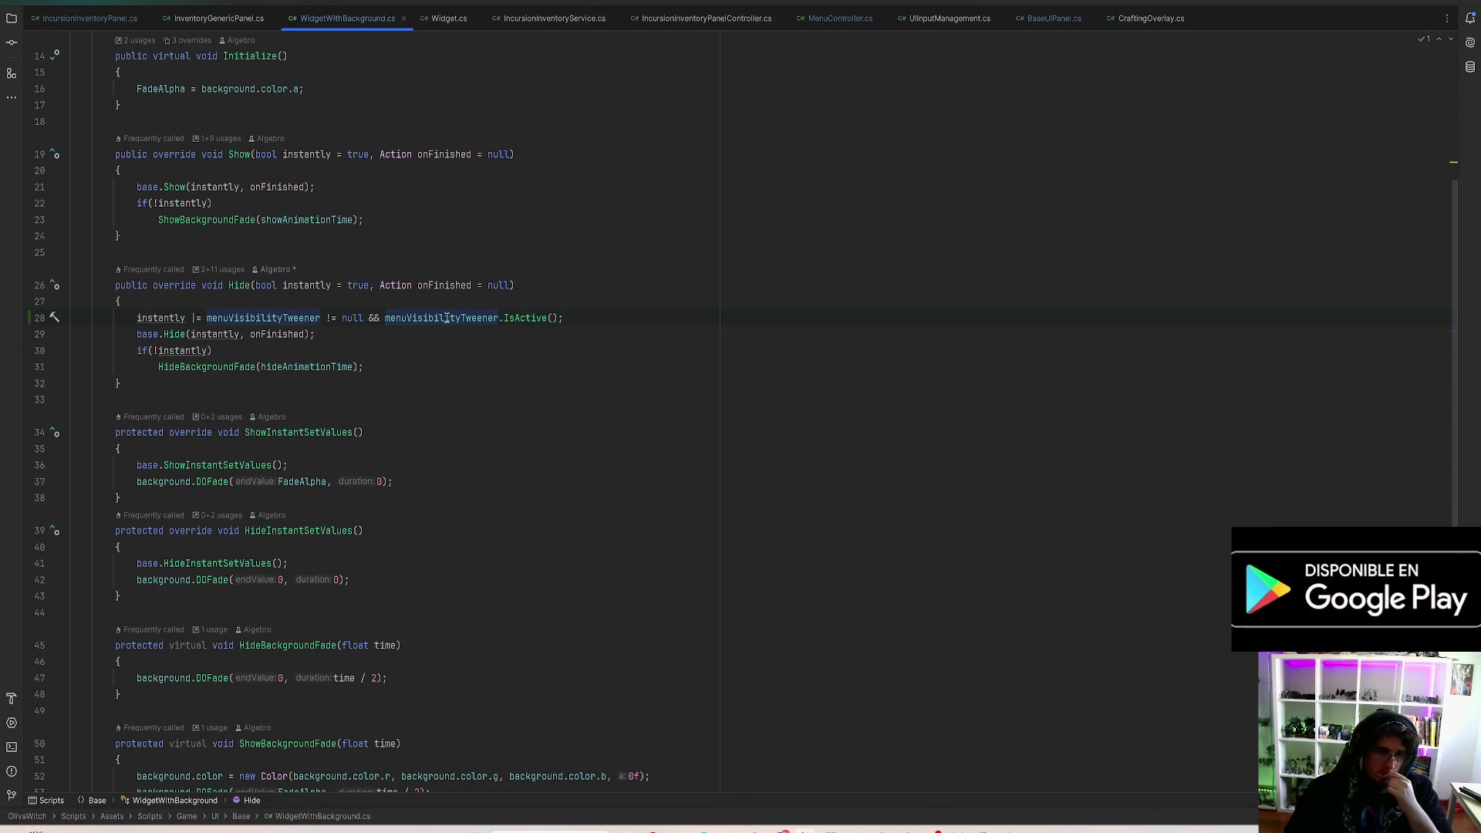
{"action": "left_click", "coordinate": [524, 318]}
{"action": "key", "text": "alt+Tab"}
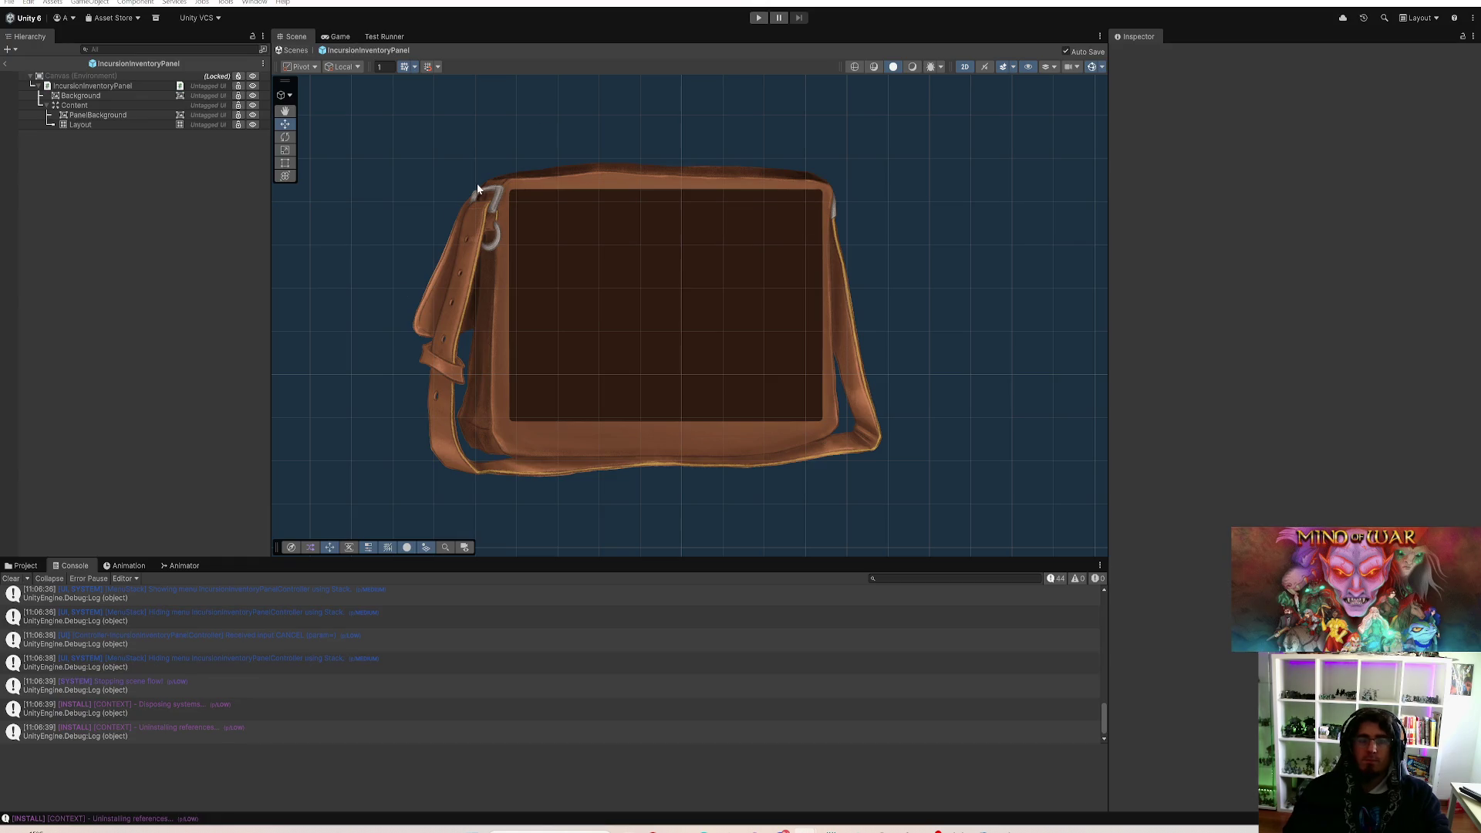
{"action": "left_click", "coordinate": [7, 65]}
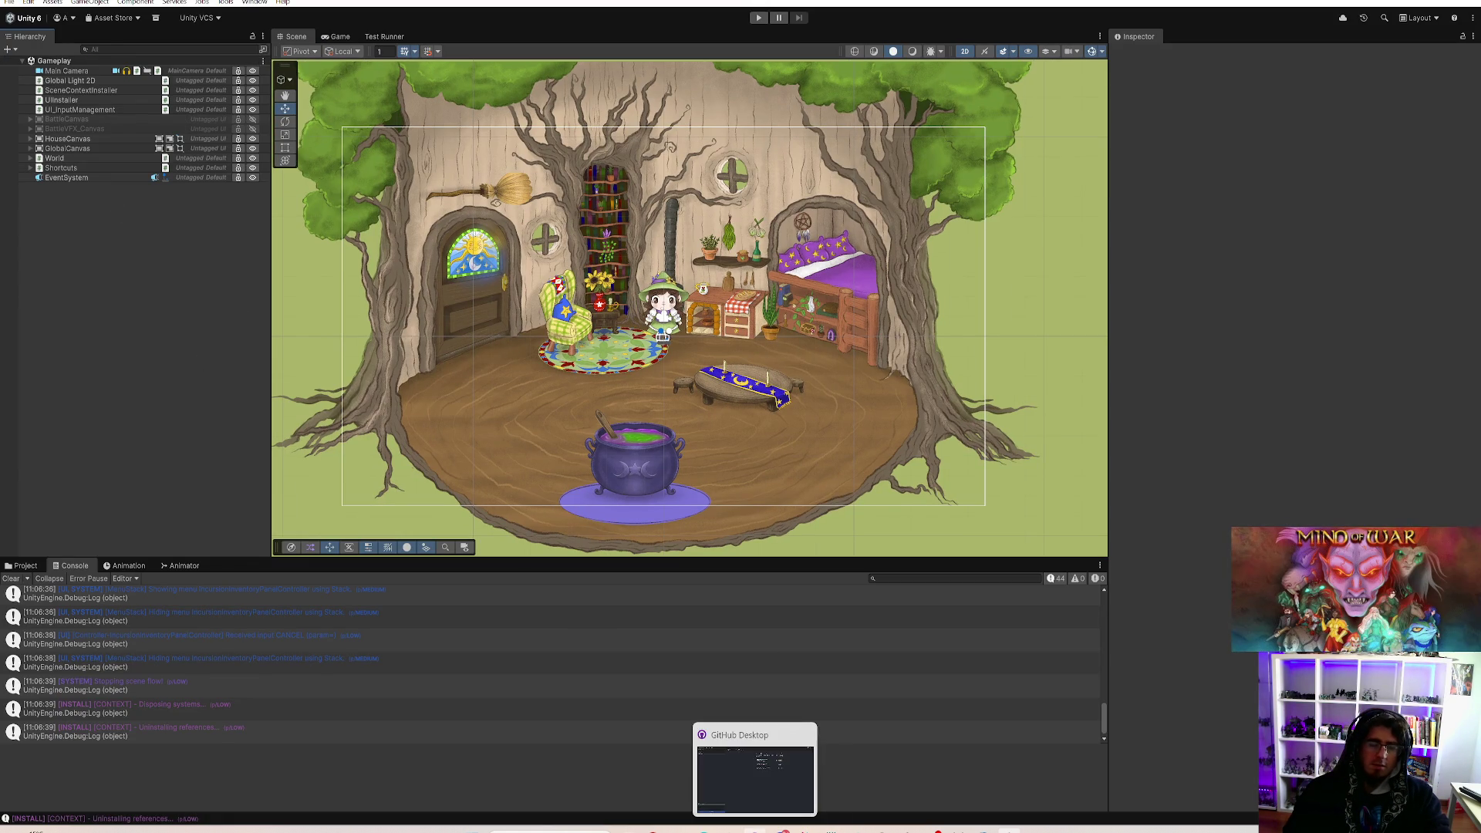
Step: Review the MenuController.cs, BaseUIPanel.cs, WidgetWithBackground.cs and IncursionInventoryPanel.cs diffs in GitHub Desktop
{"action": "left_click", "coordinate": [780, 830]}
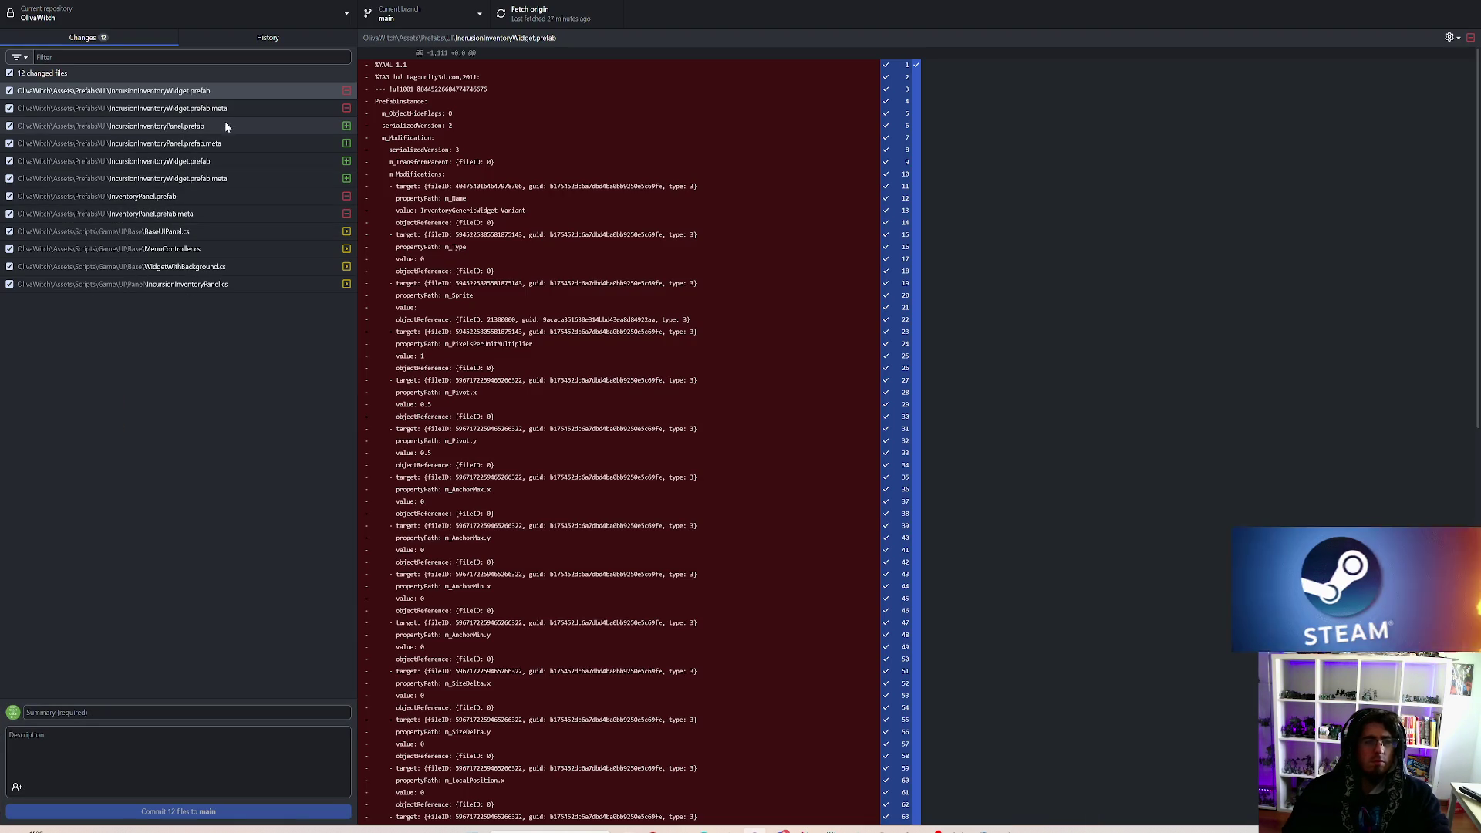
{"action": "left_click", "coordinate": [202, 250]}
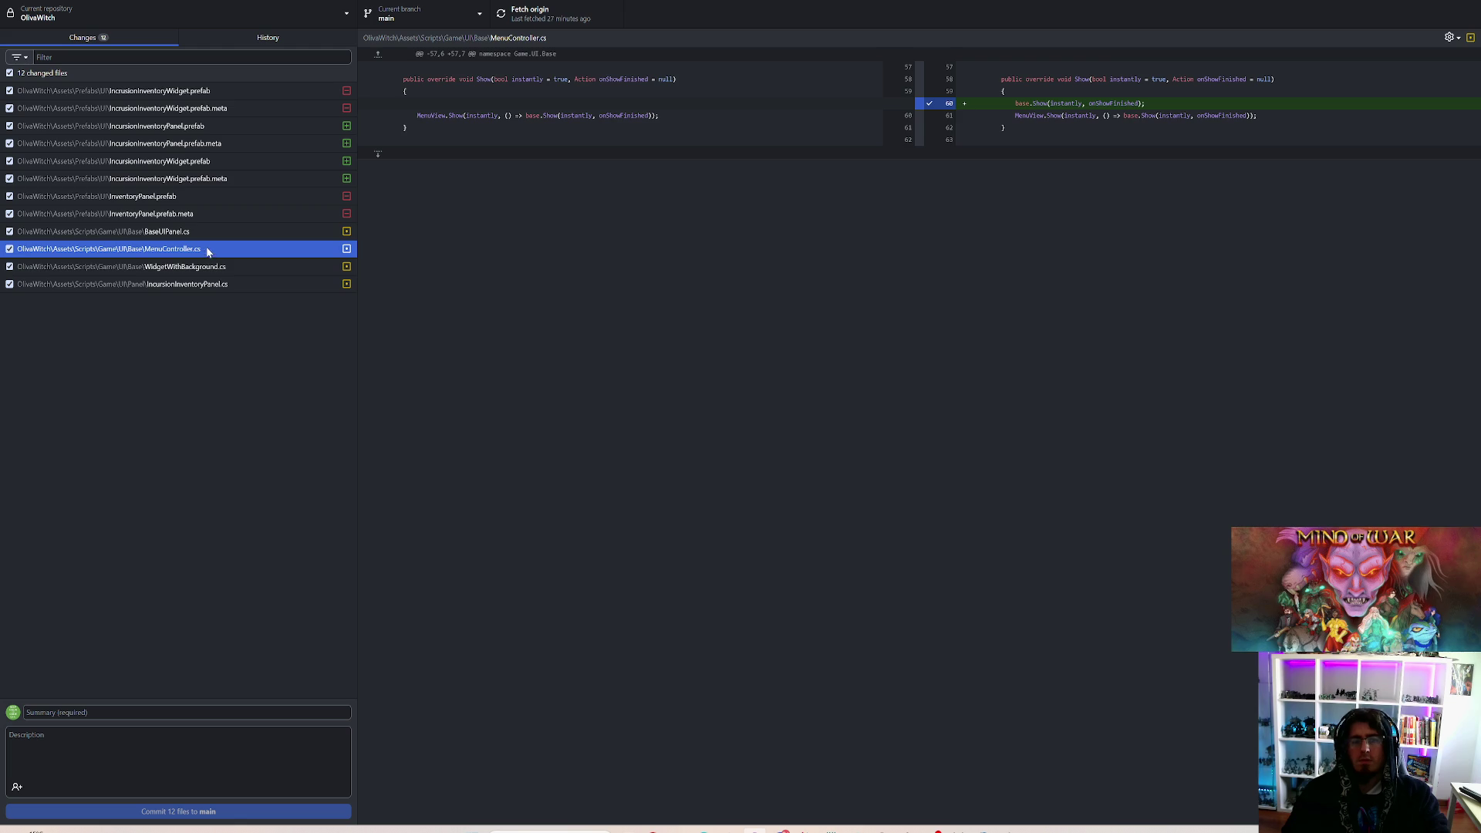
{"action": "left_click", "coordinate": [185, 234]}
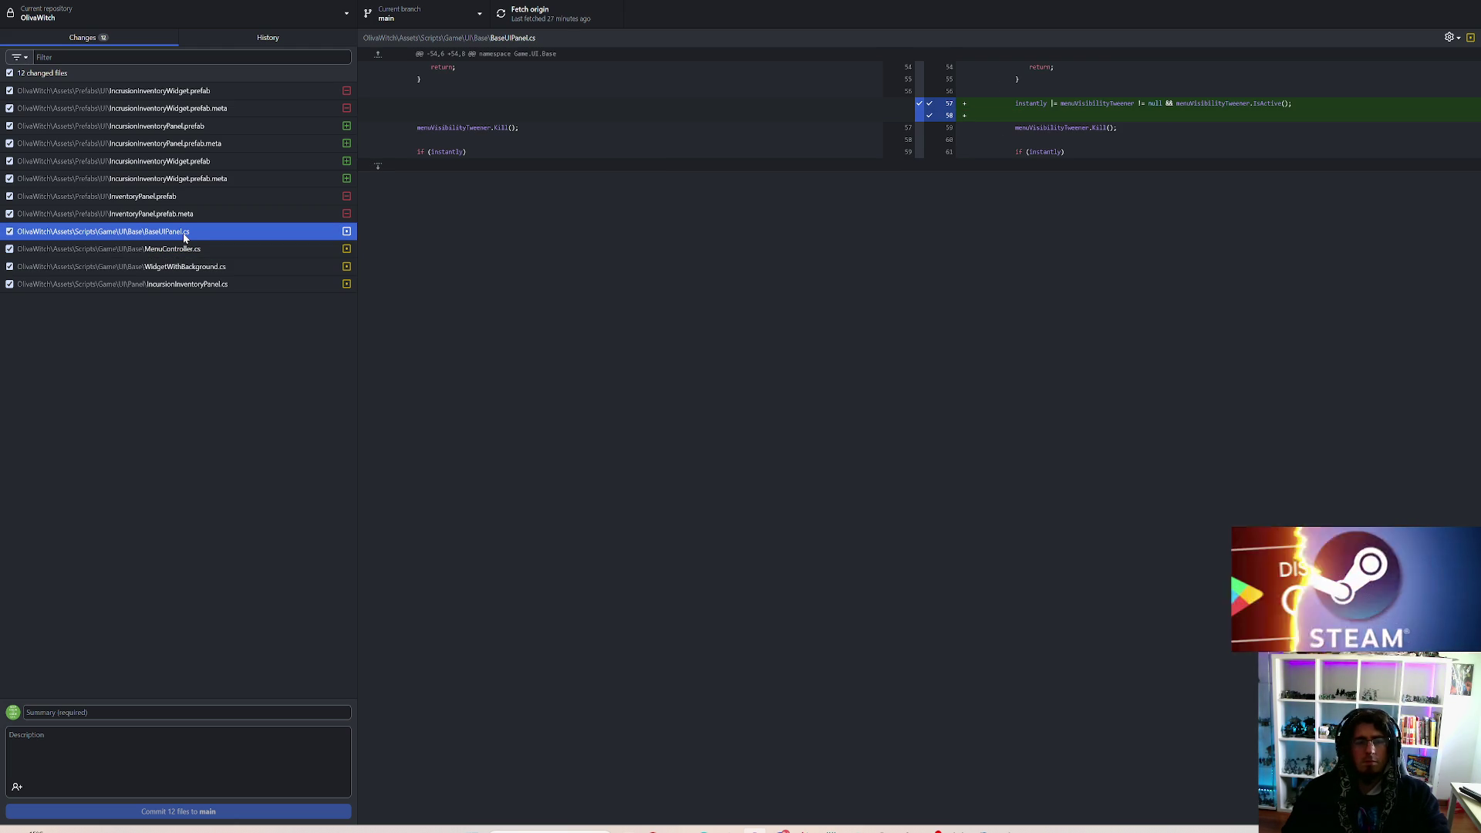
{"action": "left_click", "coordinate": [197, 267]}
{"action": "left_click", "coordinate": [193, 286]}
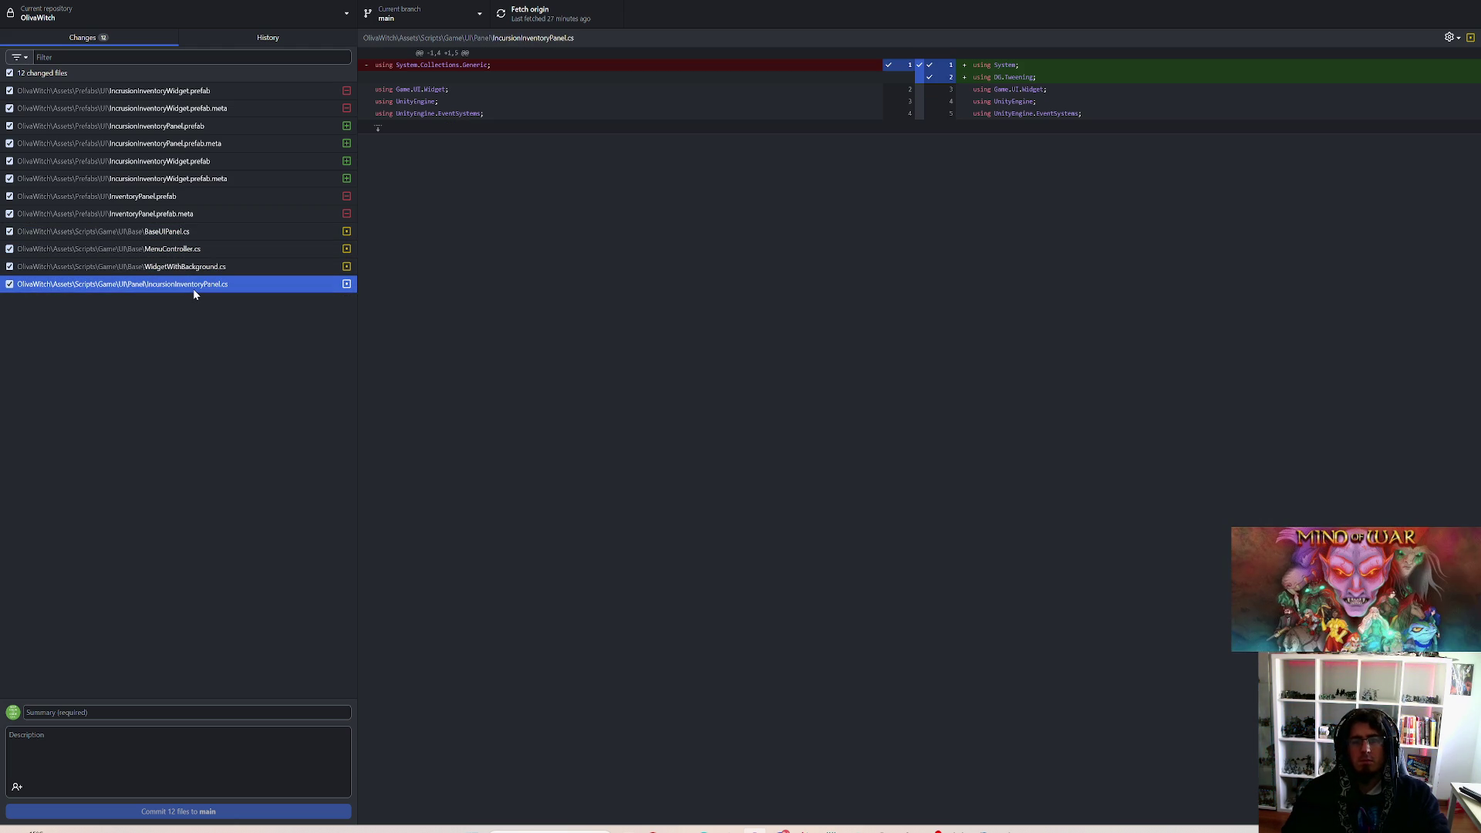
Step: Discard the changes to IncursionInventoryPanel.cs
{"action": "right_click", "coordinate": [194, 292]}
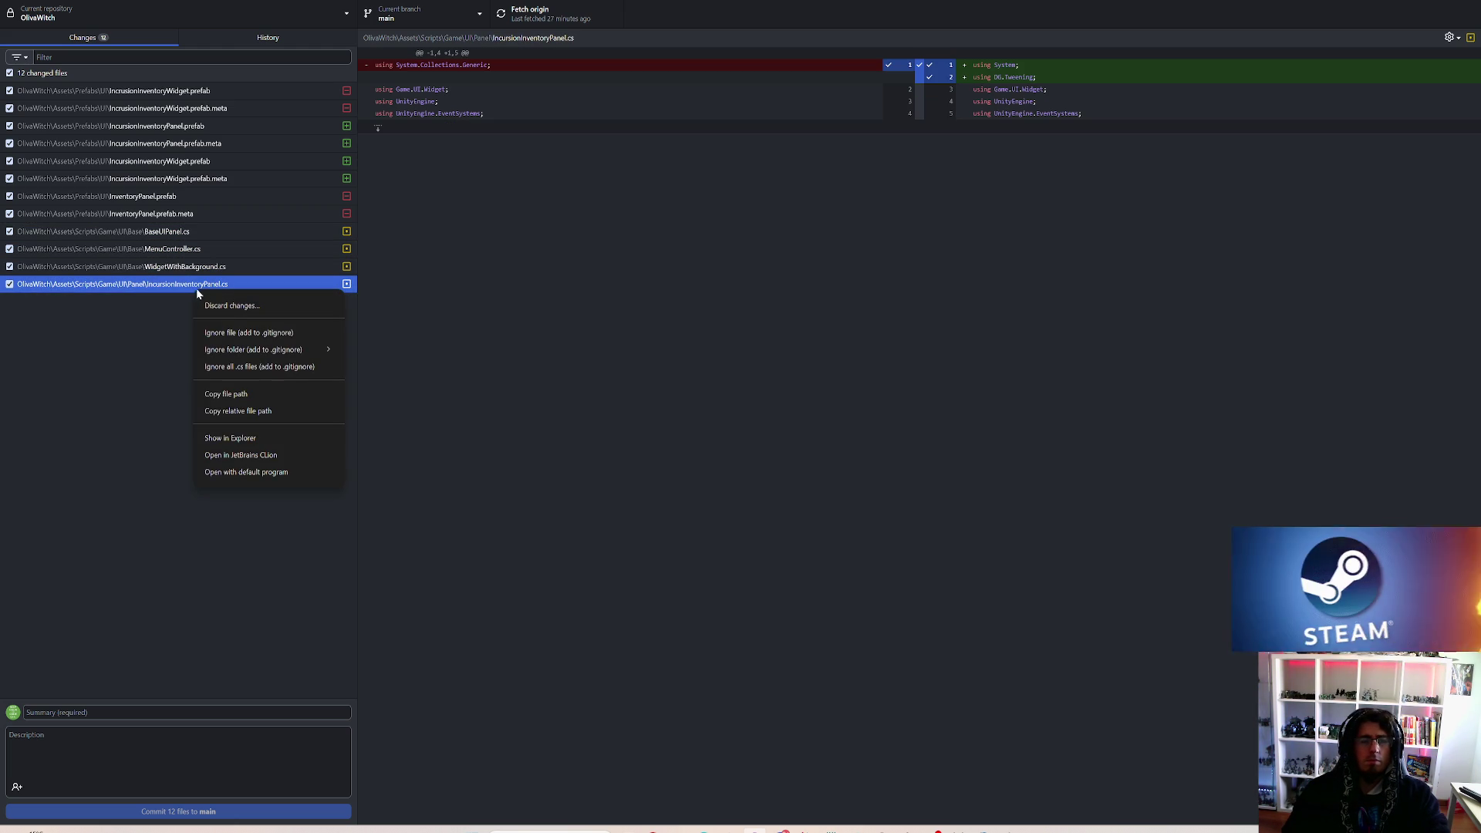
{"action": "left_click", "coordinate": [222, 305]}
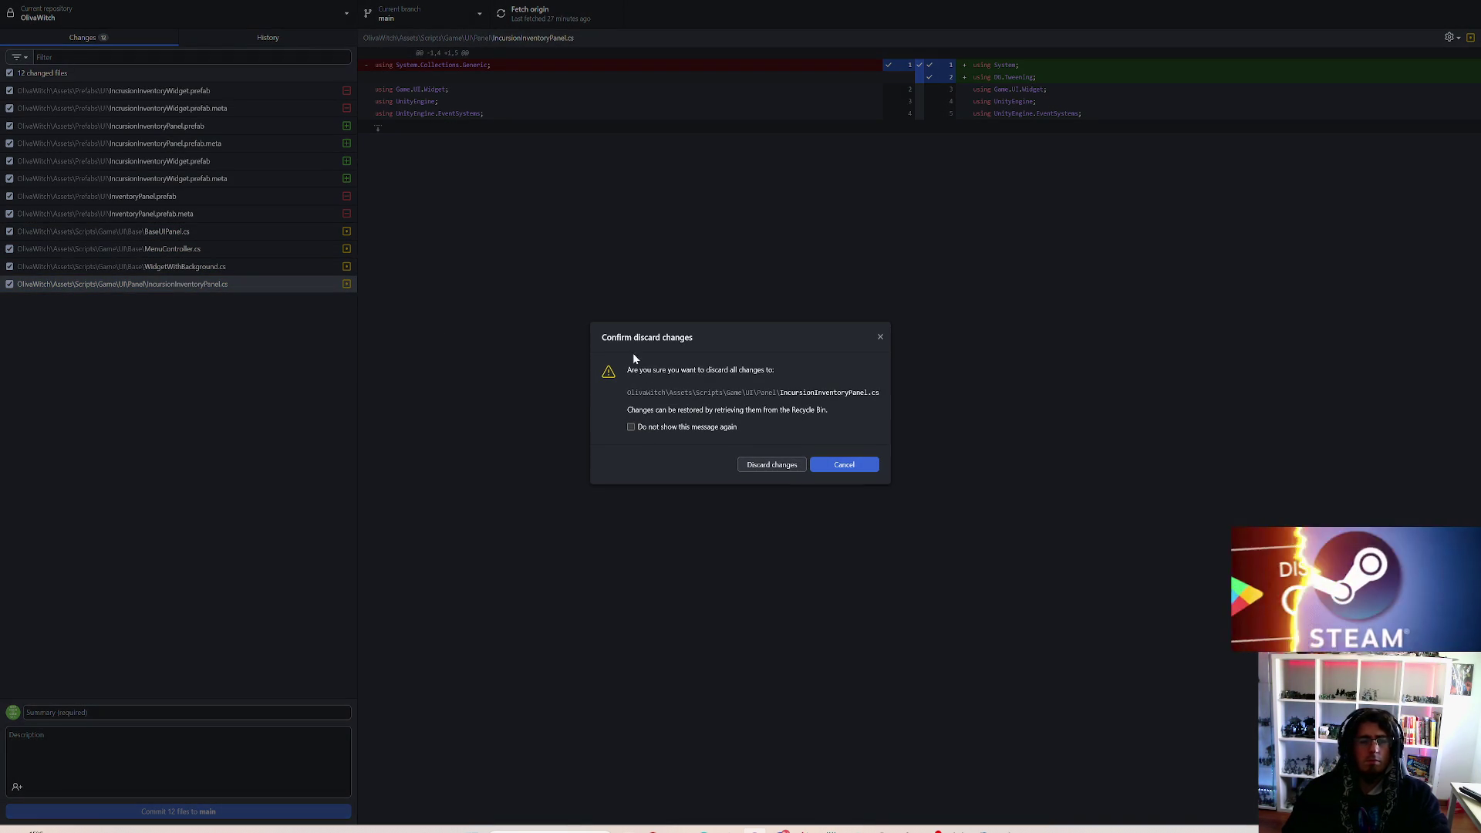
{"action": "left_click", "coordinate": [749, 466]}
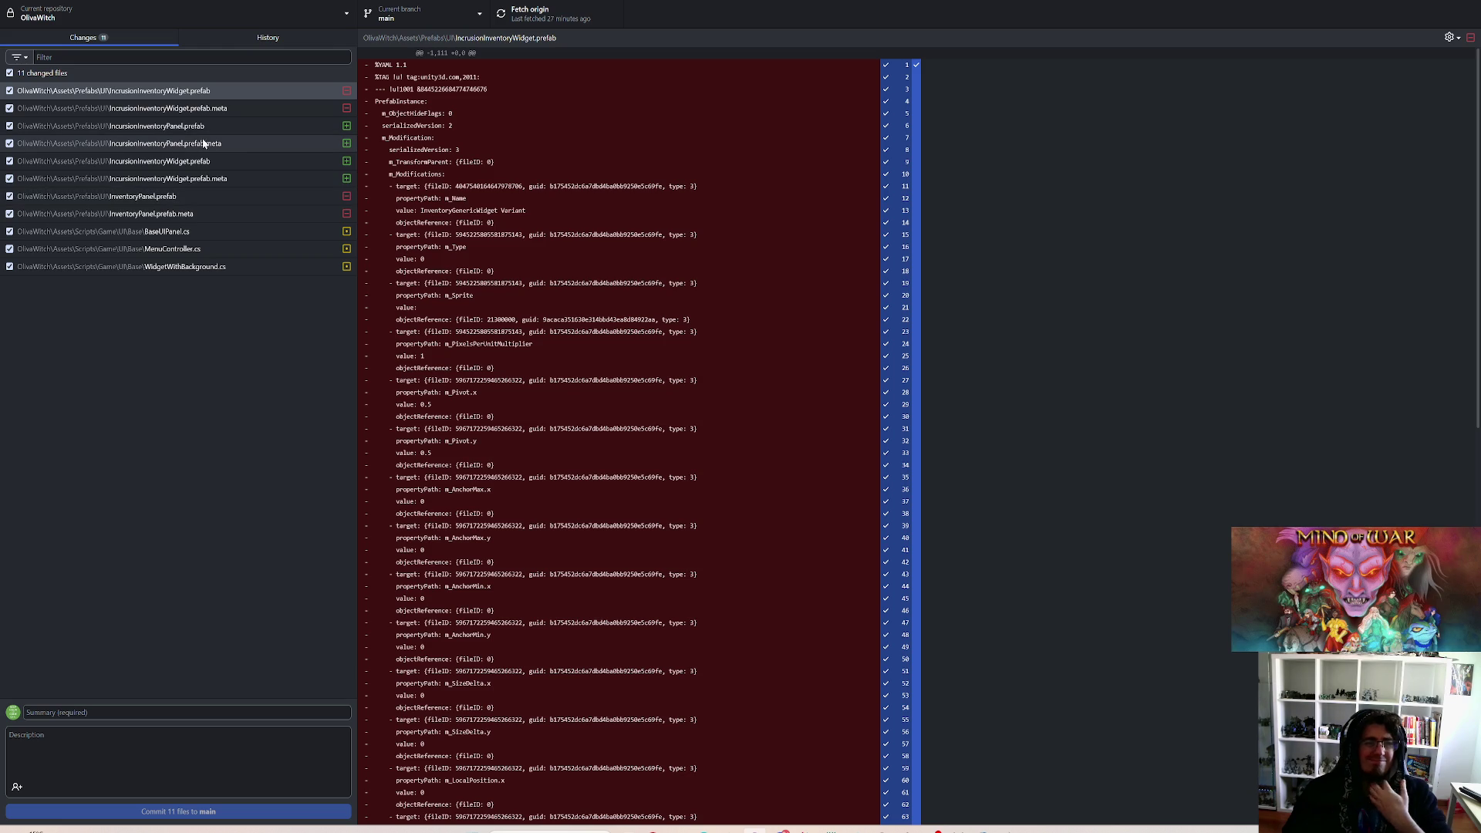
Step: Uncheck all changed files, then include the deleted IncursionInventoryWidget prefab and its meta file
{"action": "left_click", "coordinate": [10, 73]}
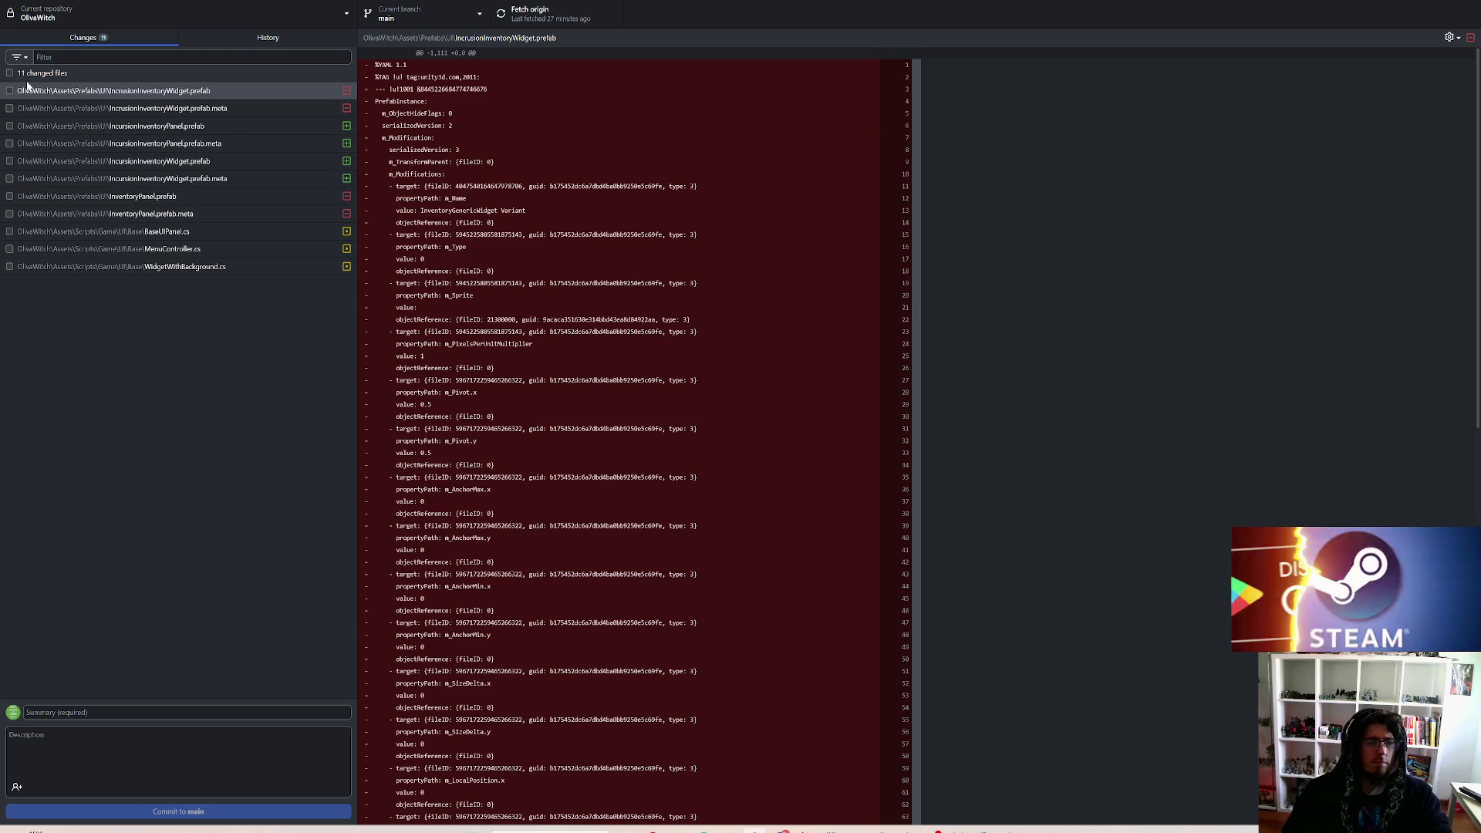
{"action": "left_click", "coordinate": [228, 110]}
{"action": "left_click", "coordinate": [246, 94]}
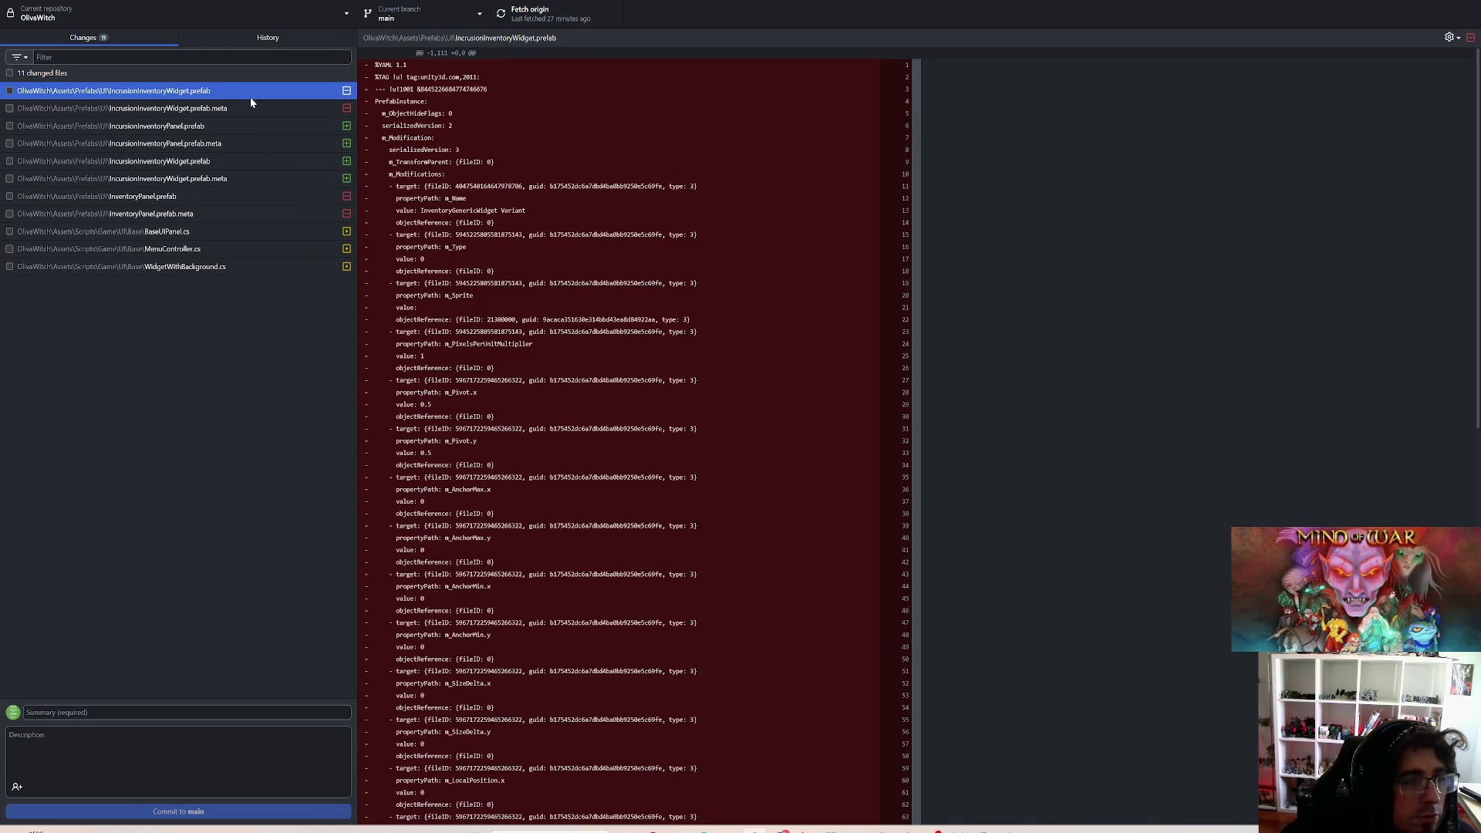
{"action": "left_click", "coordinate": [9, 90]}
{"action": "left_click", "coordinate": [10, 108]}
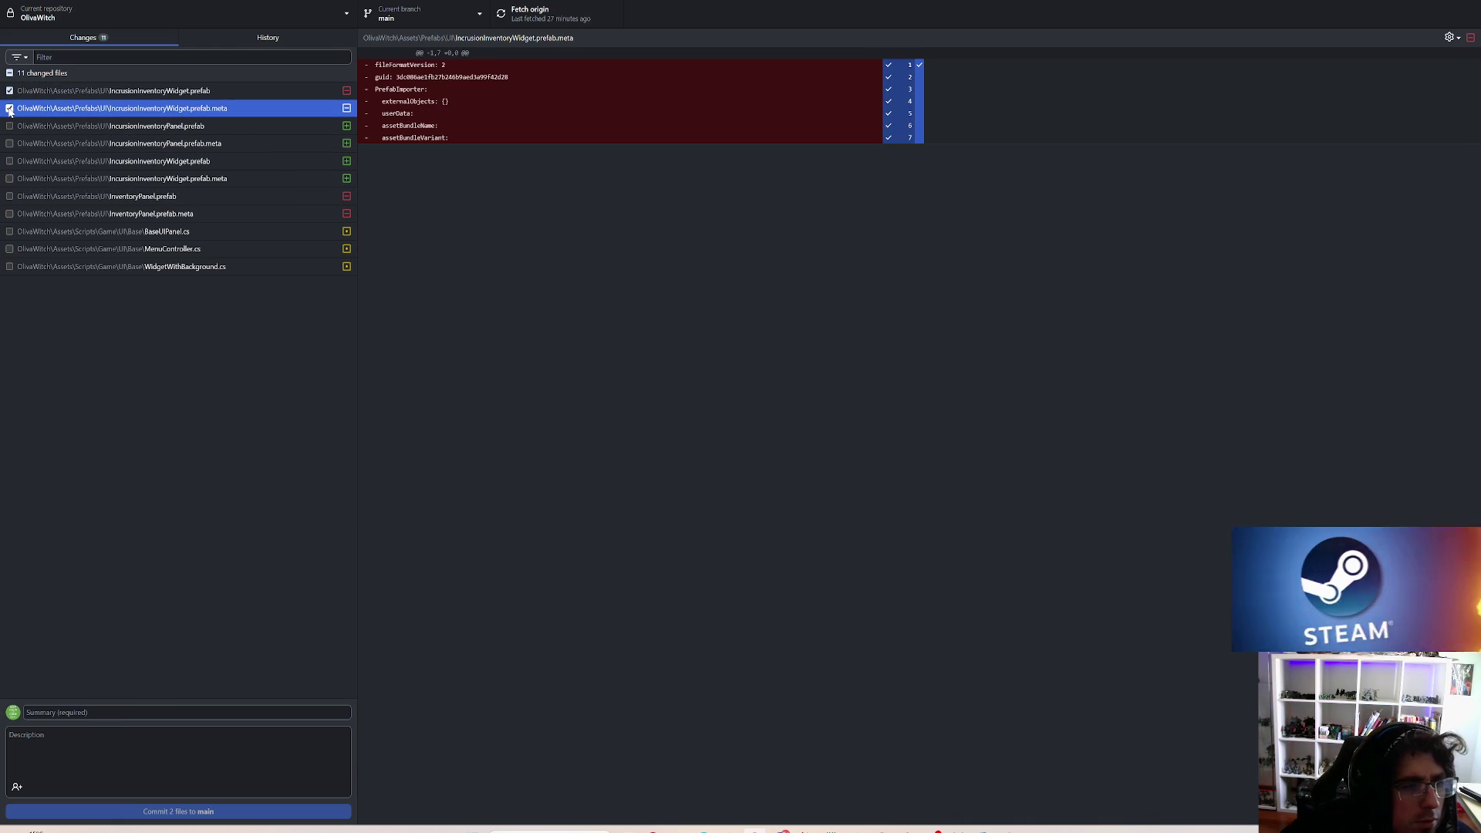
{"action": "left_click", "coordinate": [38, 126]}
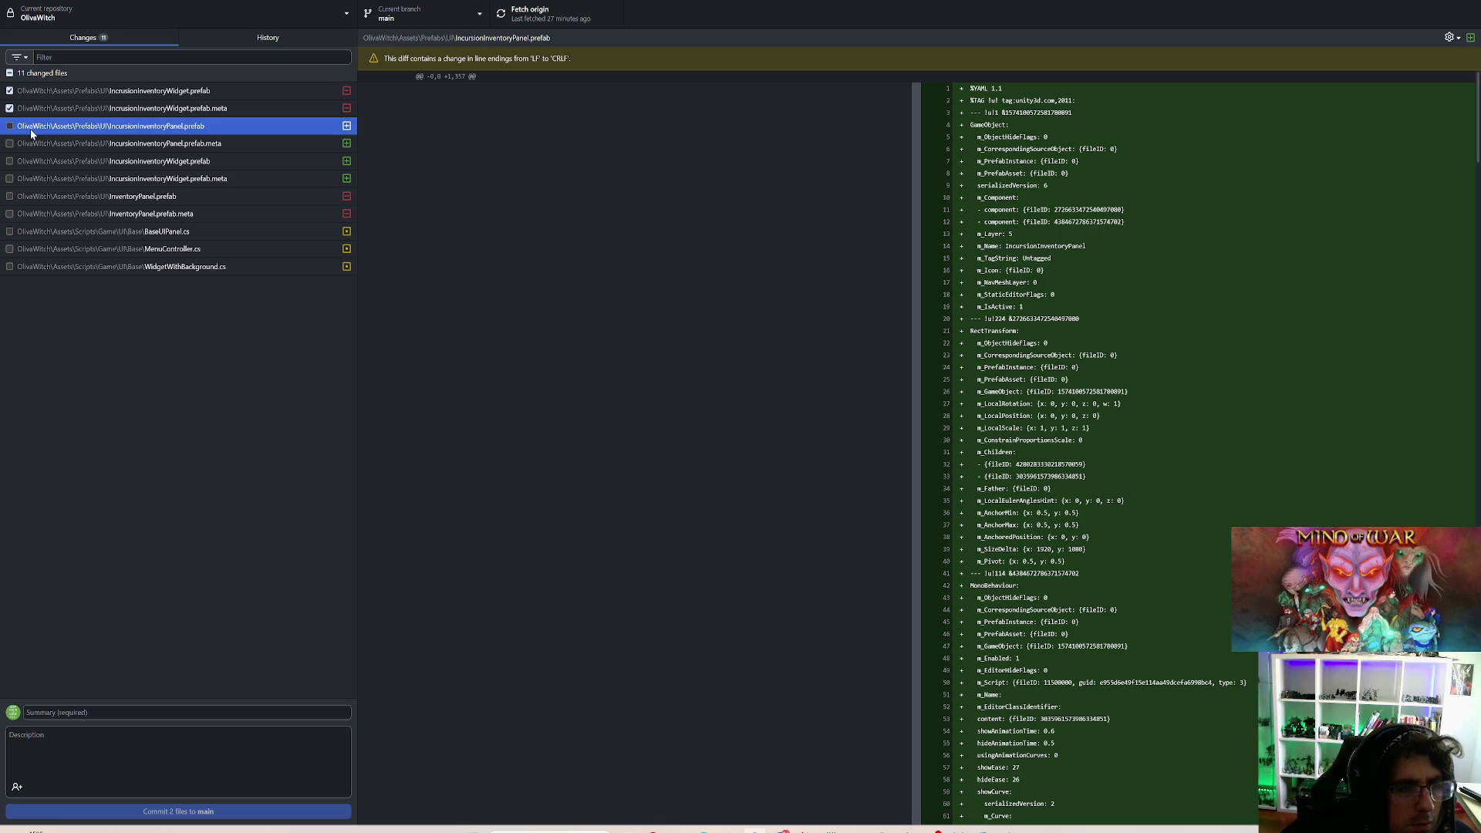
Step: Include InventoryPanel.prefab and meta, plus the new IncursionInventoryPanel and IncursionInventoryWidget prefabs with metas
{"action": "left_click", "coordinate": [45, 194]}
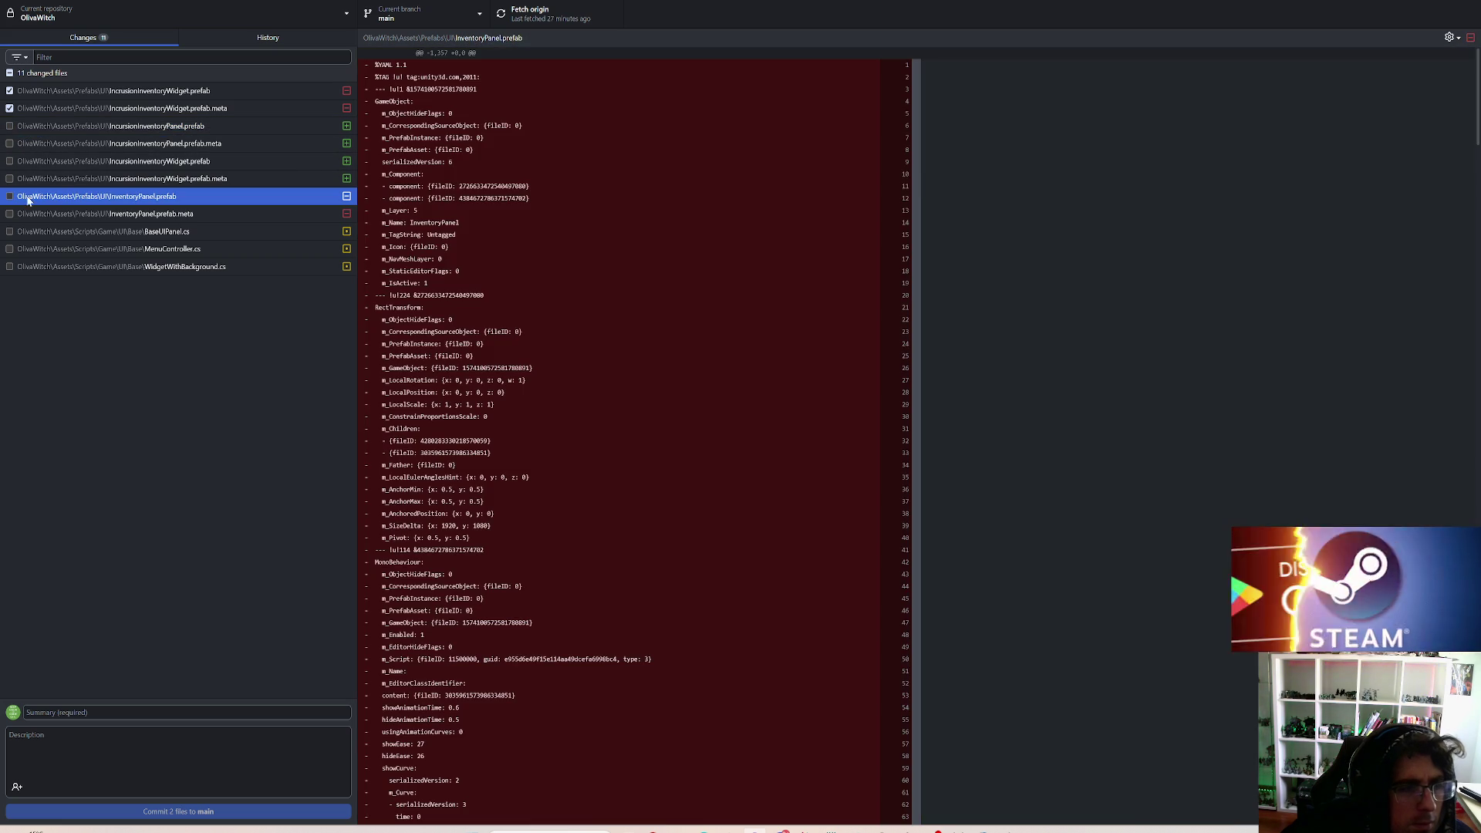
{"action": "left_click", "coordinate": [9, 197]}
{"action": "left_click", "coordinate": [23, 214]}
{"action": "left_click", "coordinate": [9, 214]}
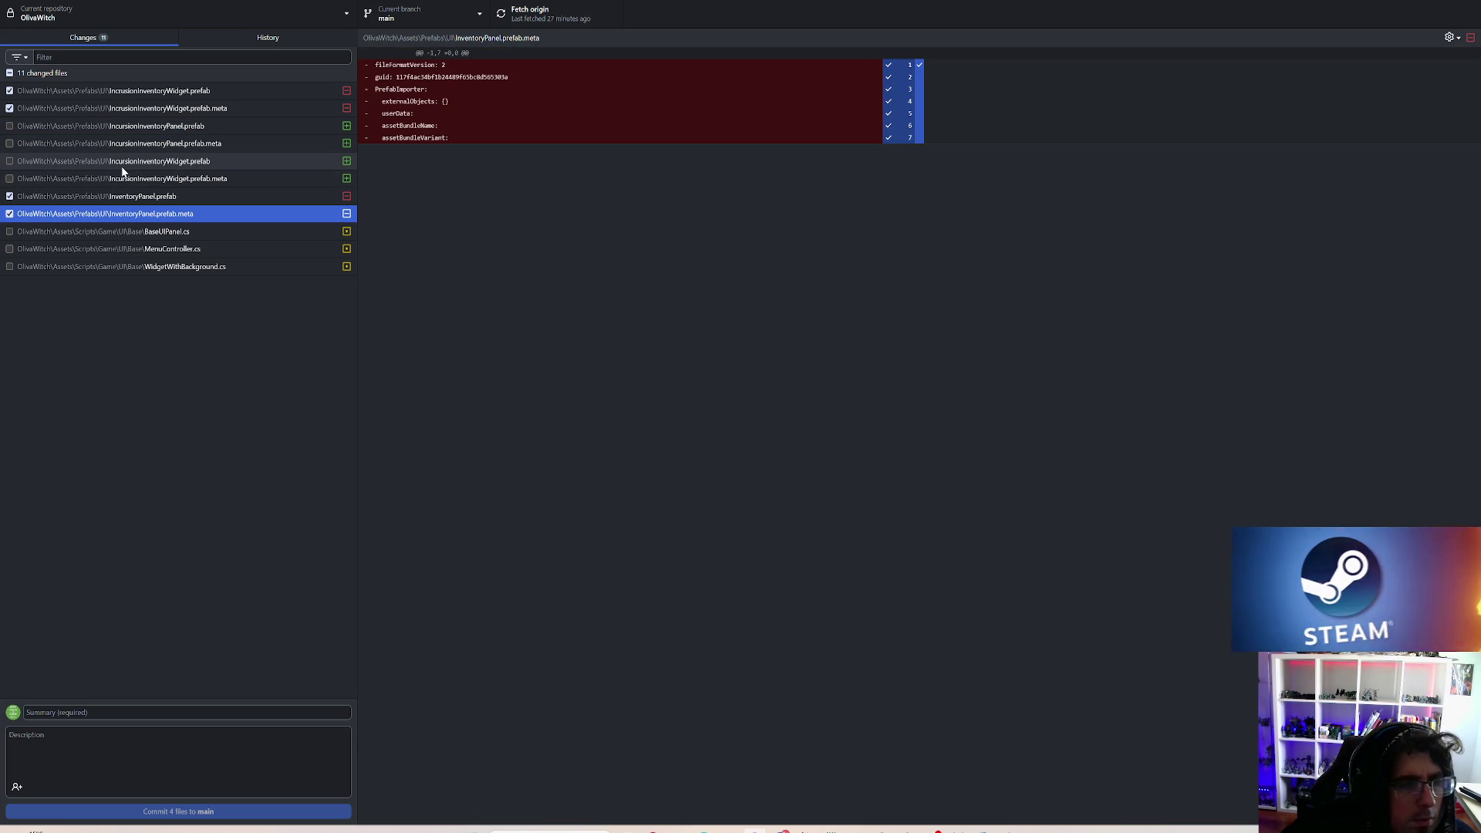
{"action": "left_click", "coordinate": [19, 126]}
{"action": "left_click", "coordinate": [9, 126]}
{"action": "left_click", "coordinate": [9, 144]}
{"action": "left_click", "coordinate": [9, 162]}
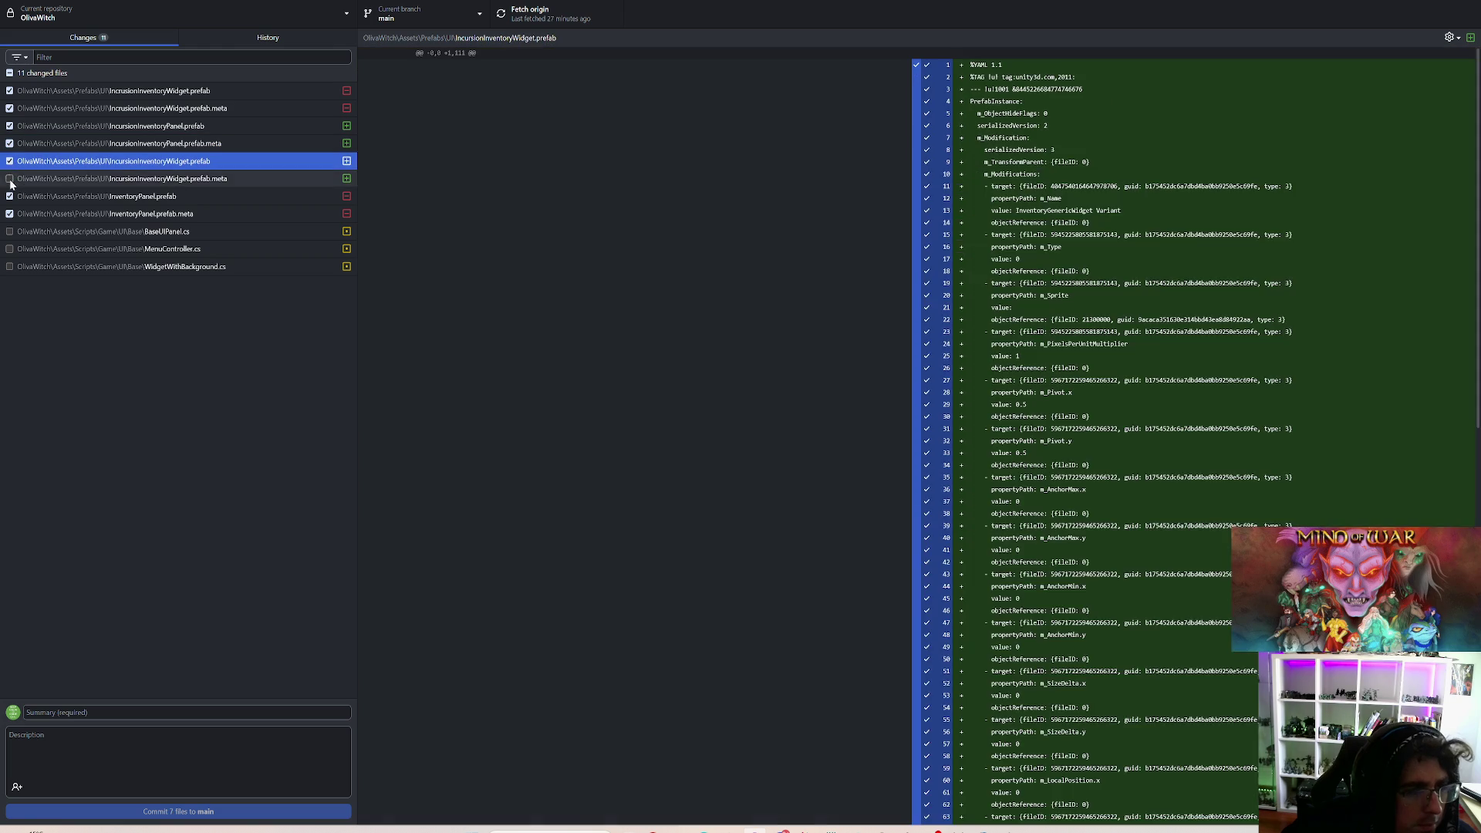
{"action": "left_click", "coordinate": [9, 178]}
Step: Commit the eight files to main as 'Renamed incursion panel prefabs' and attempt a push to origin
{"action": "left_click", "coordinate": [66, 714]}
{"action": "type", "text": "R"}
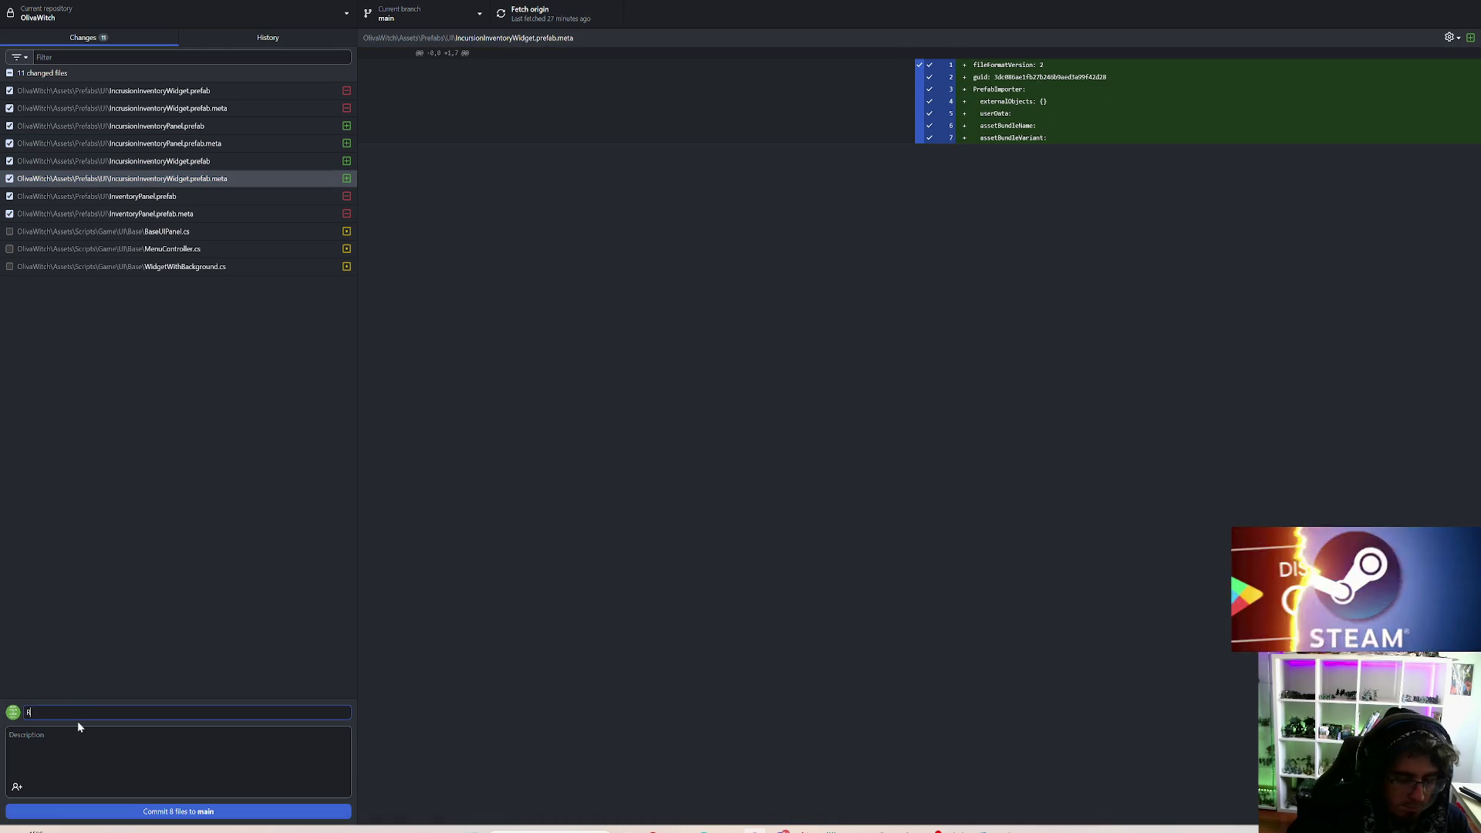
{"action": "type", "text": "enamed i"}
{"action": "key", "text": "BackSpace"}
{"action": "key", "text": "BackSpace"}
{"action": "type", "text": "ursion panel prefab"}
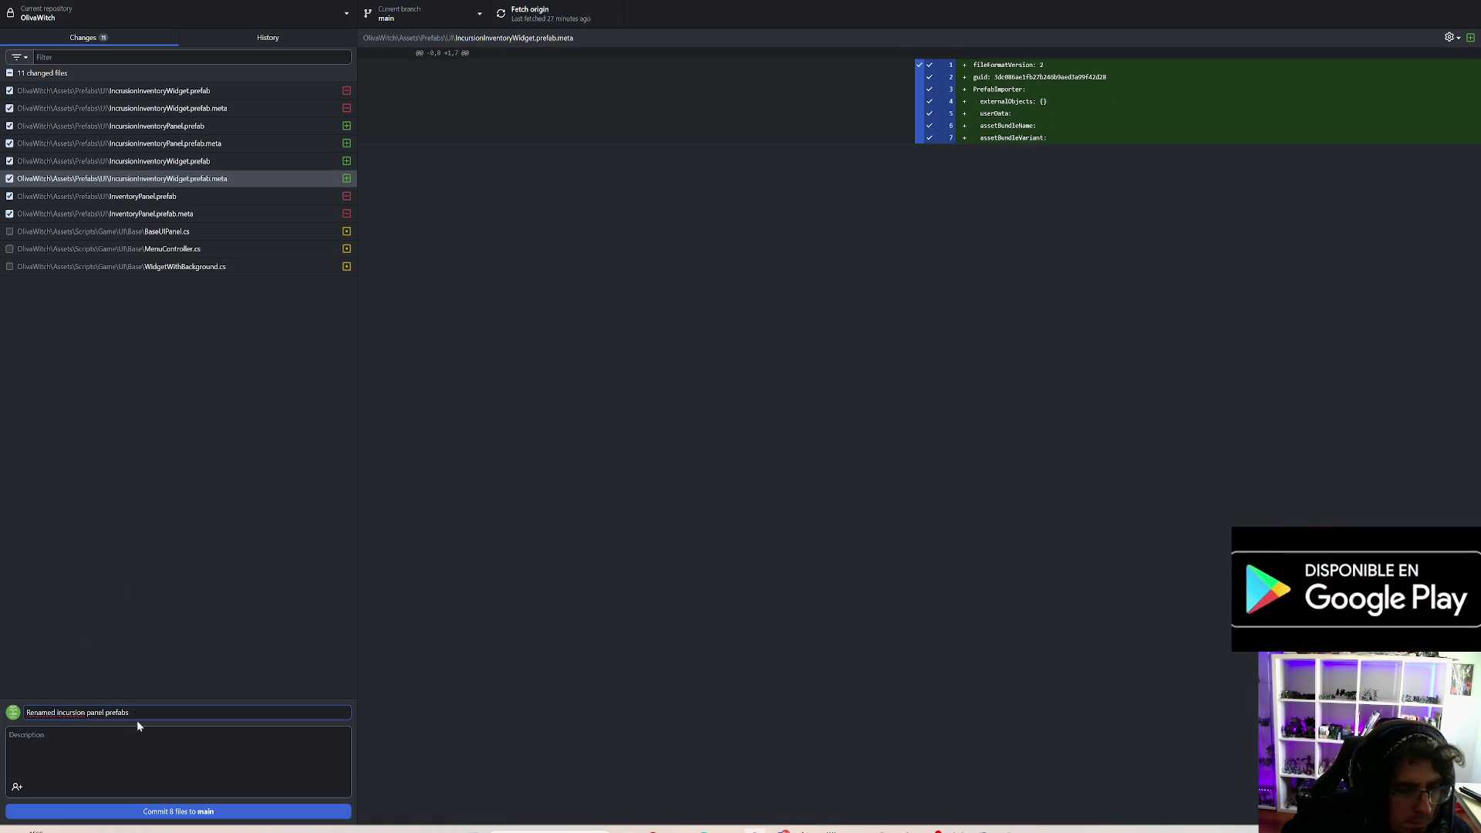
{"action": "type", "text": "s"}
{"action": "left_click", "coordinate": [165, 810]}
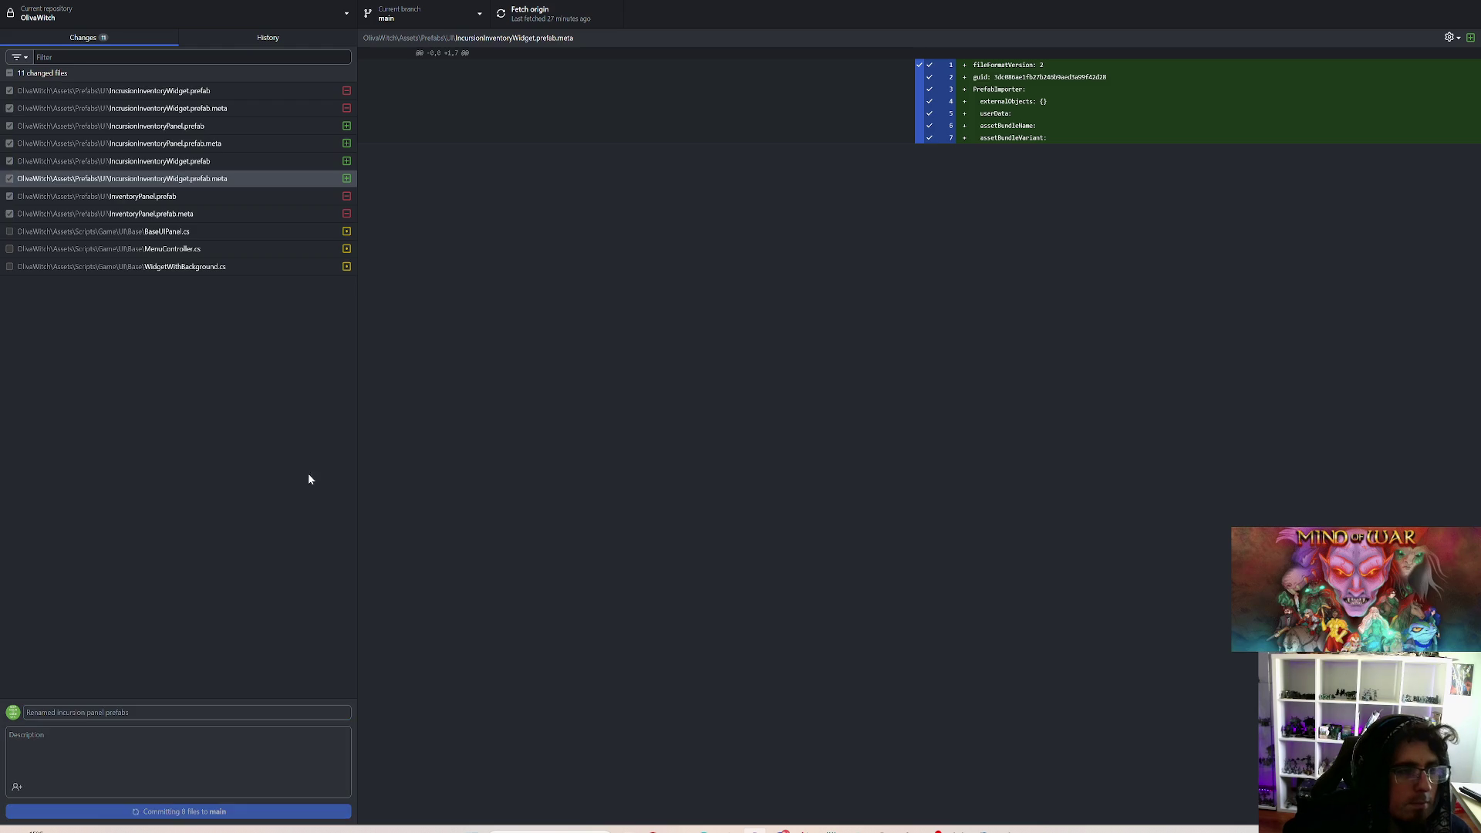
{"action": "left_click", "coordinate": [540, 13]}
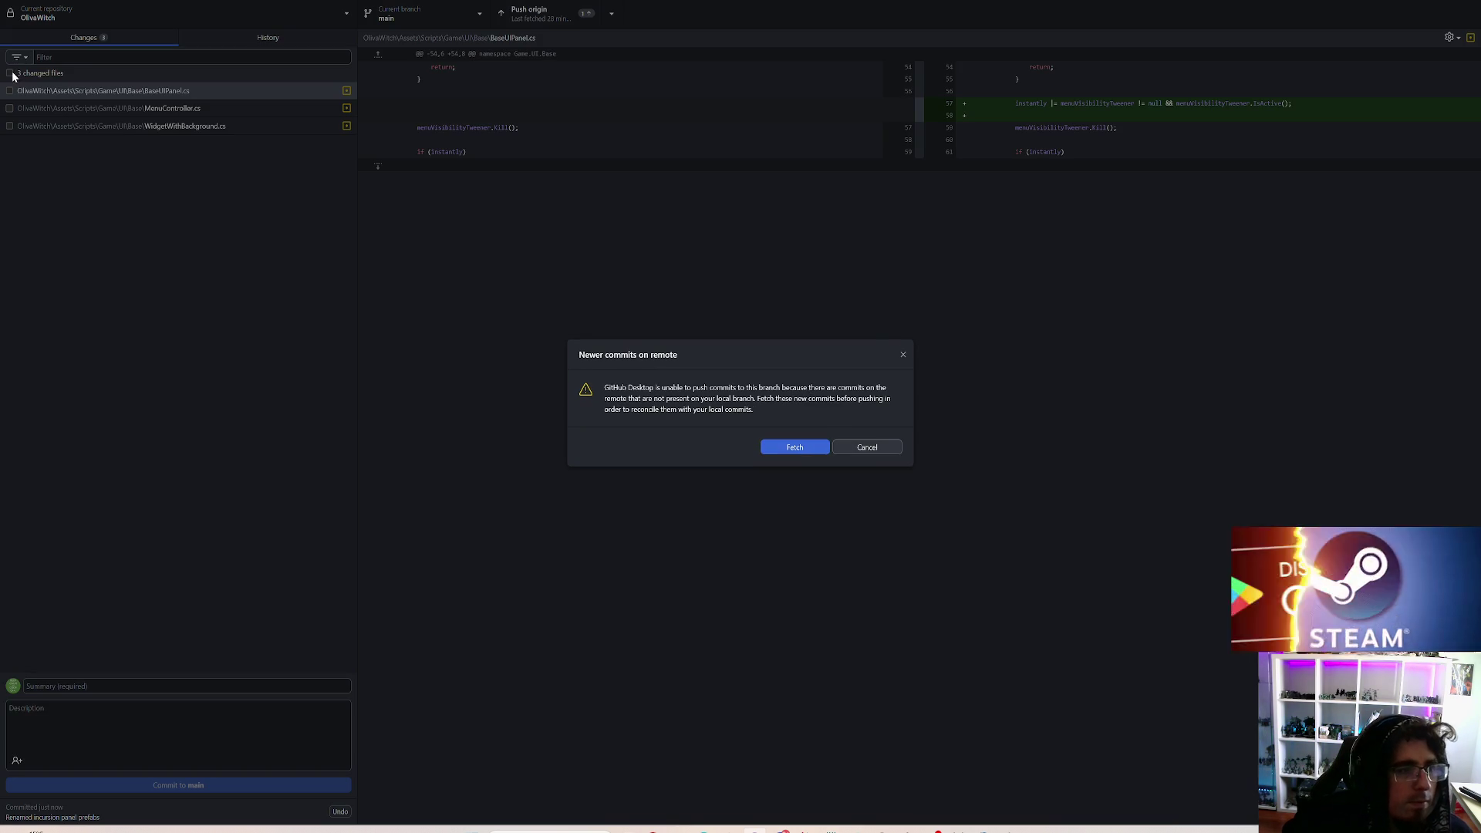
{"action": "left_click", "coordinate": [791, 449]}
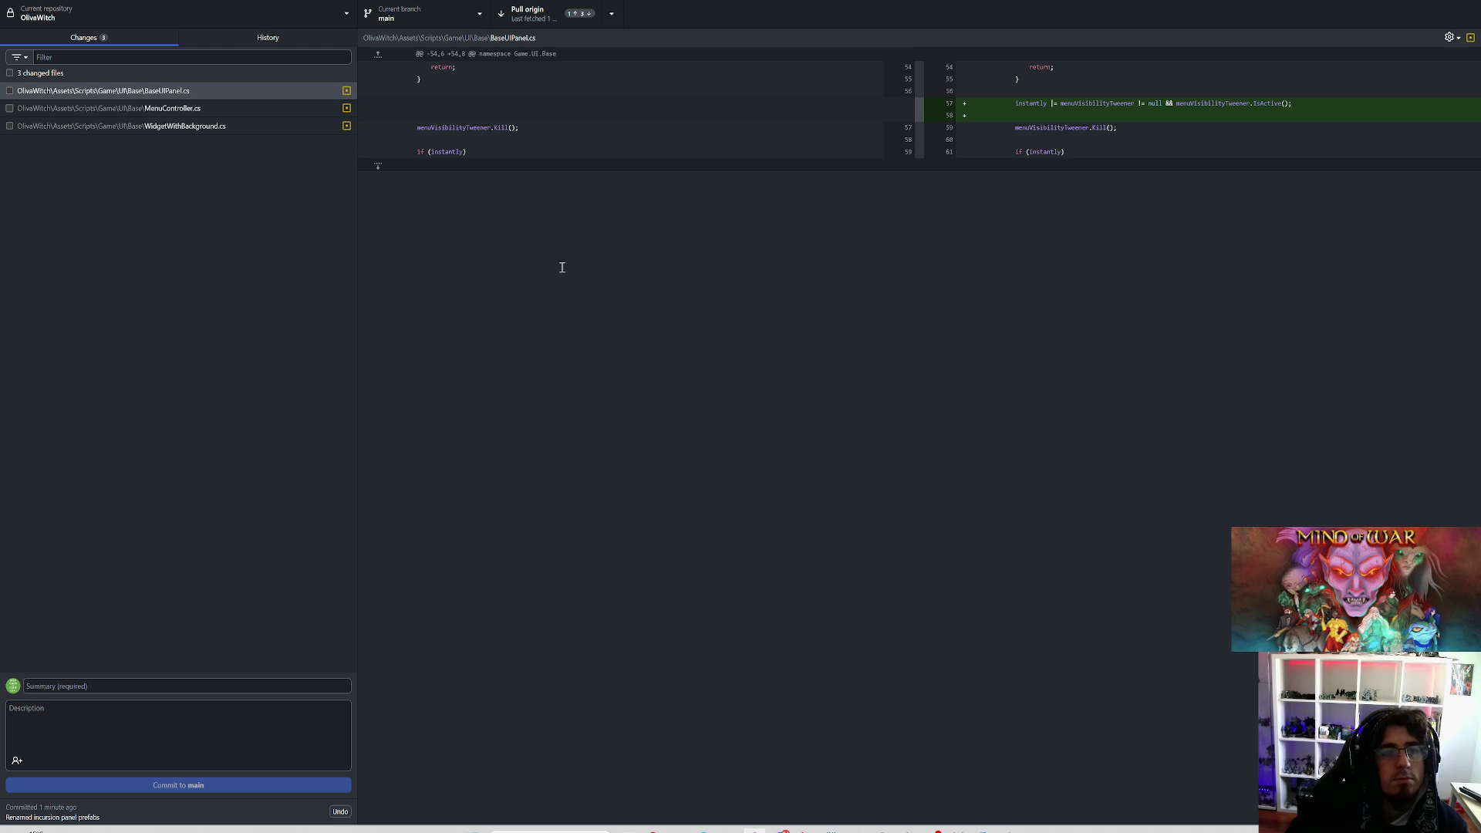
Step: Pull from origin, open History, and compare the old and new ataque_1–4 frames of the gamusino ataque commit
{"action": "left_click", "coordinate": [548, 24]}
{"action": "left_click", "coordinate": [292, 37]}
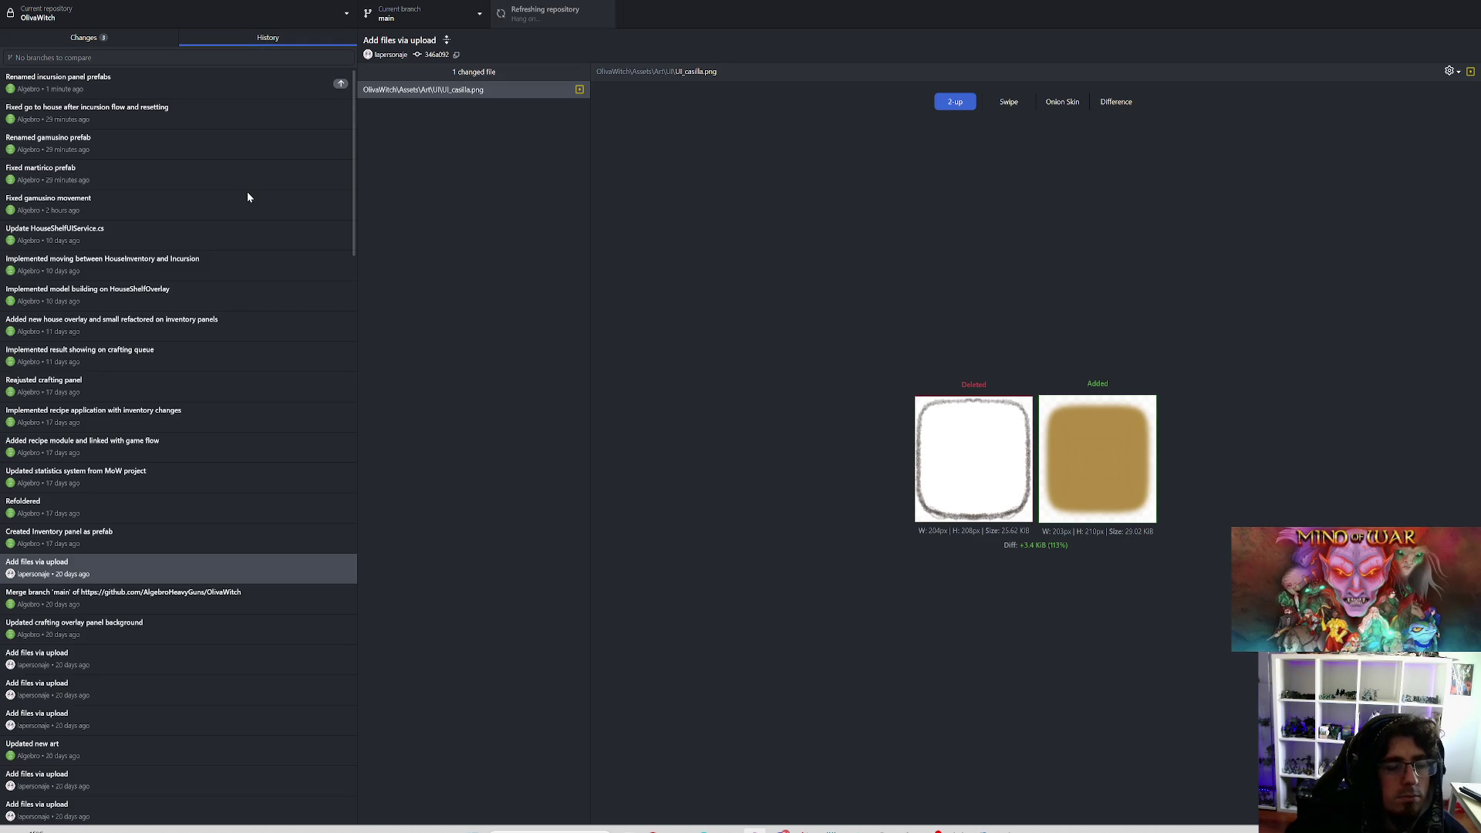
{"action": "left_click", "coordinate": [228, 199]}
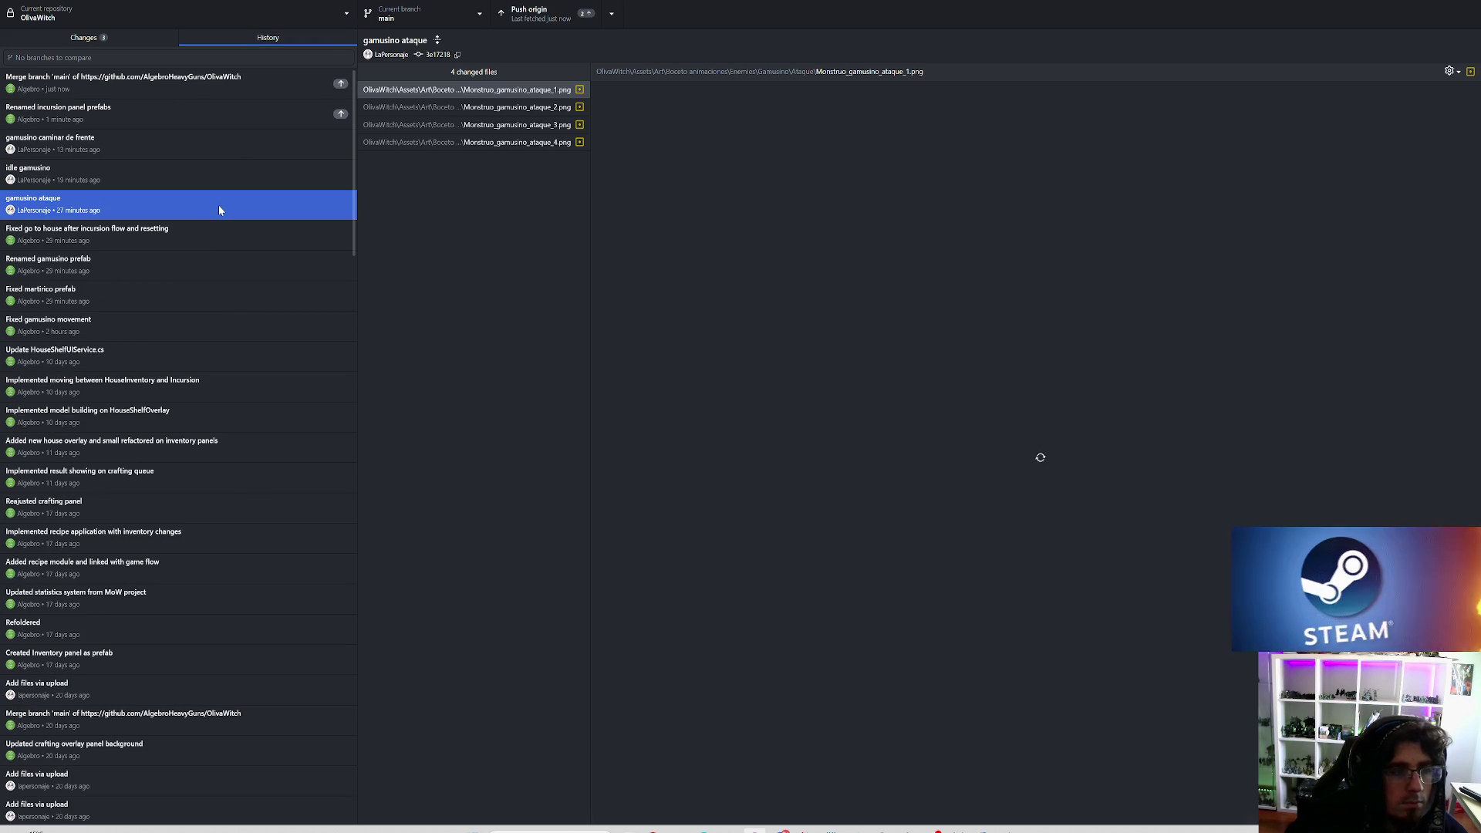
{"action": "left_click", "coordinate": [523, 107]}
{"action": "left_click", "coordinate": [523, 124]}
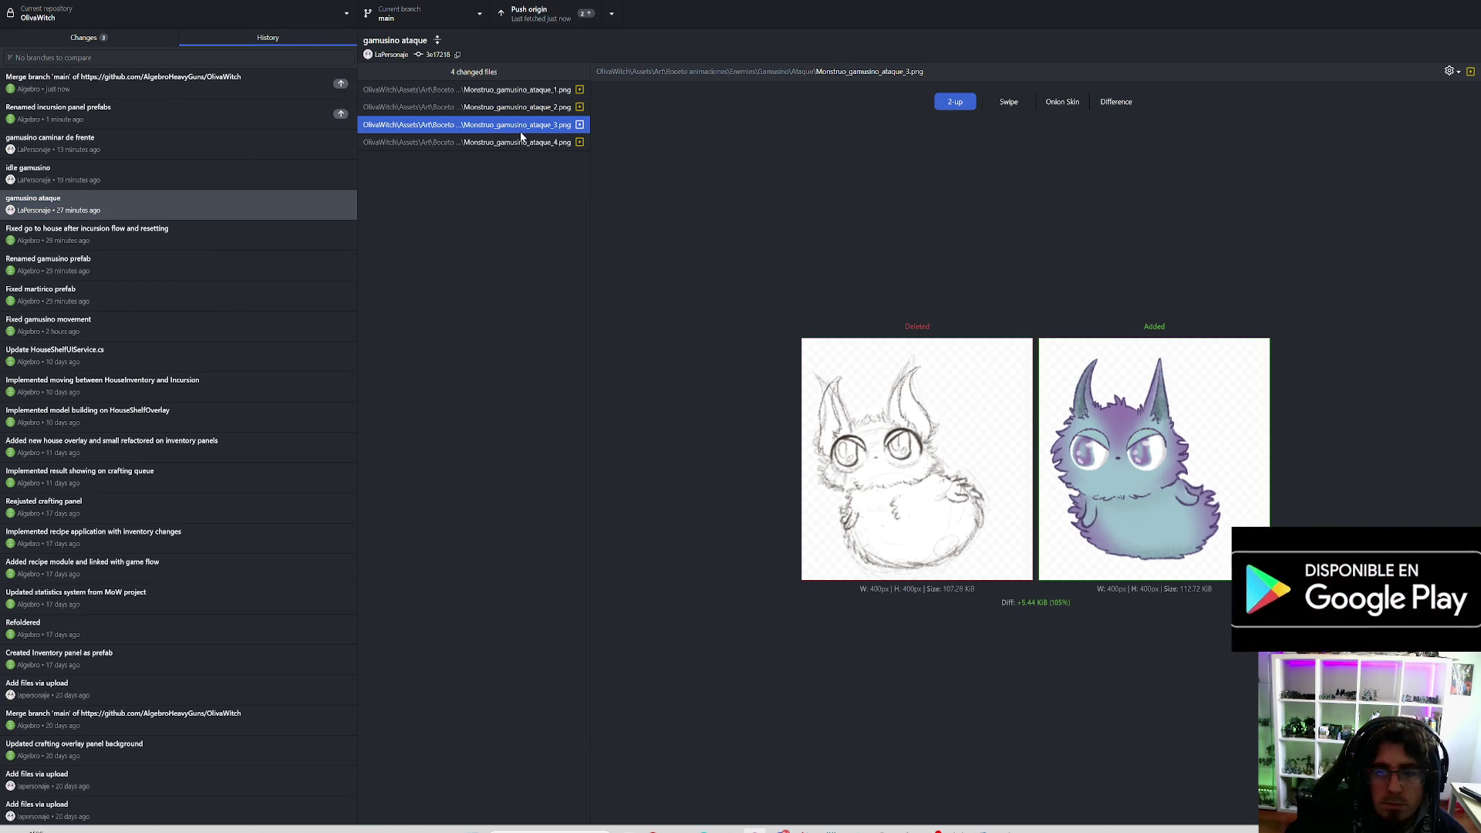
{"action": "left_click", "coordinate": [522, 143]}
{"action": "left_click", "coordinate": [518, 127]}
{"action": "left_click", "coordinate": [529, 110]}
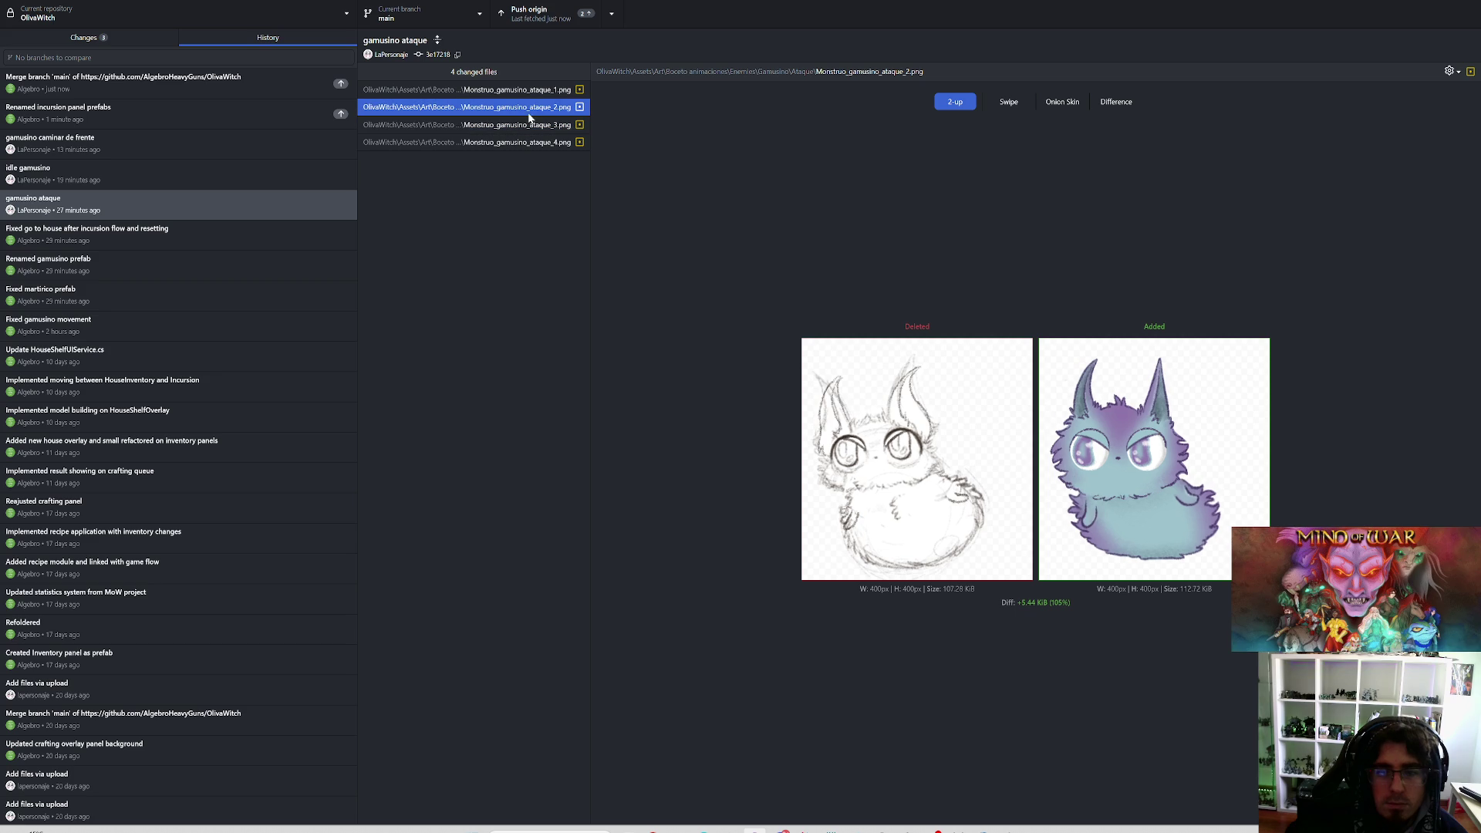
{"action": "key", "text": "Up"}
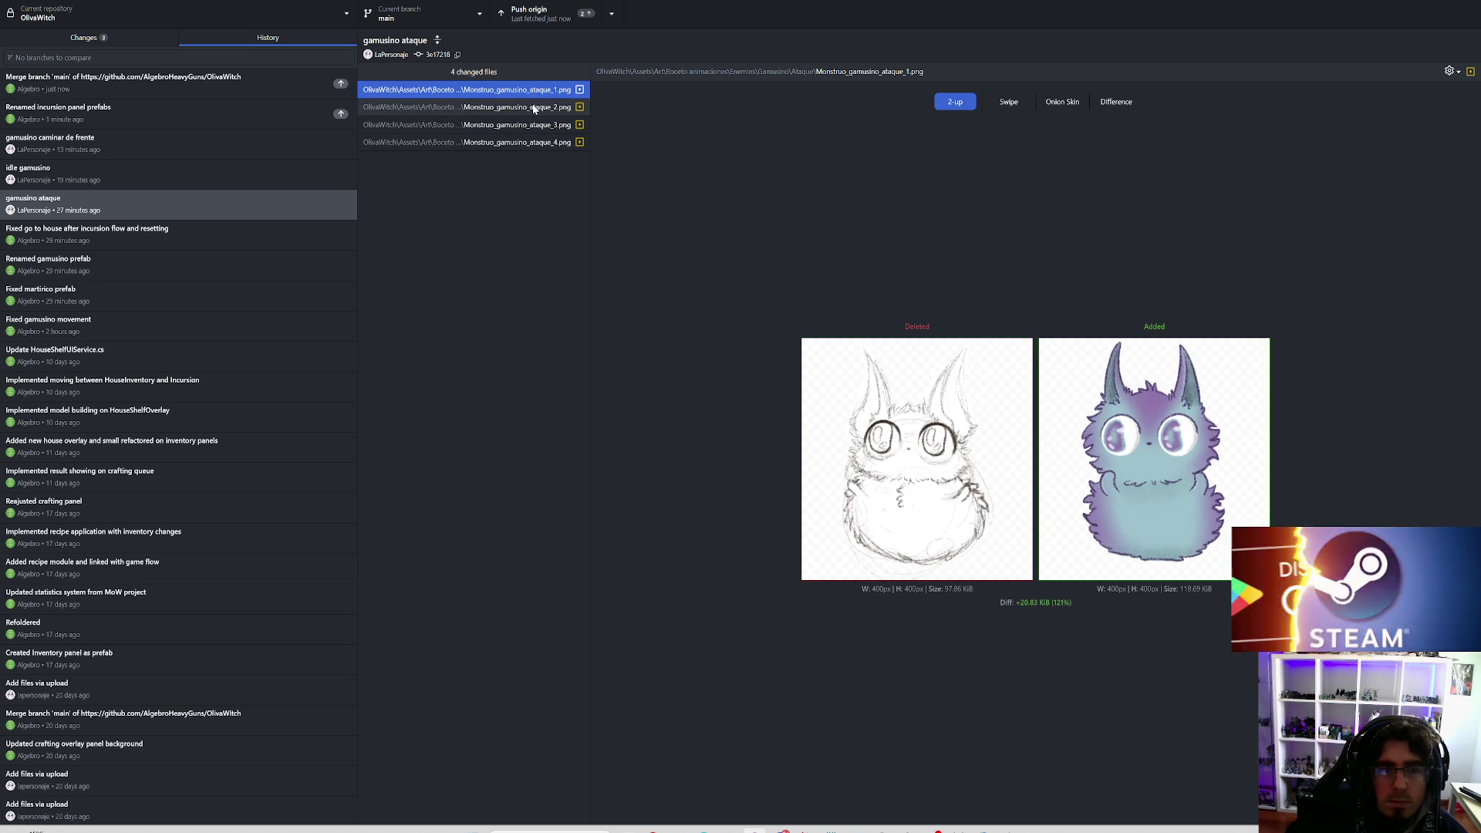
{"action": "key", "text": "Down"}
{"action": "left_click", "coordinate": [533, 125]}
{"action": "left_click", "coordinate": [531, 142]}
{"action": "left_click", "coordinate": [540, 128]}
{"action": "left_click", "coordinate": [534, 144]}
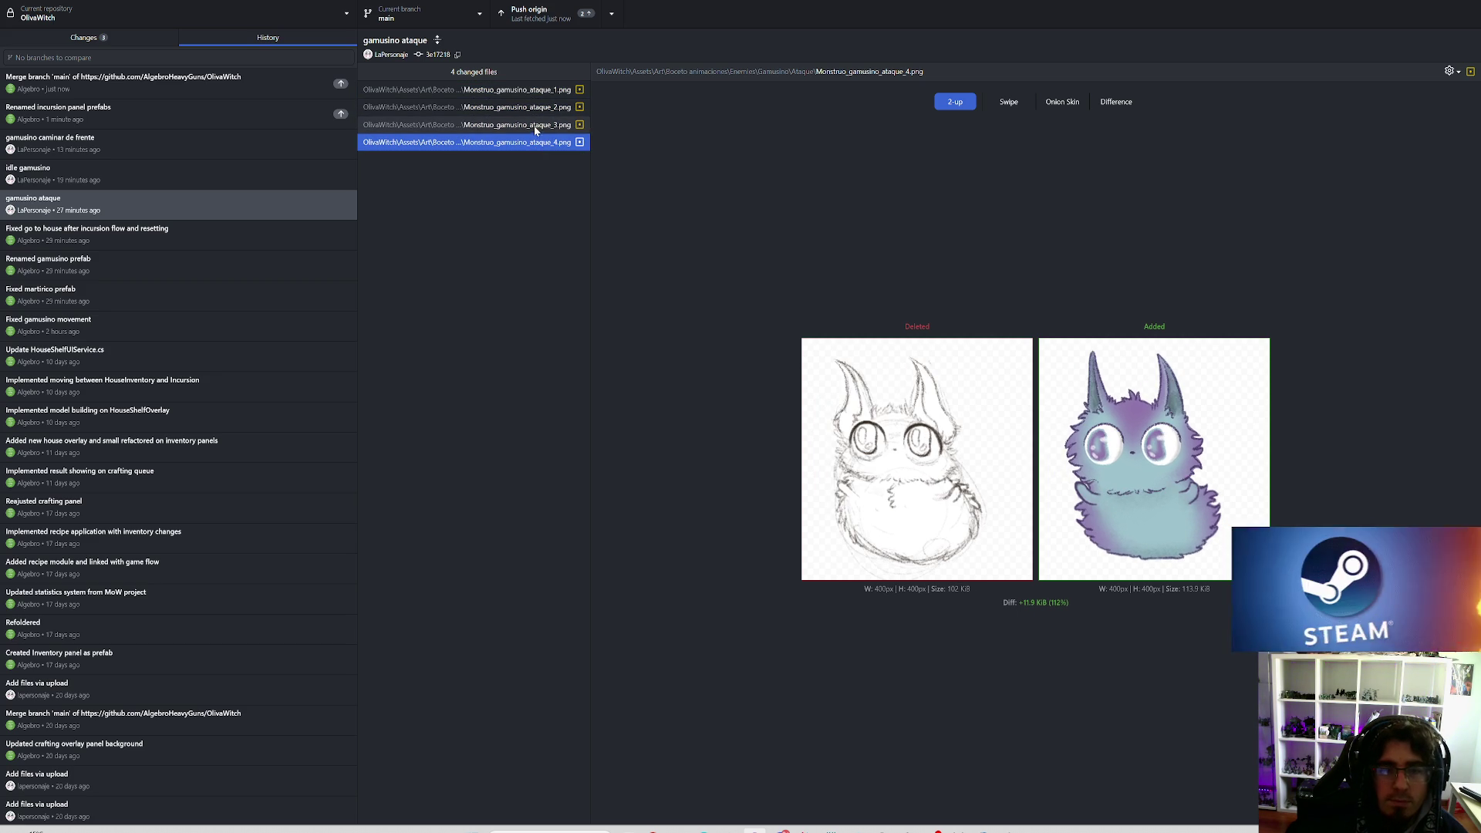
{"action": "left_click", "coordinate": [534, 125]}
{"action": "left_click", "coordinate": [538, 90]}
Step: Step through the idle gamusino commit's idle_1–idle_4 image diffs, ending on the caminar de frente commit
{"action": "left_click", "coordinate": [257, 173]}
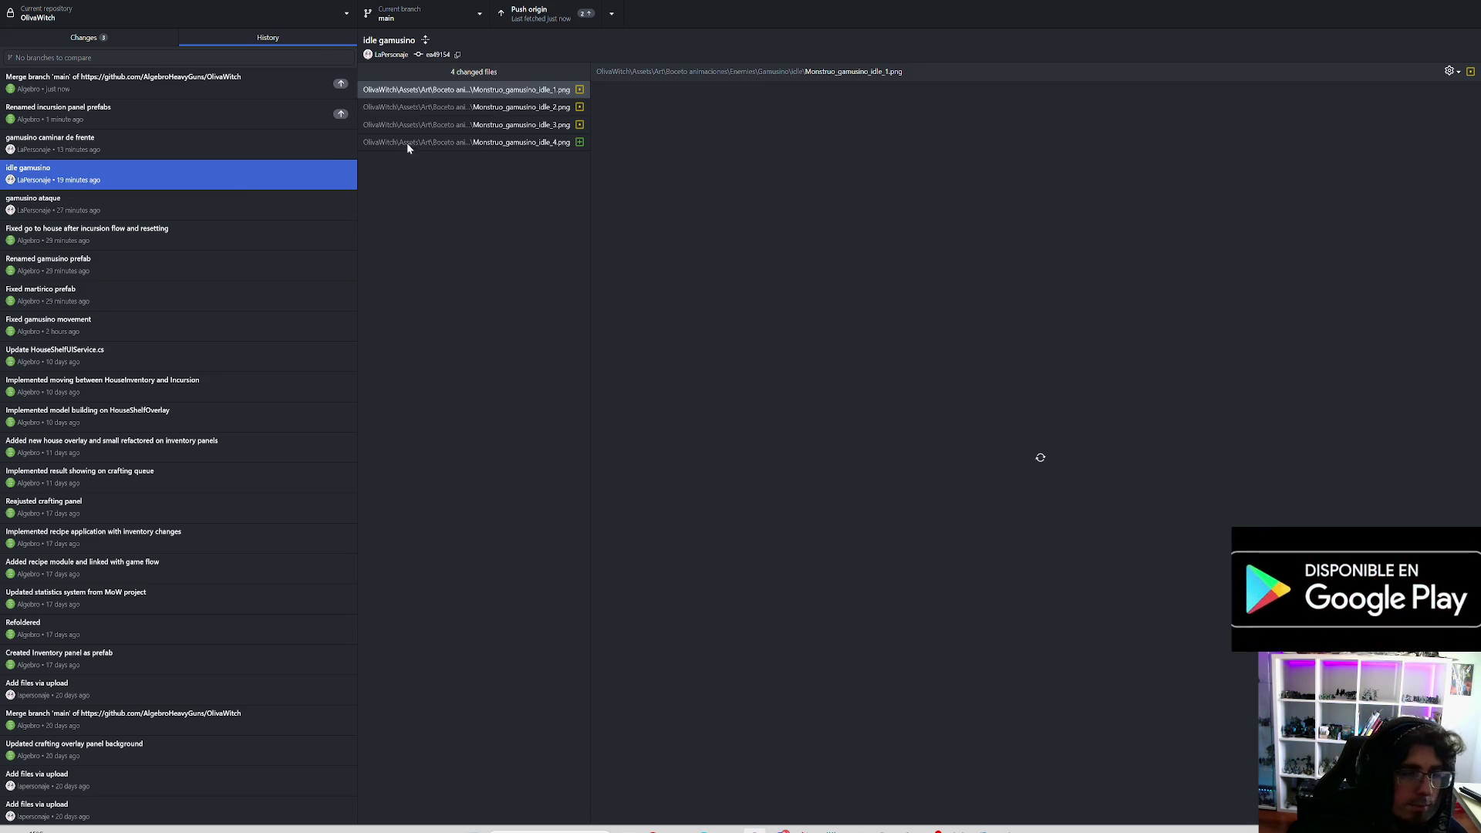
{"action": "left_click", "coordinate": [520, 110]}
{"action": "left_click", "coordinate": [521, 124]}
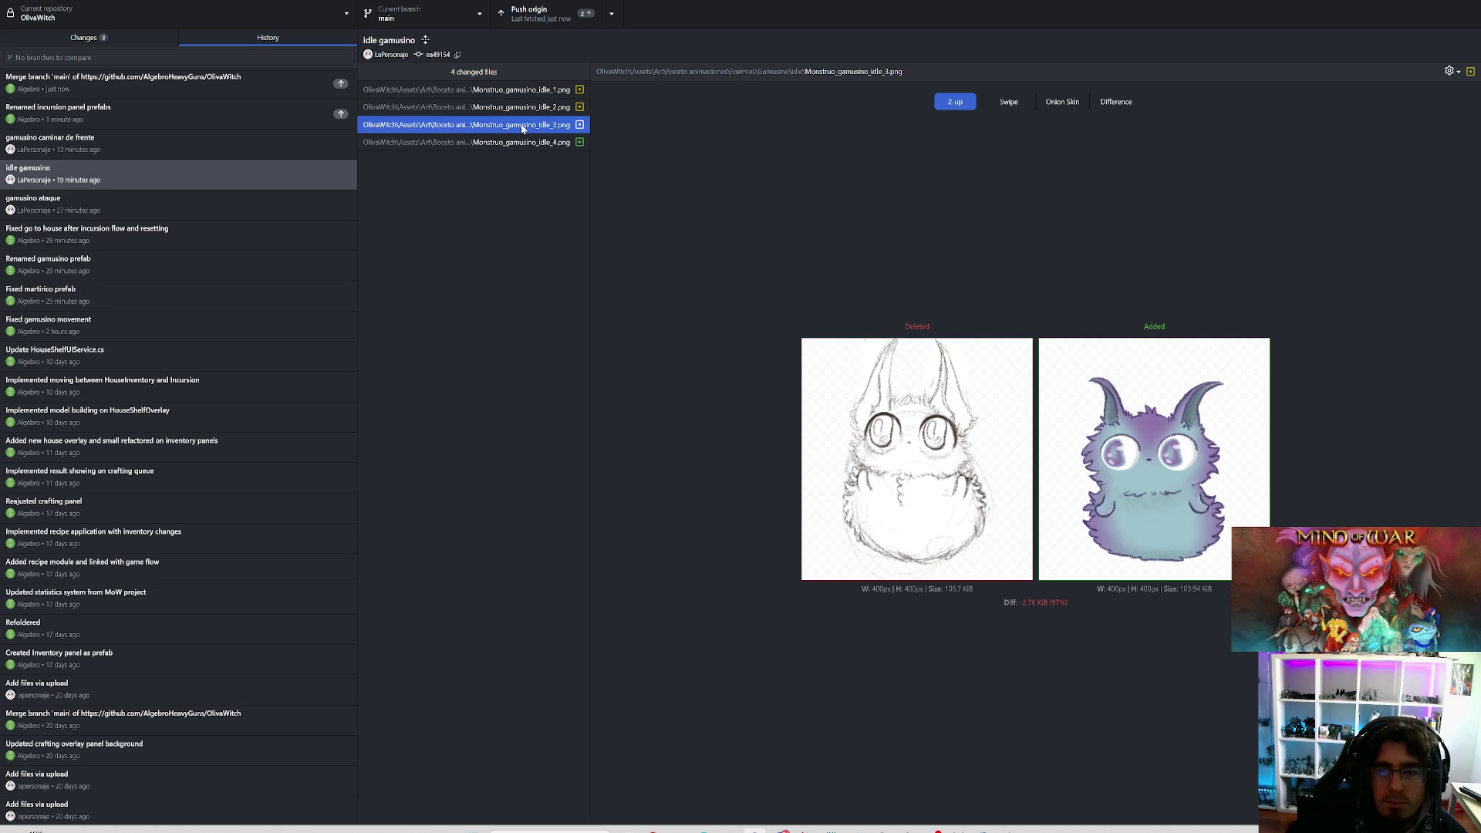
{"action": "left_click", "coordinate": [524, 142]}
{"action": "left_click", "coordinate": [523, 125]}
{"action": "left_click", "coordinate": [528, 107]}
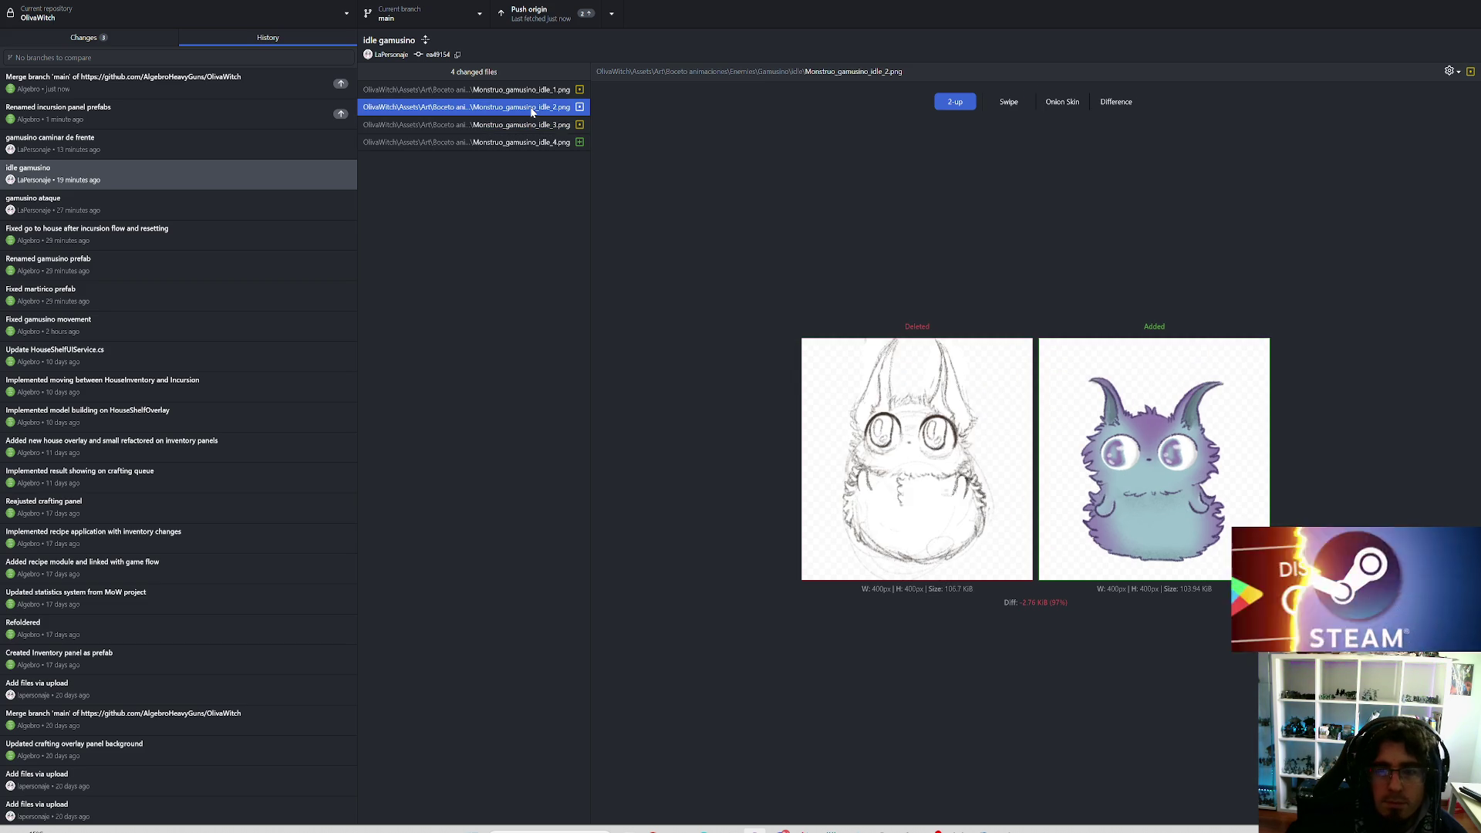
{"action": "left_click", "coordinate": [534, 89]}
{"action": "left_click", "coordinate": [535, 108]}
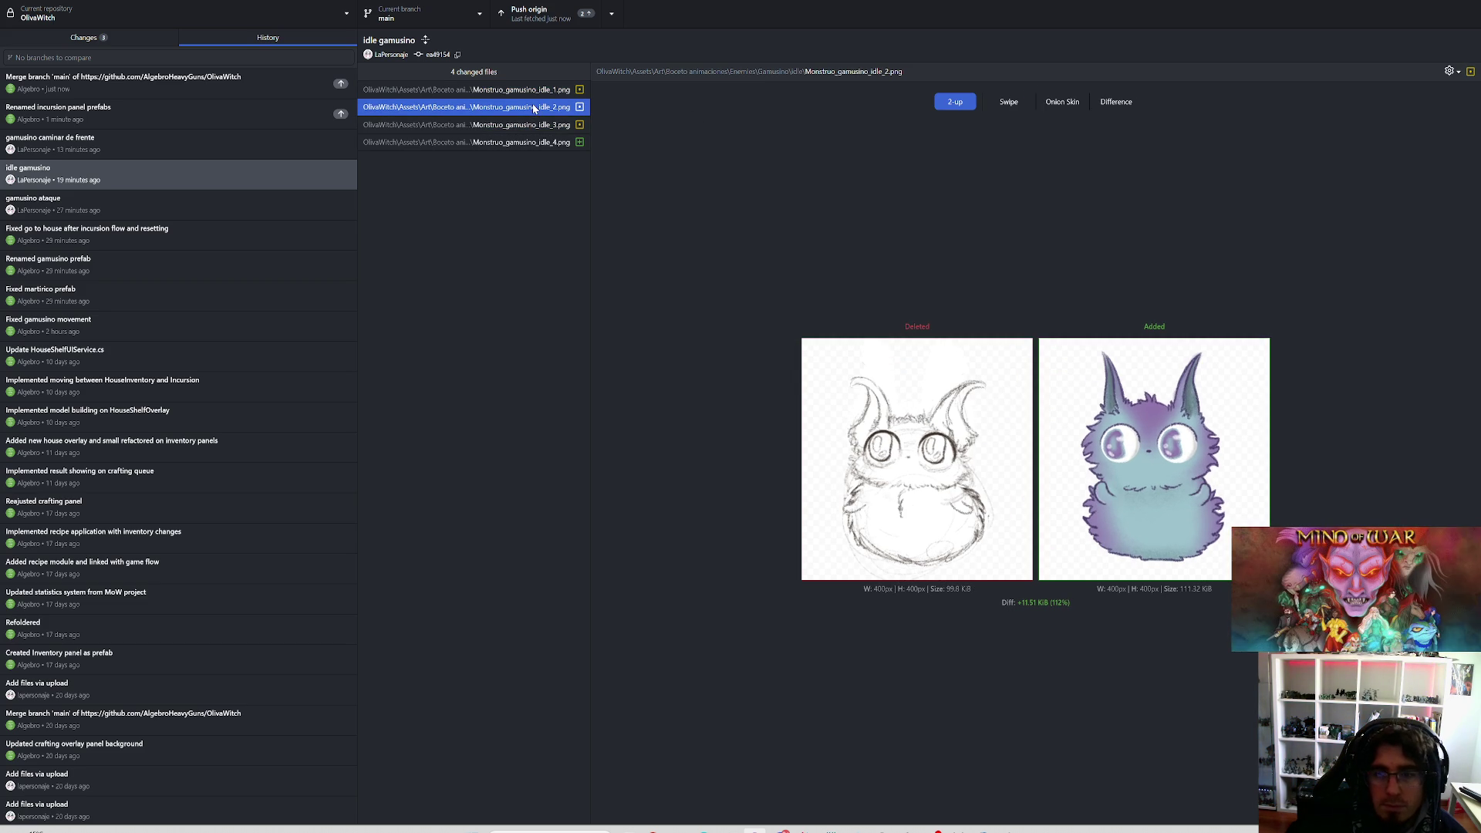
{"action": "left_click", "coordinate": [531, 125]}
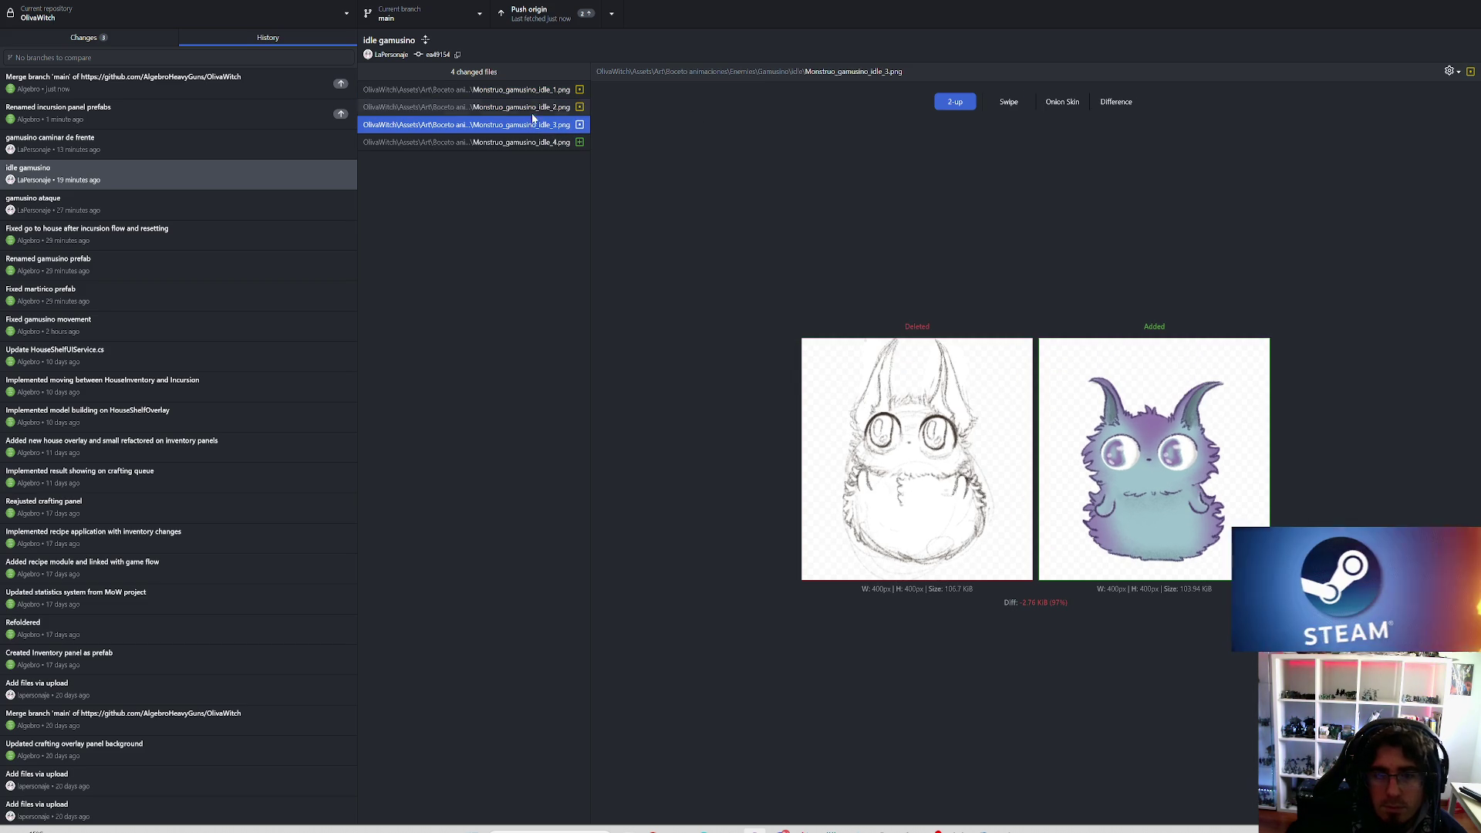
{"action": "left_click", "coordinate": [533, 90]}
{"action": "left_click", "coordinate": [536, 108]}
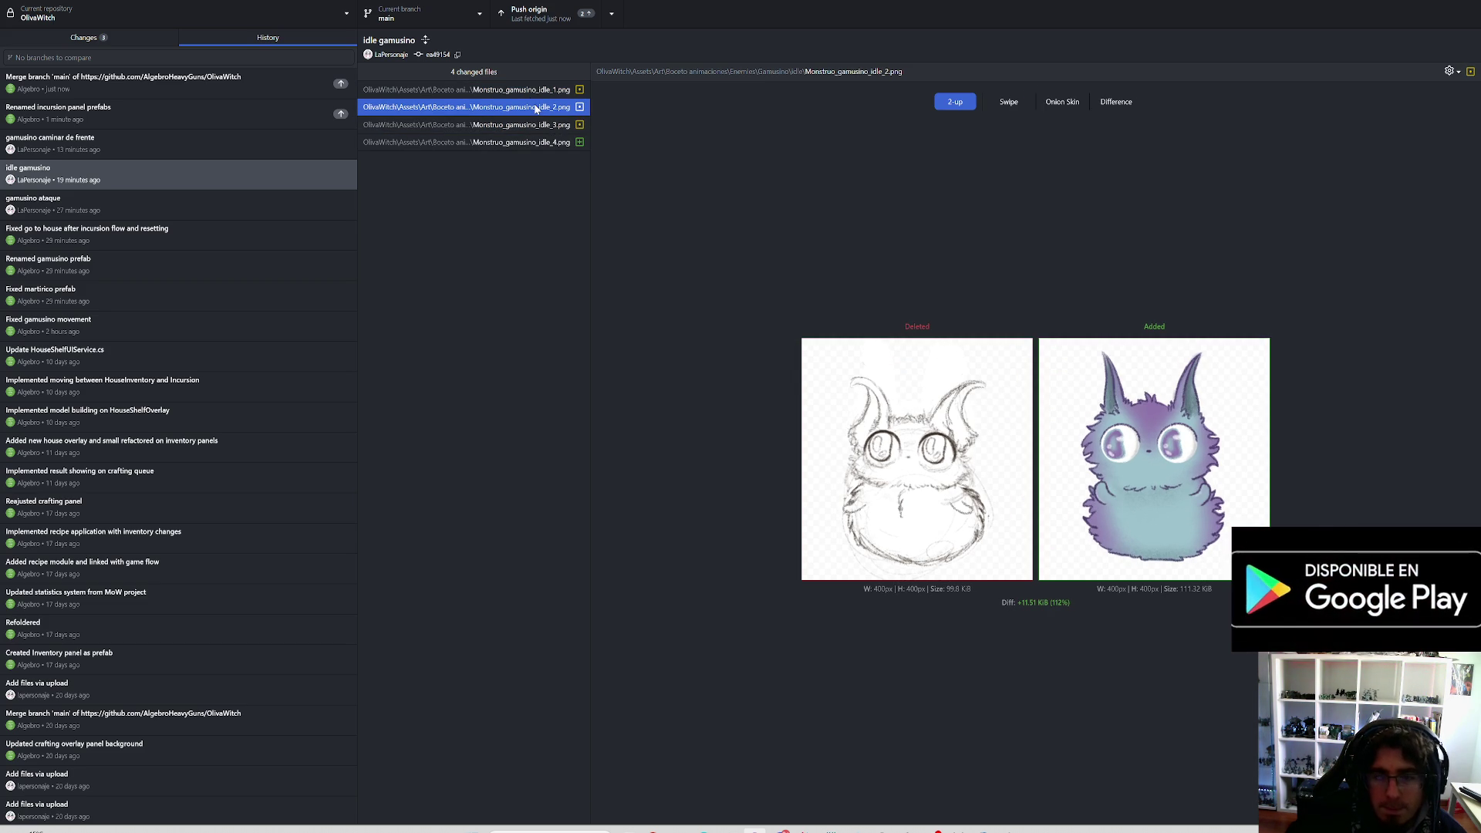
{"action": "left_click", "coordinate": [534, 90]}
{"action": "left_click", "coordinate": [536, 108]}
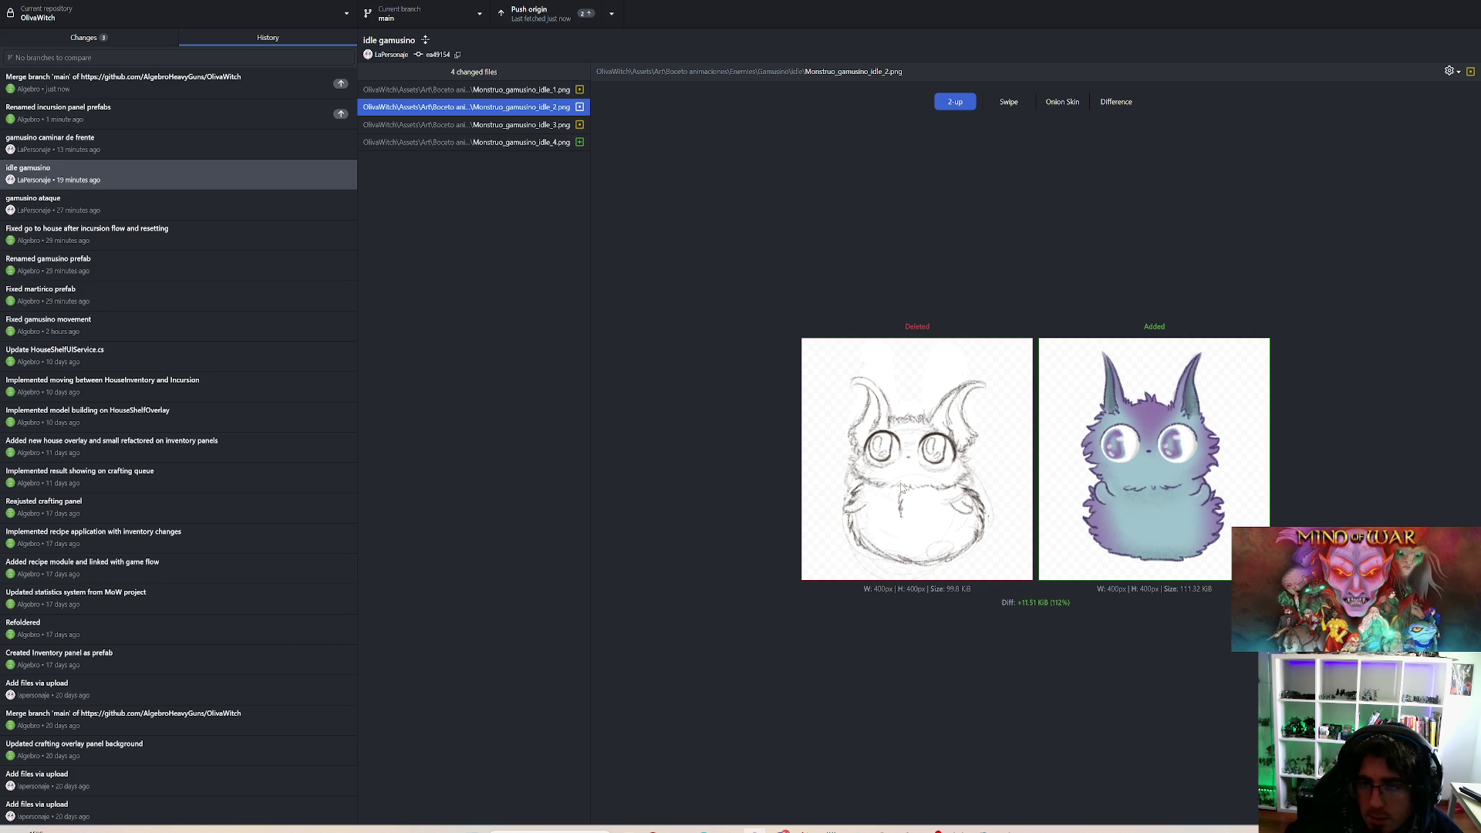
{"action": "left_click", "coordinate": [502, 124]}
{"action": "left_click", "coordinate": [506, 107]}
{"action": "left_click", "coordinate": [509, 91]}
{"action": "left_click", "coordinate": [520, 106]}
{"action": "left_click", "coordinate": [523, 125]}
{"action": "left_click", "coordinate": [519, 108]}
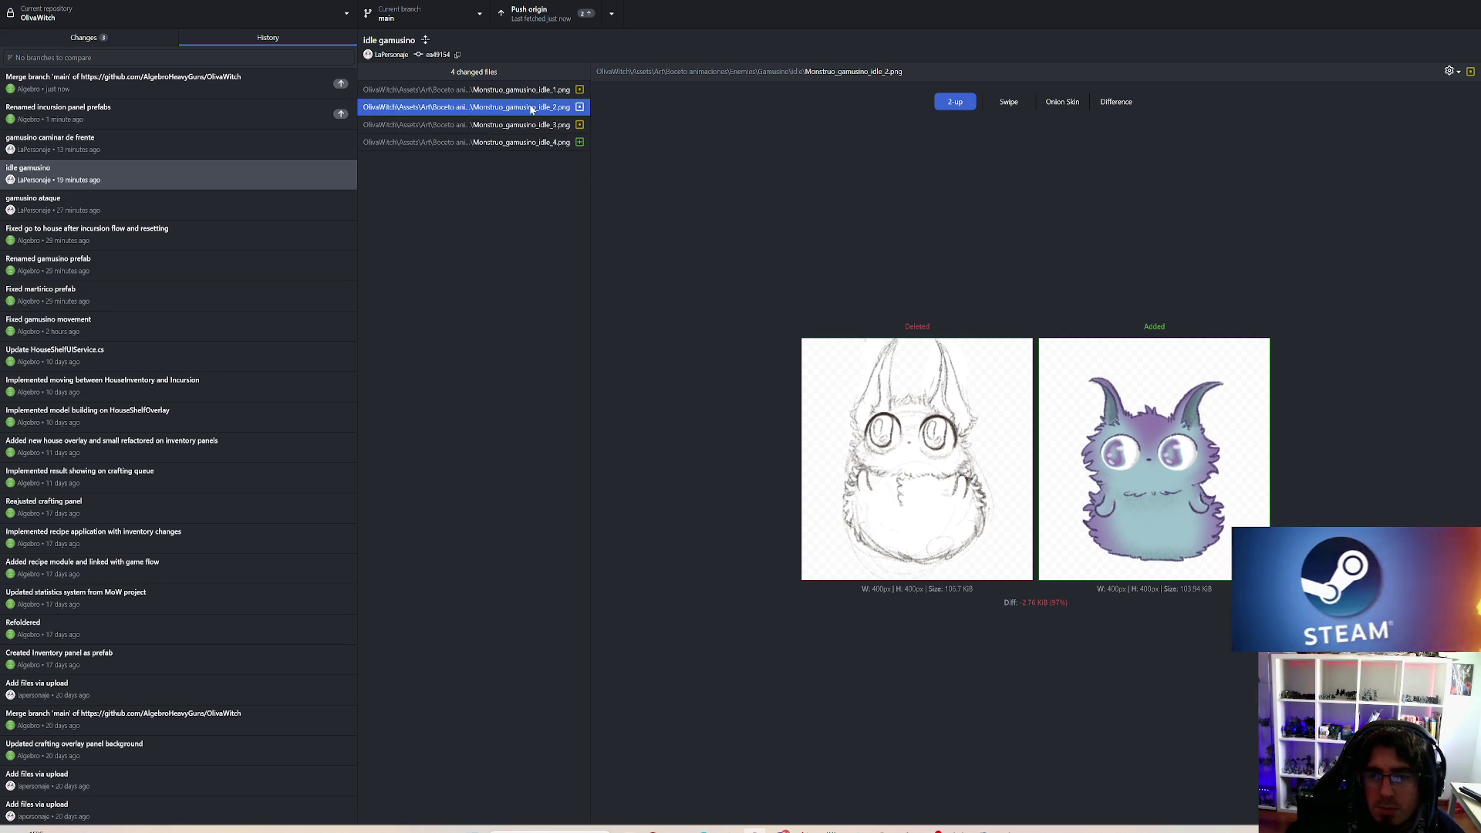
{"action": "left_click", "coordinate": [528, 126]}
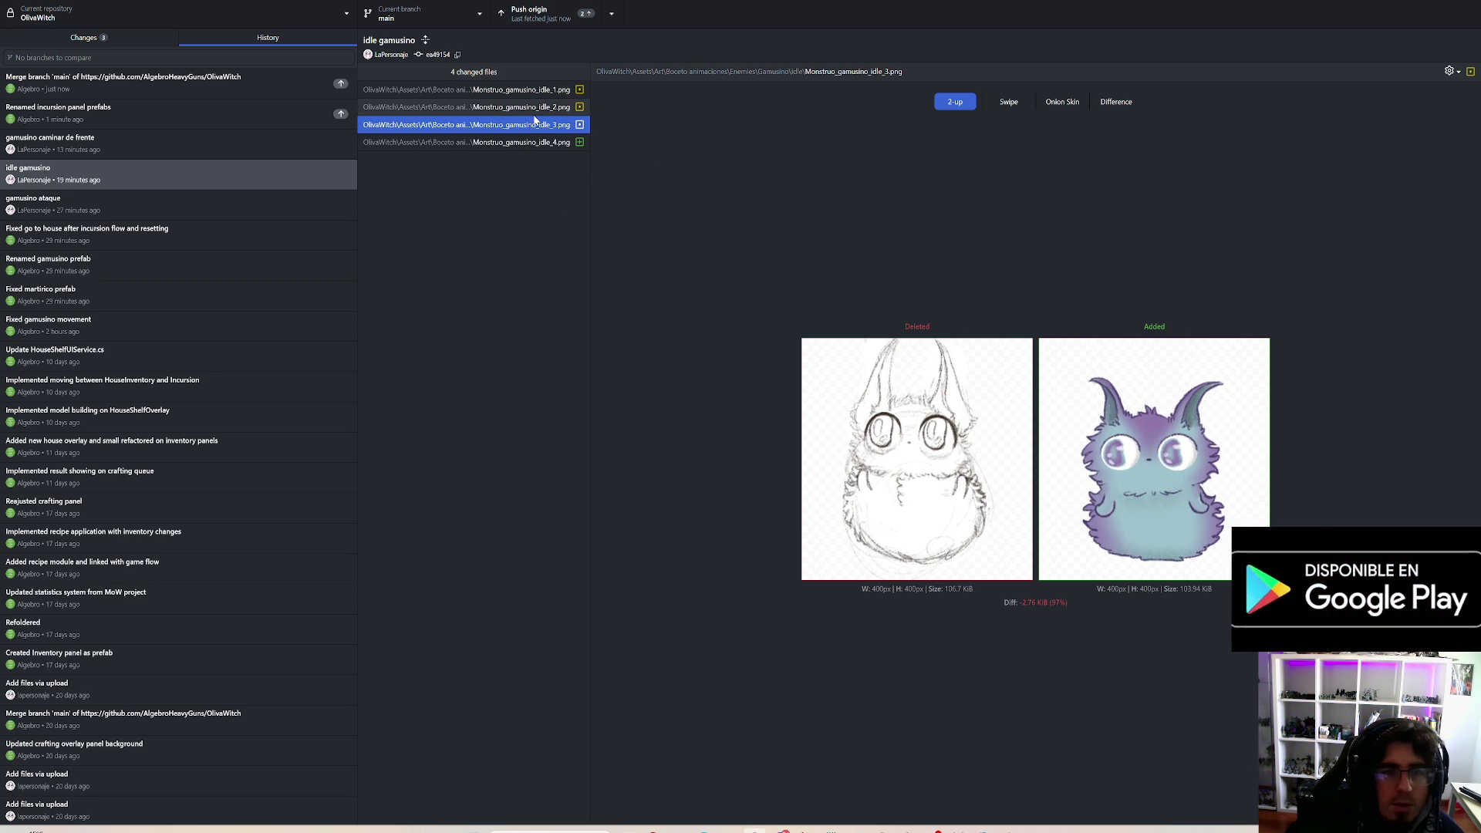
{"action": "left_click", "coordinate": [535, 107]}
{"action": "left_click", "coordinate": [534, 91]}
{"action": "left_click", "coordinate": [540, 107]}
{"action": "left_click", "coordinate": [540, 125]}
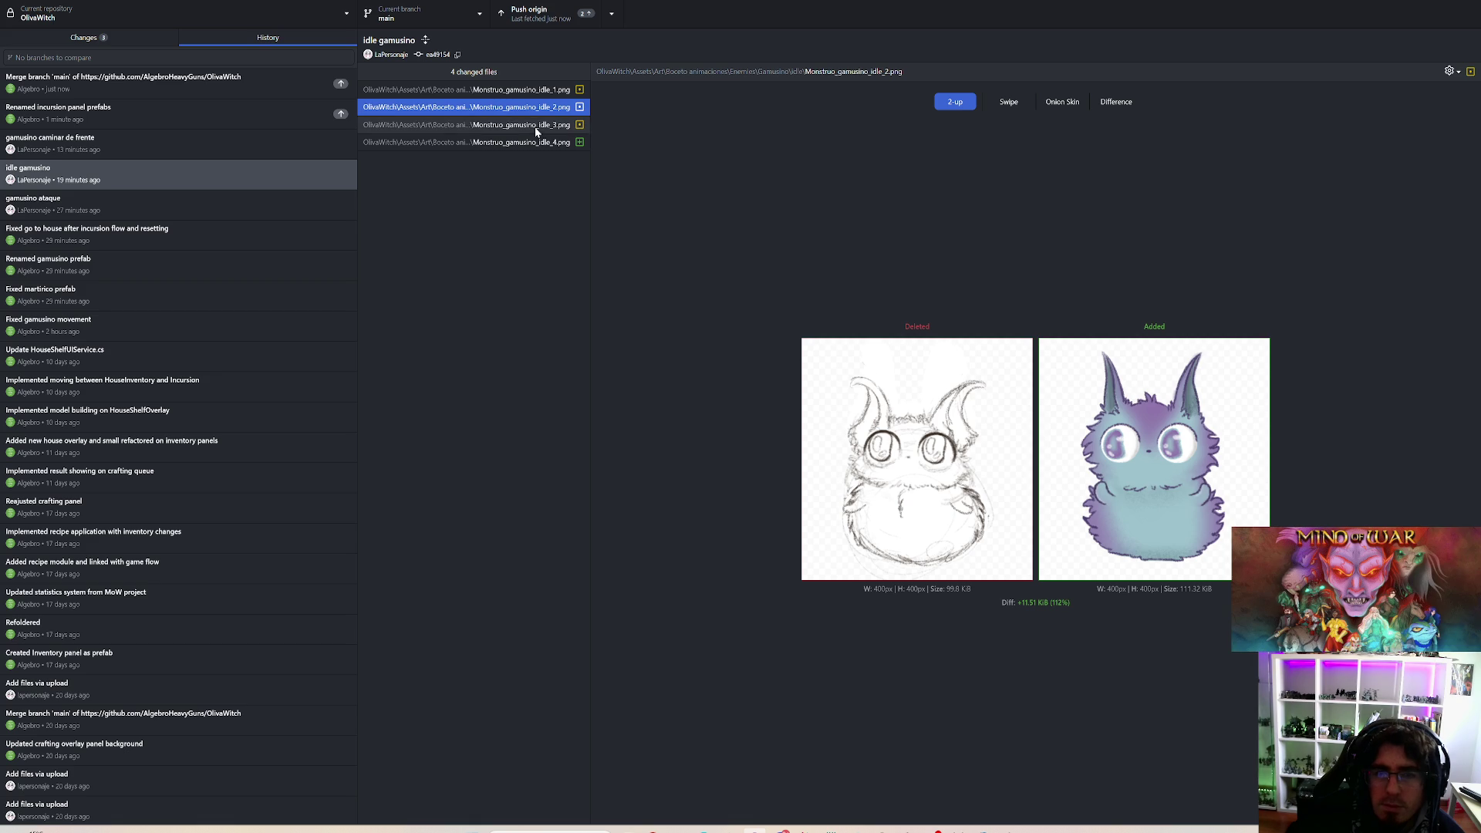
{"action": "left_click", "coordinate": [540, 91]}
{"action": "left_click", "coordinate": [539, 107]}
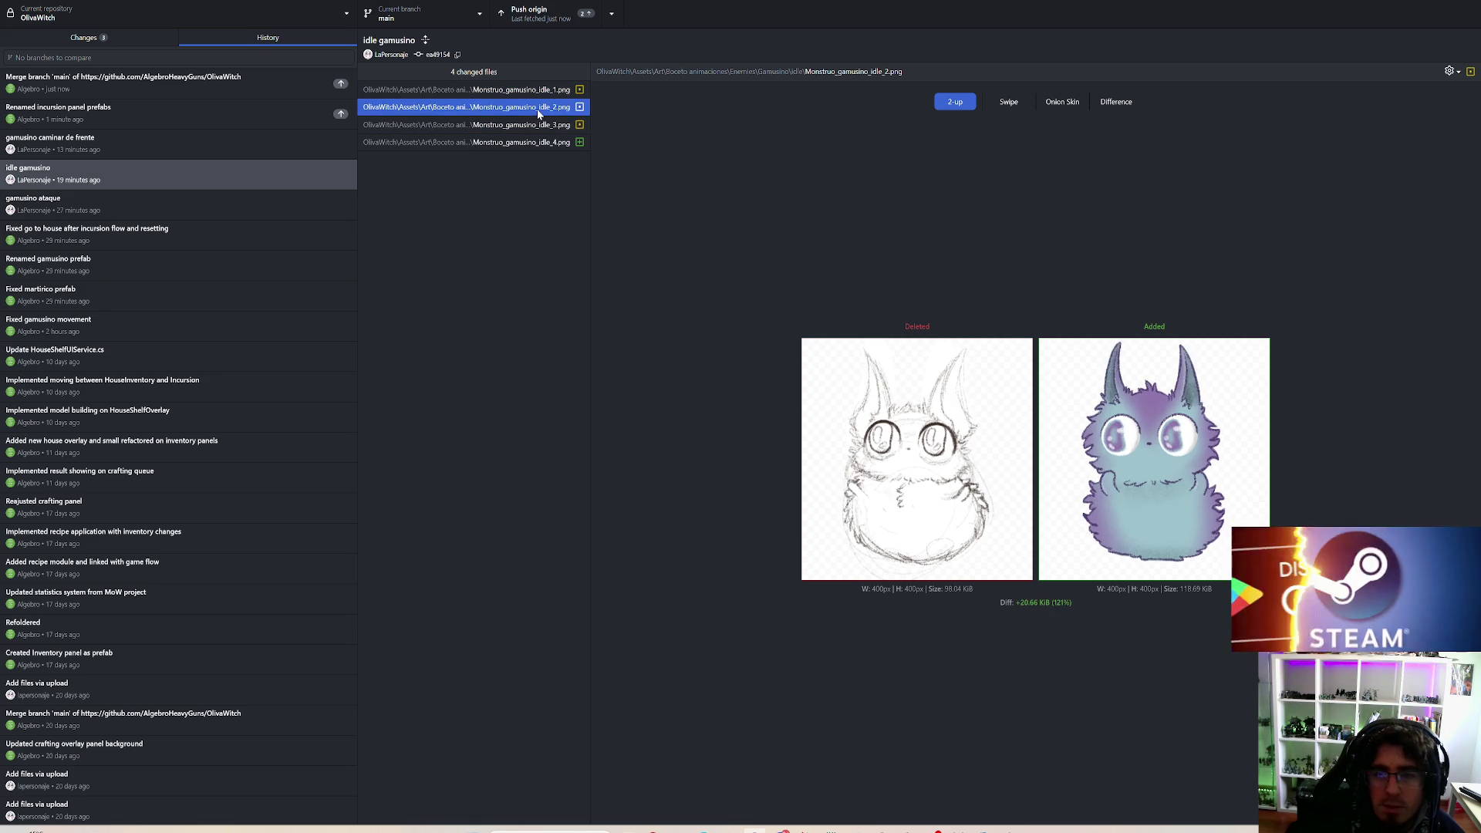
{"action": "left_click", "coordinate": [540, 125]}
{"action": "left_click", "coordinate": [534, 142]}
{"action": "left_click", "coordinate": [532, 125]}
{"action": "left_click", "coordinate": [531, 144]}
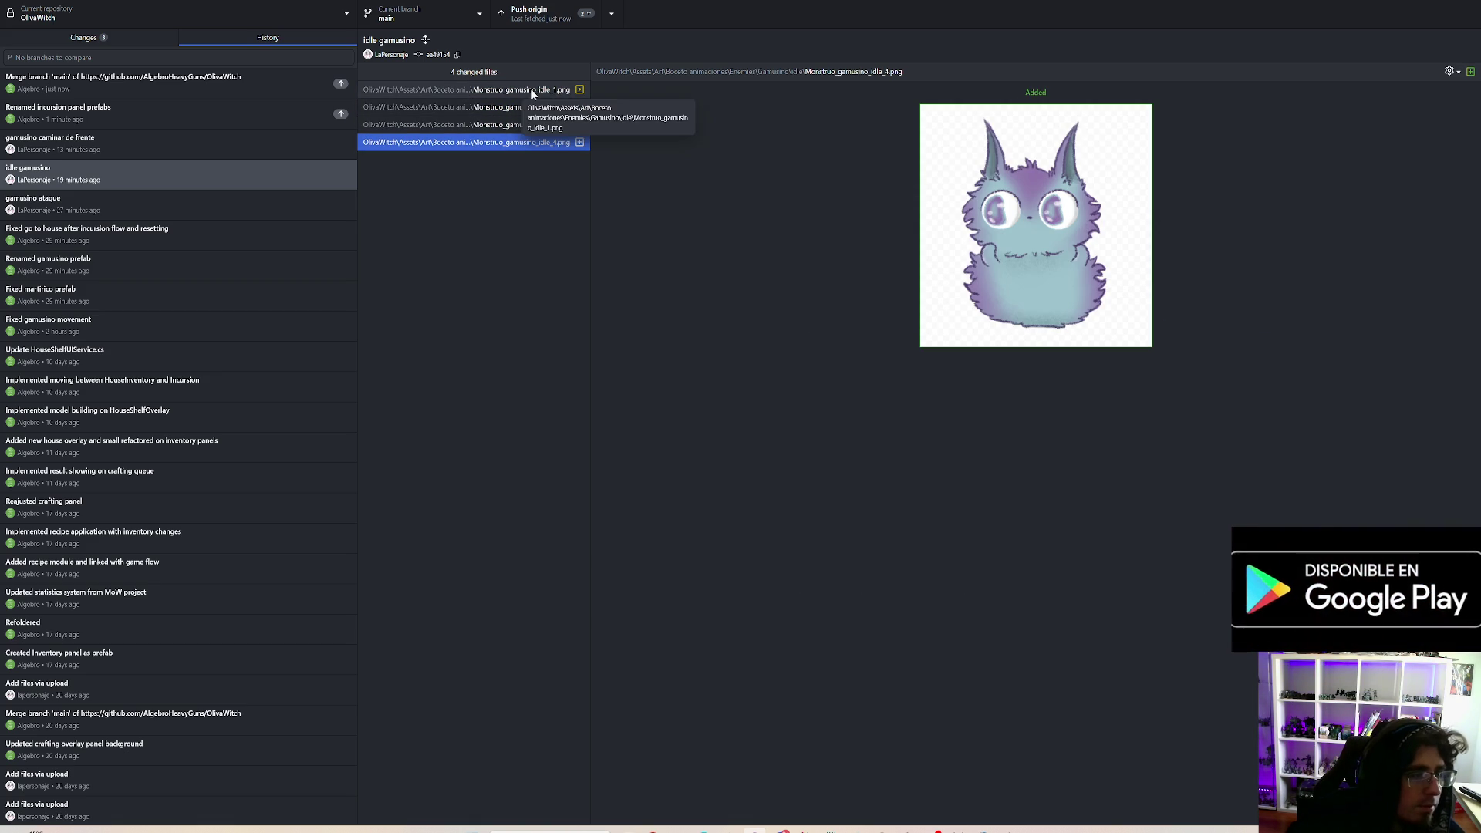
{"action": "left_click", "coordinate": [532, 93]}
{"action": "left_click", "coordinate": [529, 108]}
{"action": "left_click", "coordinate": [530, 126]}
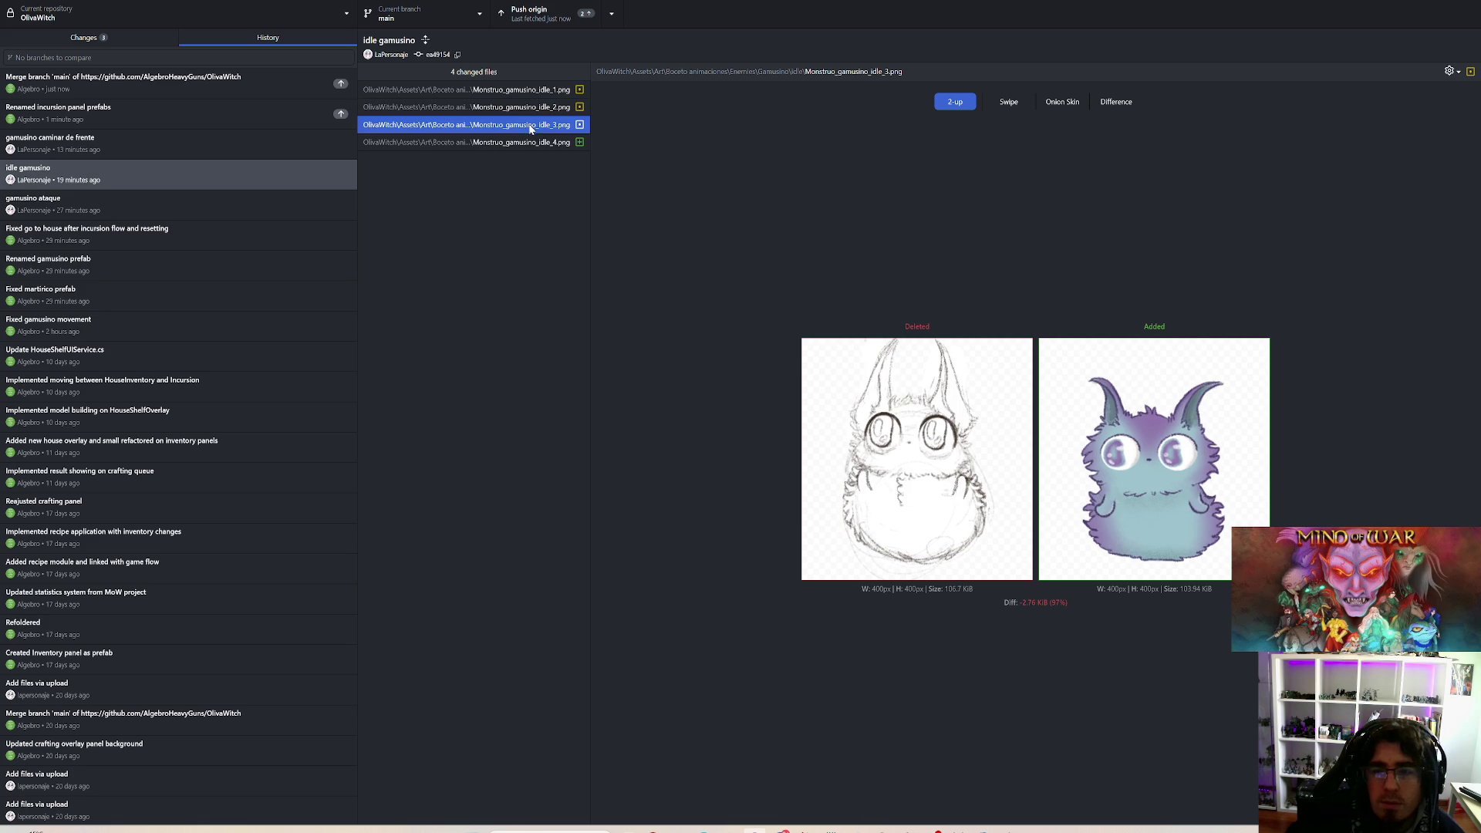
{"action": "left_click", "coordinate": [530, 146]}
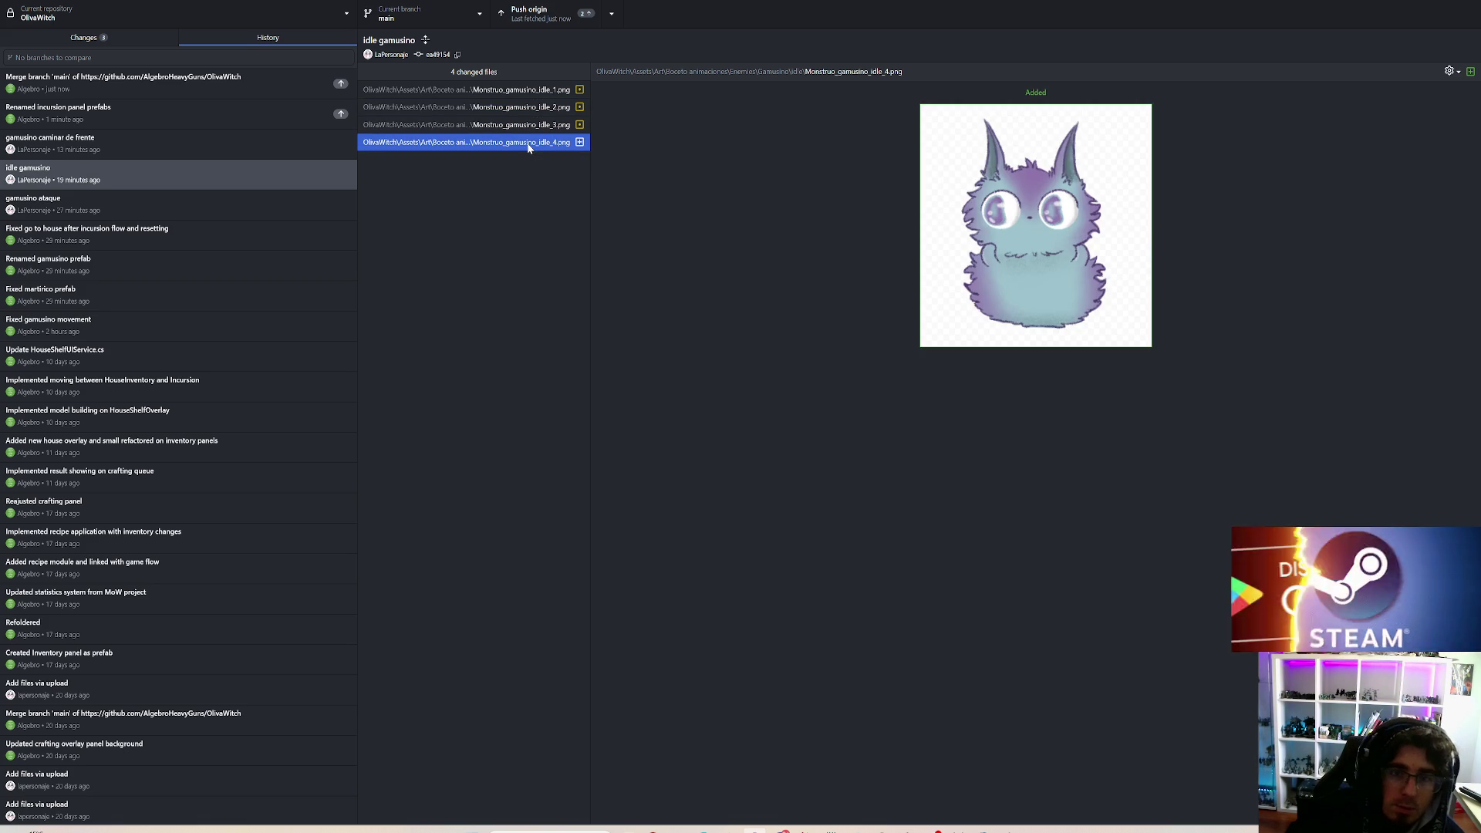
{"action": "left_click", "coordinate": [530, 127]}
{"action": "left_click", "coordinate": [530, 109]}
{"action": "left_click", "coordinate": [529, 91]}
{"action": "left_click", "coordinate": [528, 109]}
{"action": "left_click", "coordinate": [528, 126]}
{"action": "left_click", "coordinate": [530, 144]}
{"action": "left_click", "coordinate": [529, 109]}
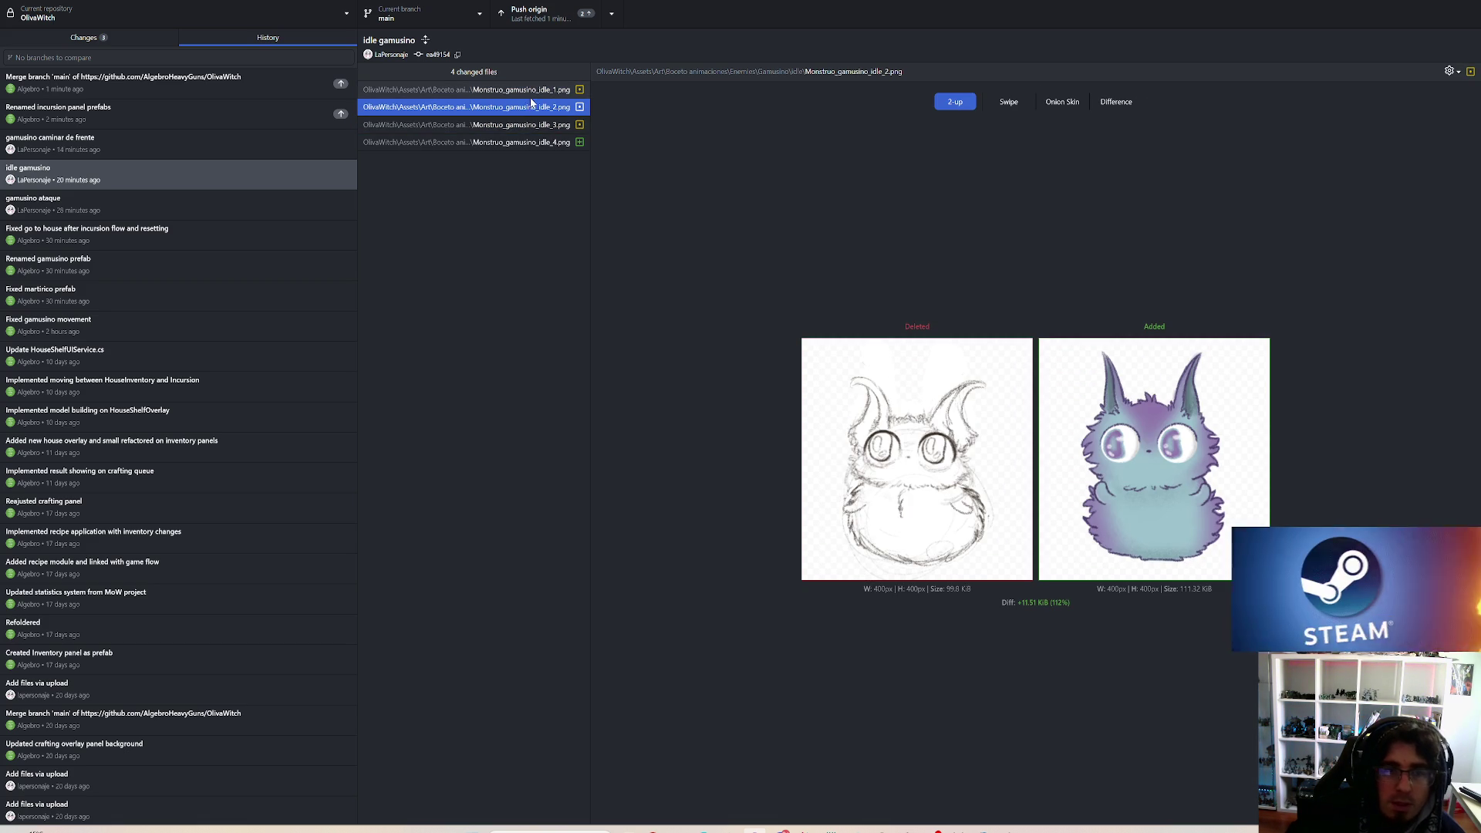
{"action": "left_click", "coordinate": [530, 91]}
{"action": "left_click", "coordinate": [530, 107]}
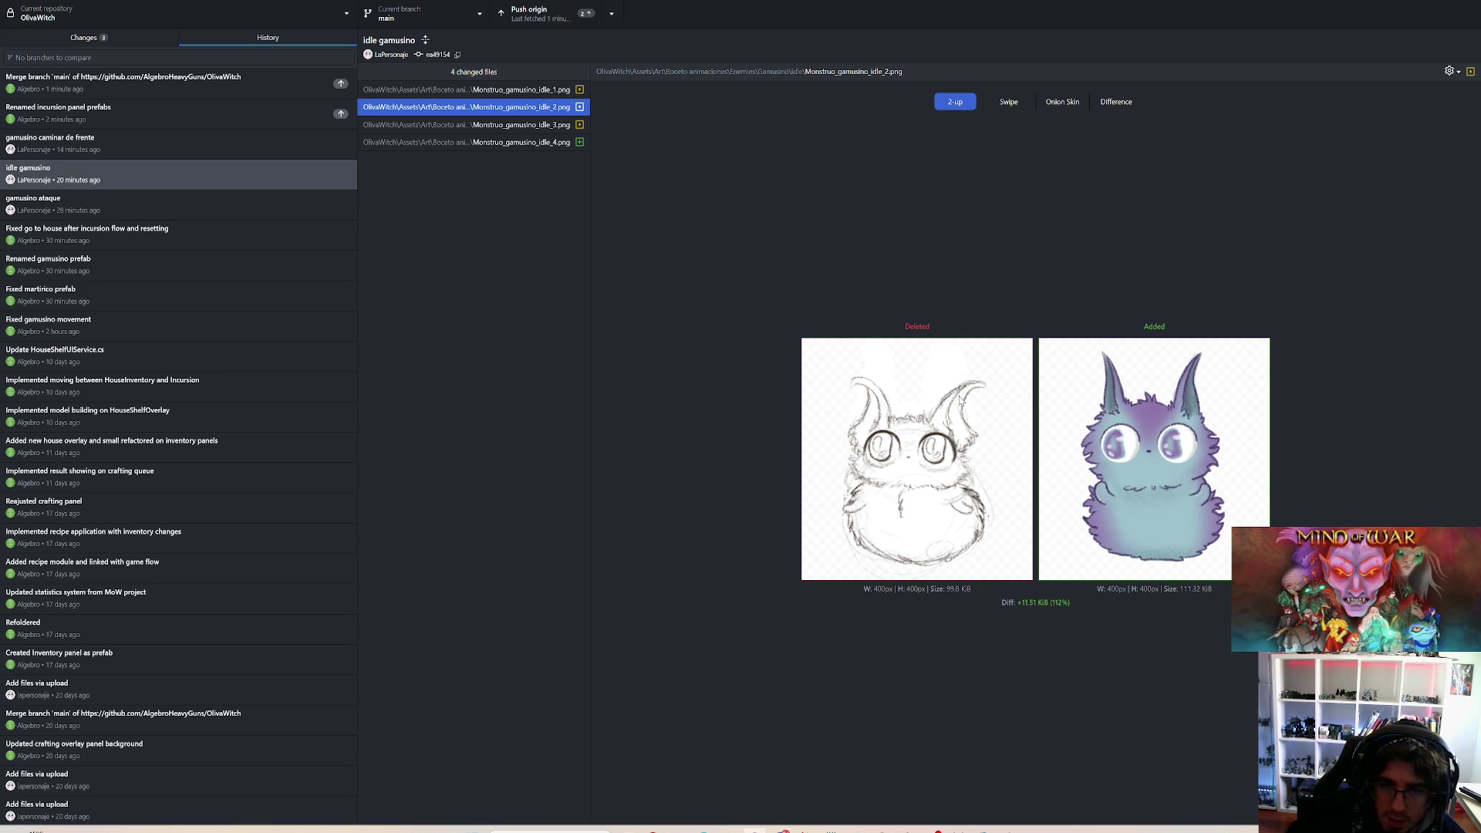
{"action": "key", "text": "Down"}
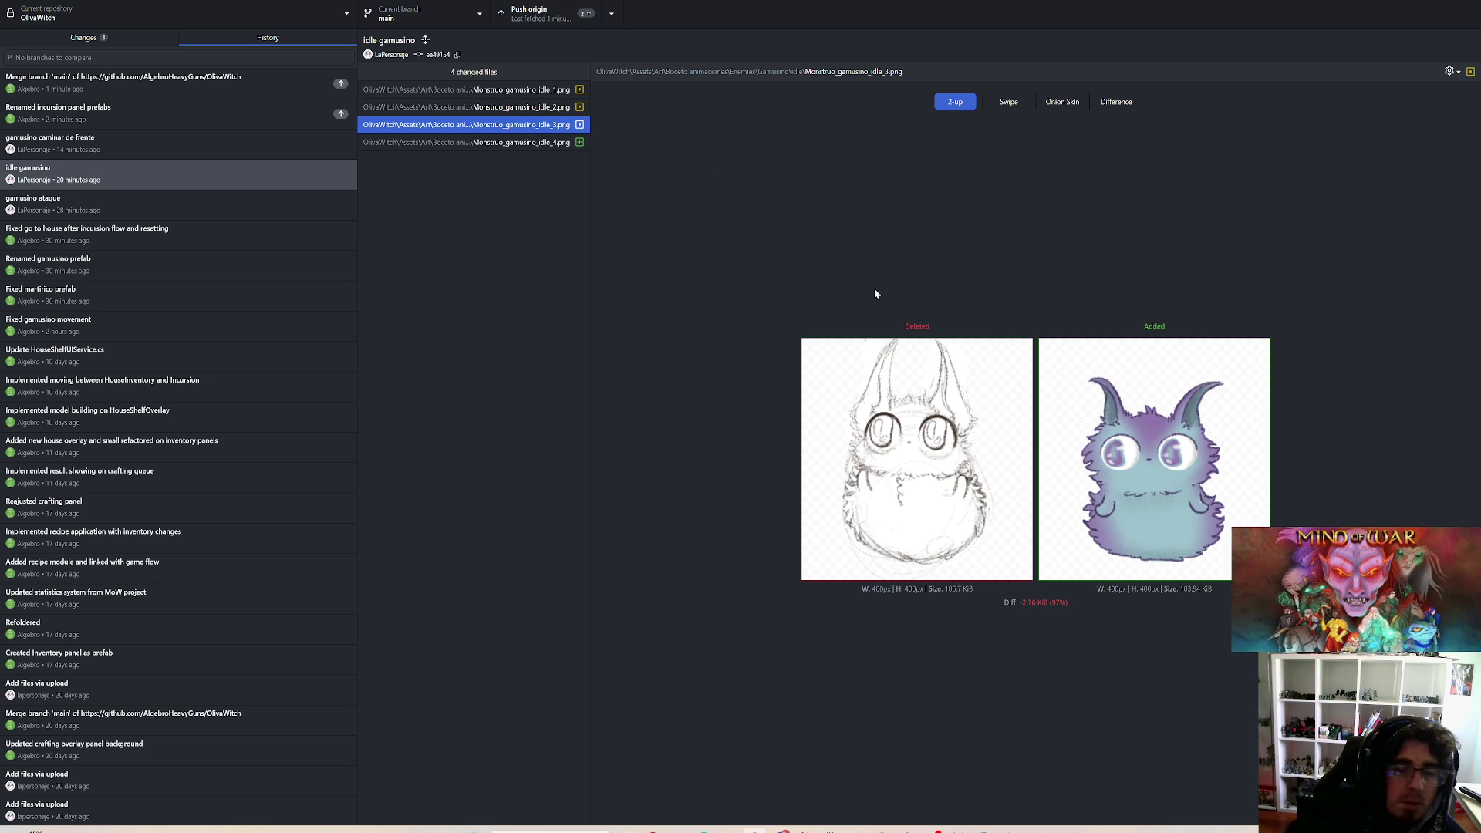
{"action": "left_click", "coordinate": [544, 90]}
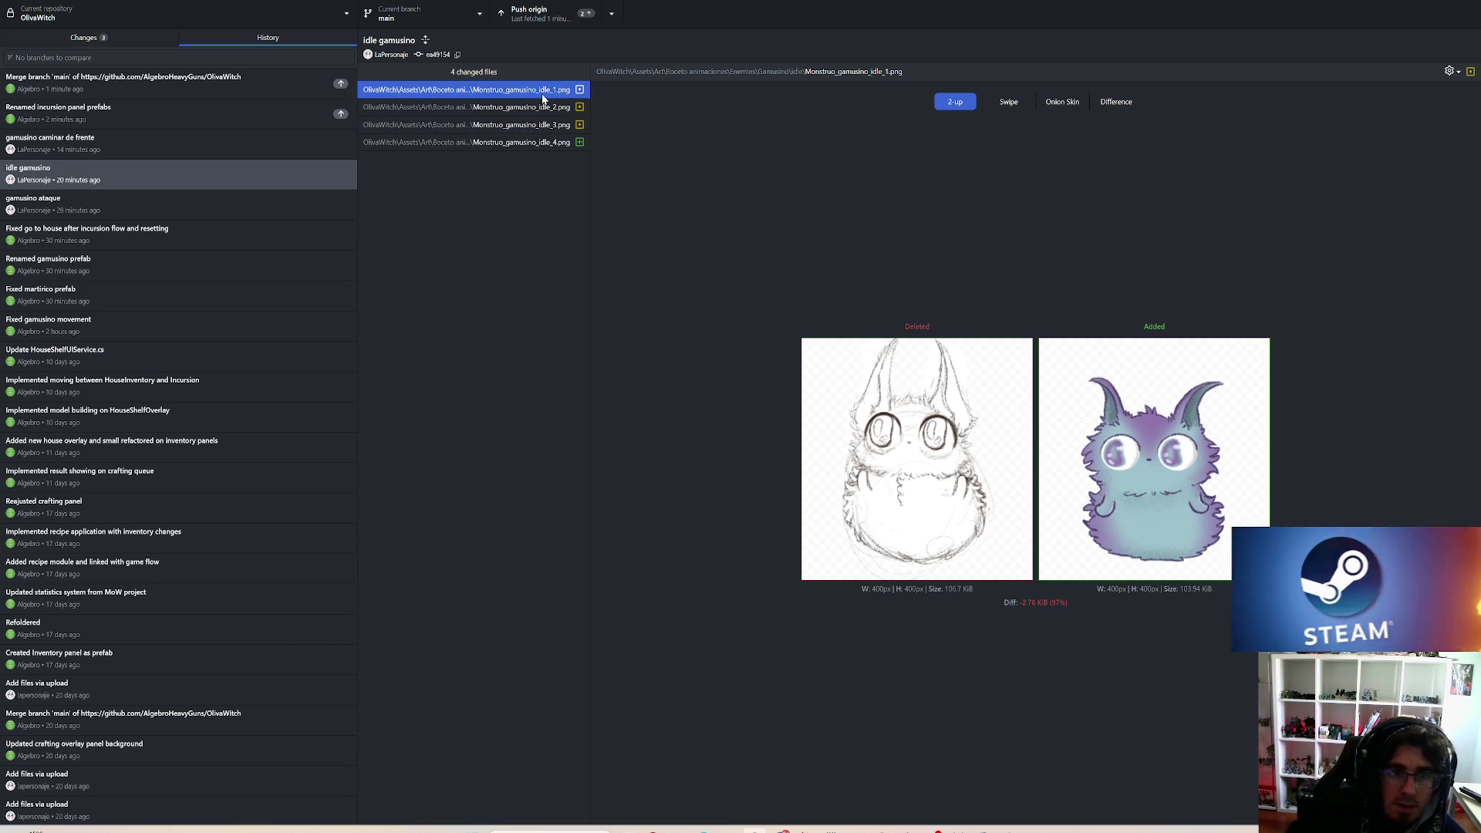
{"action": "left_click", "coordinate": [540, 108]}
{"action": "left_click", "coordinate": [538, 125]}
{"action": "left_click", "coordinate": [537, 142]}
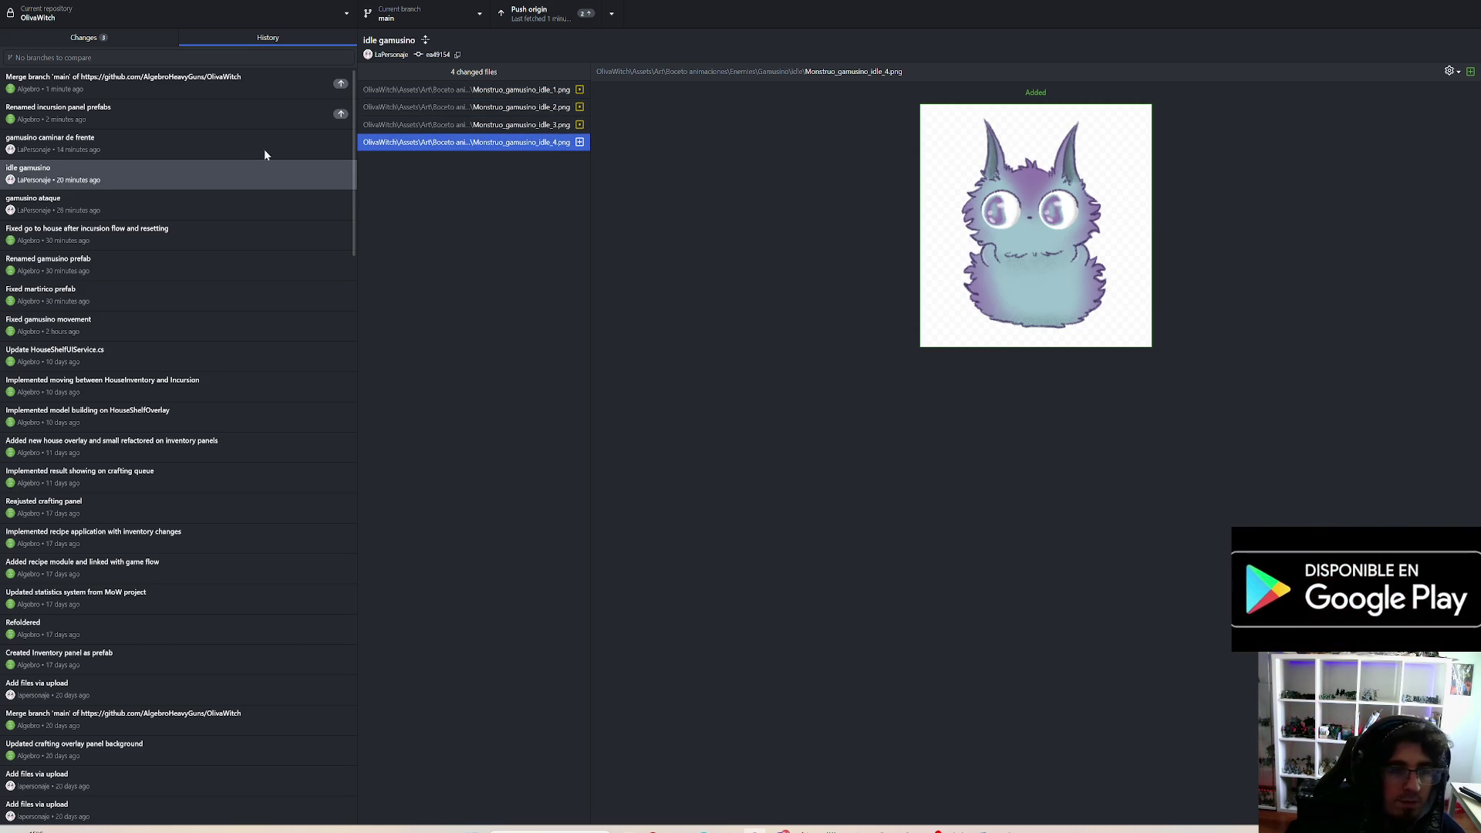
{"action": "left_click", "coordinate": [192, 142]}
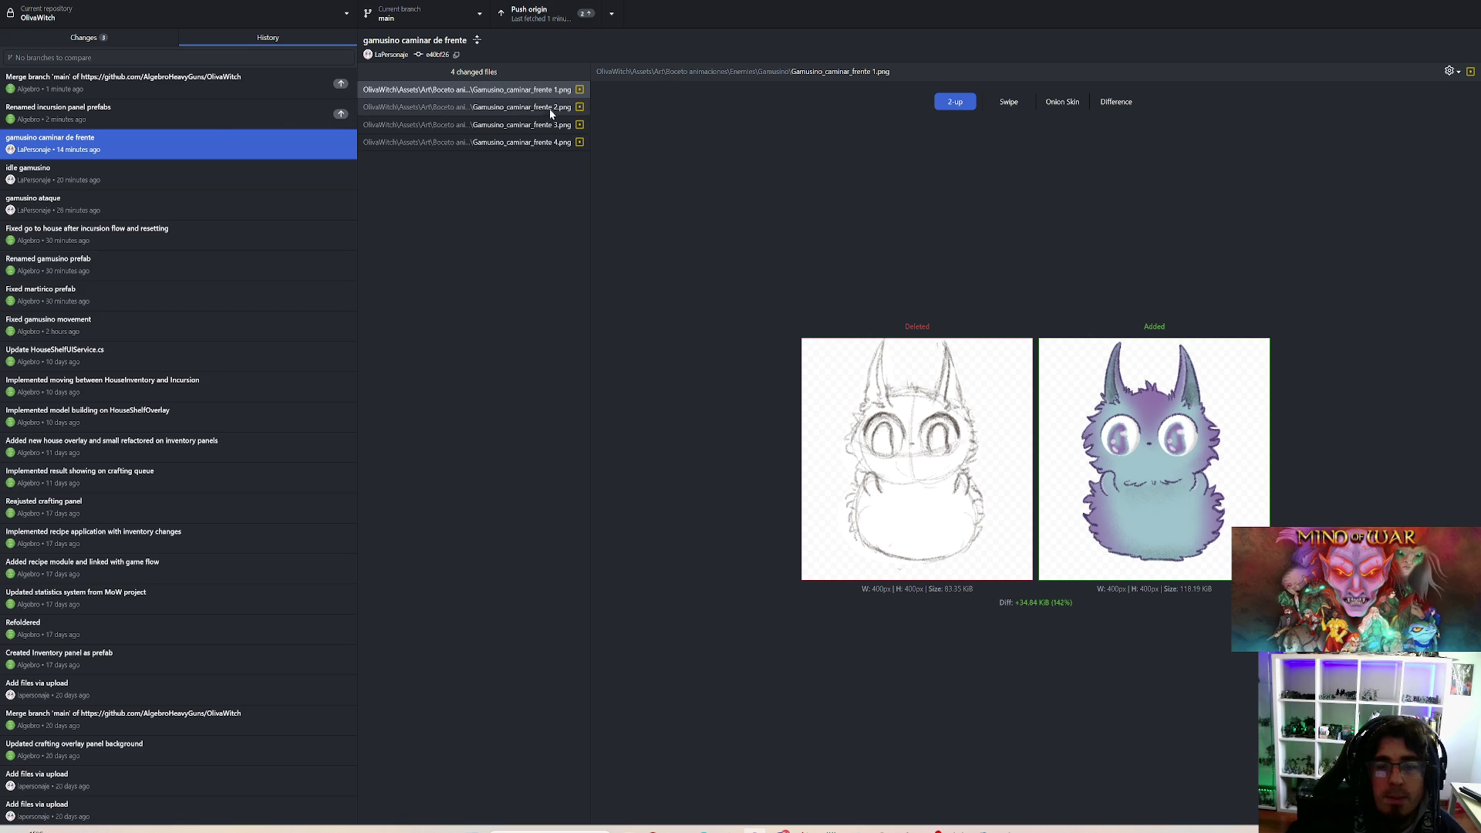
Step: Compare the old sketches and new sprites across caminar de frente walk frames 1–4
{"action": "left_click", "coordinate": [520, 107]}
{"action": "left_click", "coordinate": [522, 125]}
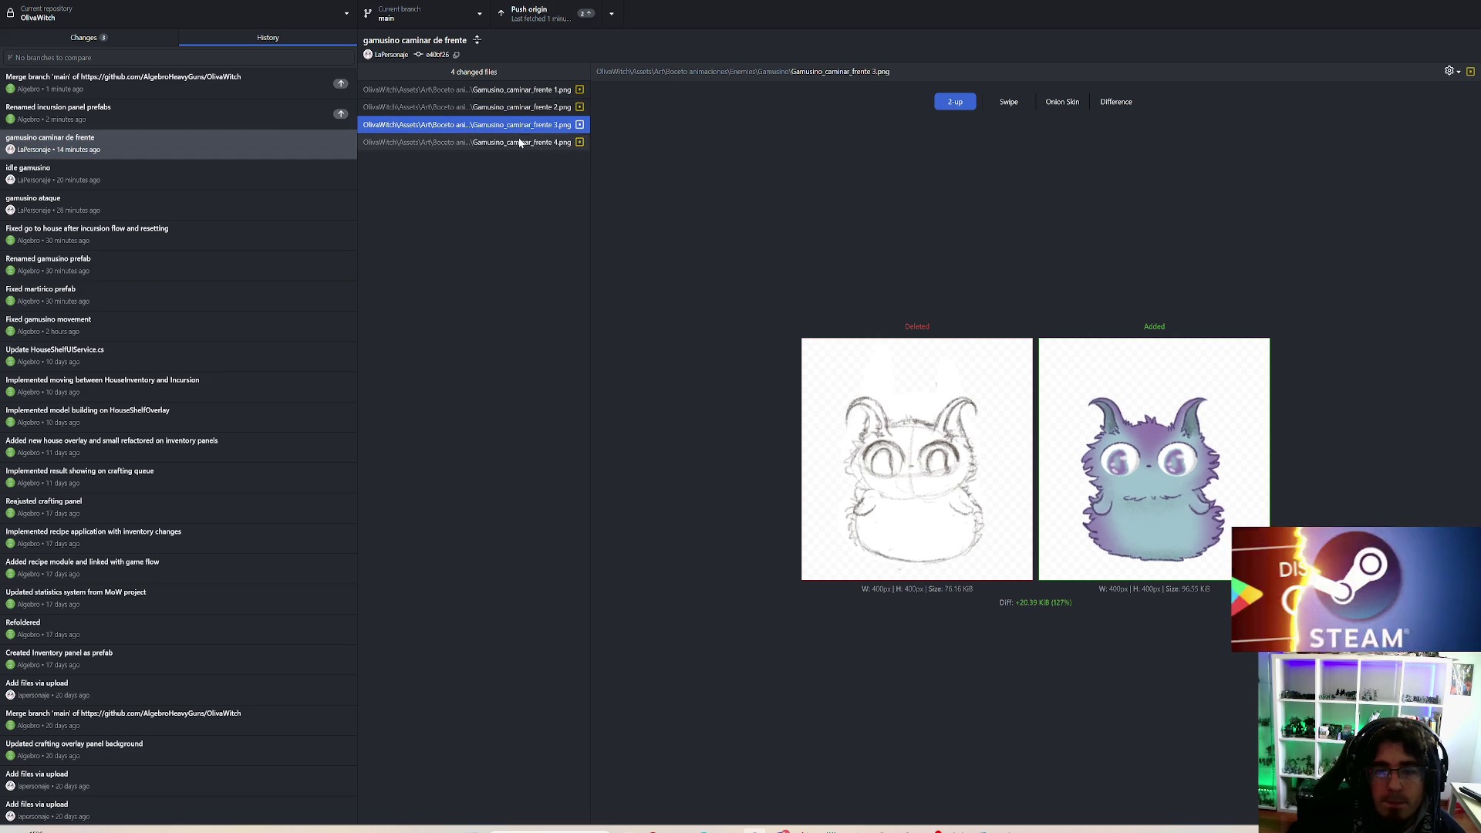
{"action": "left_click", "coordinate": [523, 143]}
{"action": "left_click", "coordinate": [524, 126]}
{"action": "left_click", "coordinate": [531, 108]}
{"action": "left_click", "coordinate": [533, 90]}
{"action": "left_click", "coordinate": [535, 109]}
{"action": "left_click", "coordinate": [537, 125]}
{"action": "left_click", "coordinate": [538, 142]}
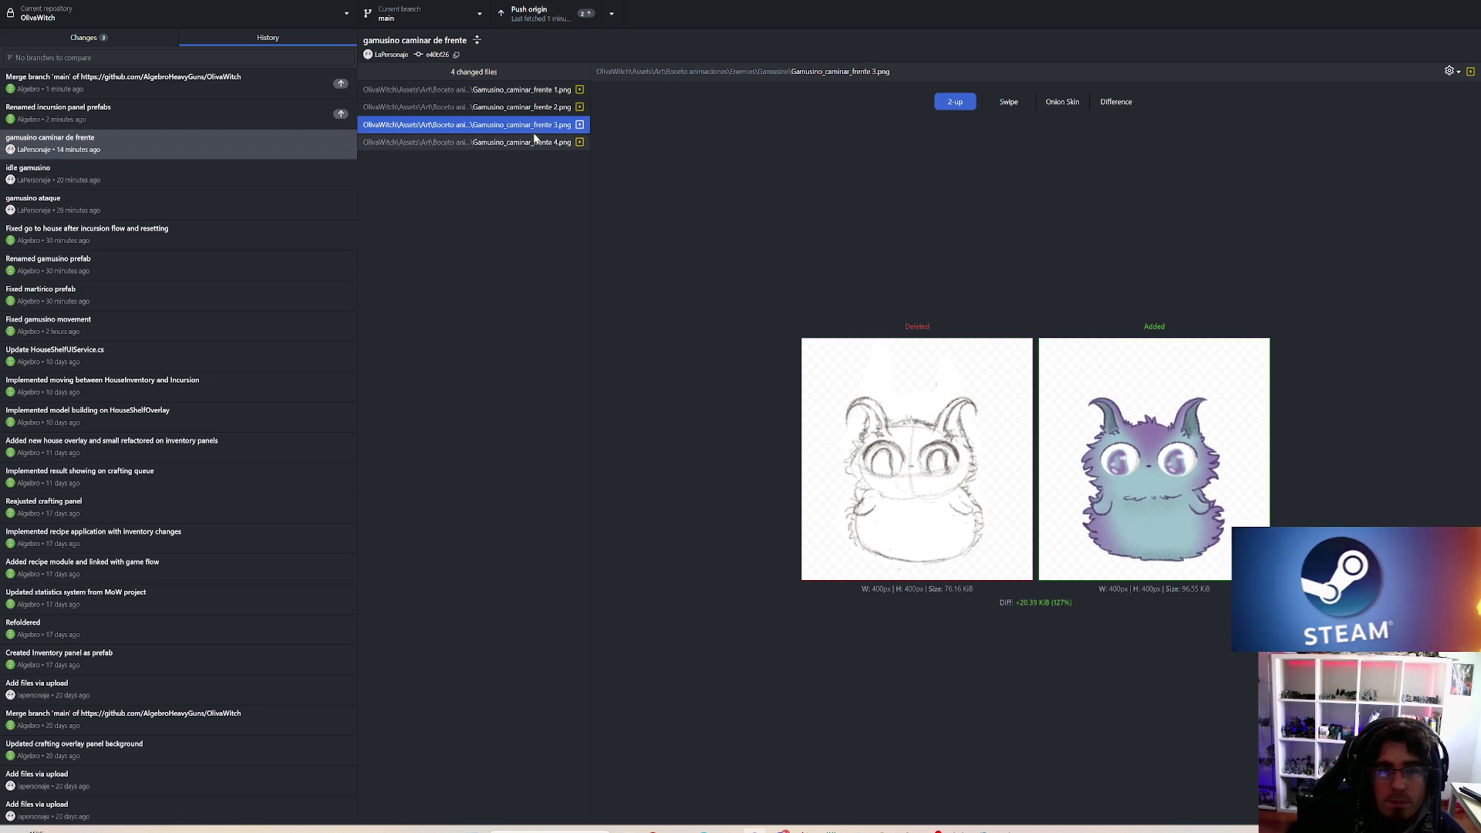
{"action": "left_click", "coordinate": [539, 125]}
{"action": "left_click", "coordinate": [537, 91]}
{"action": "left_click", "coordinate": [536, 107]}
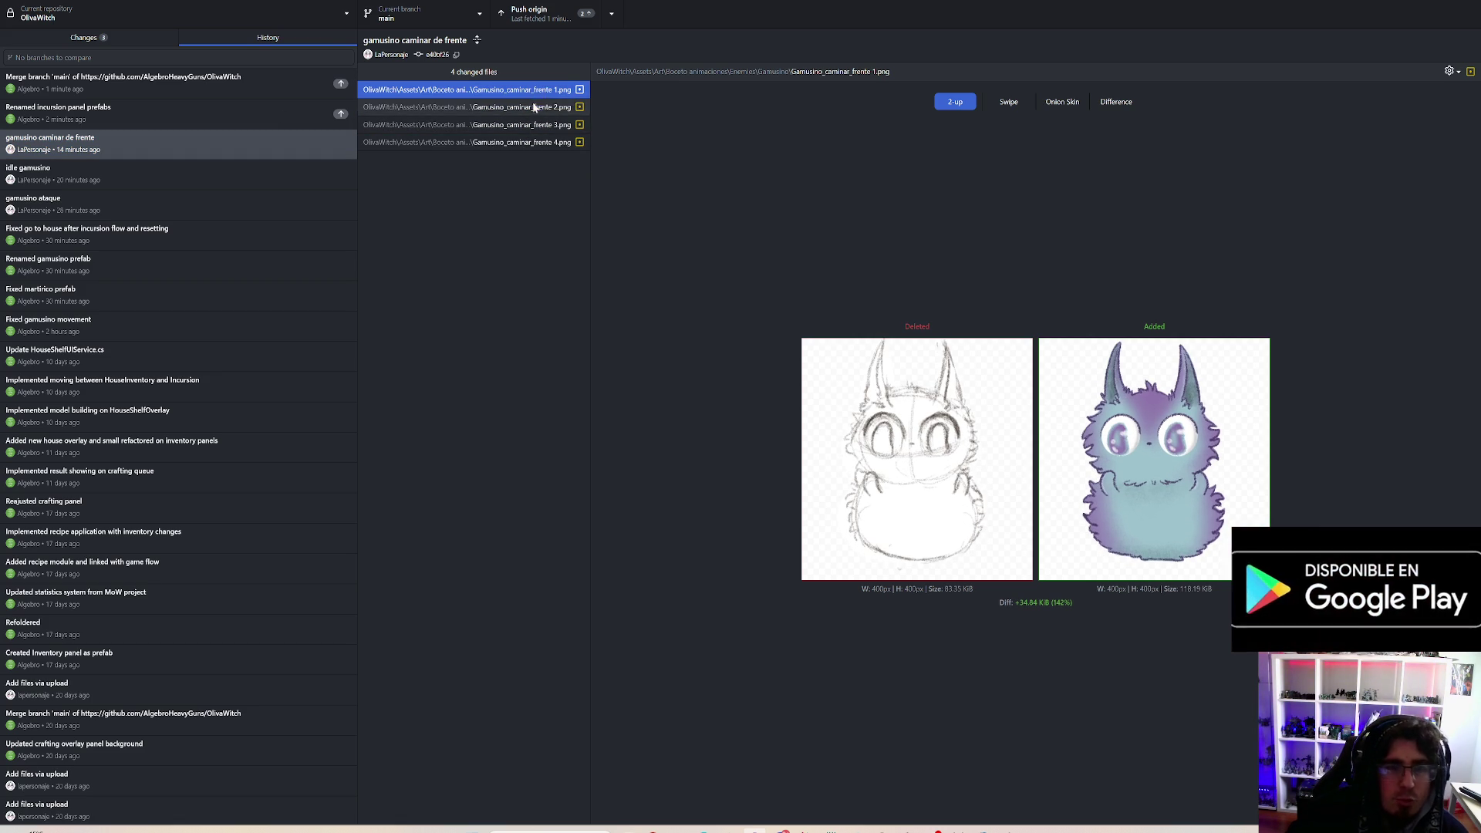
{"action": "left_click", "coordinate": [535, 125]}
{"action": "left_click", "coordinate": [532, 143]}
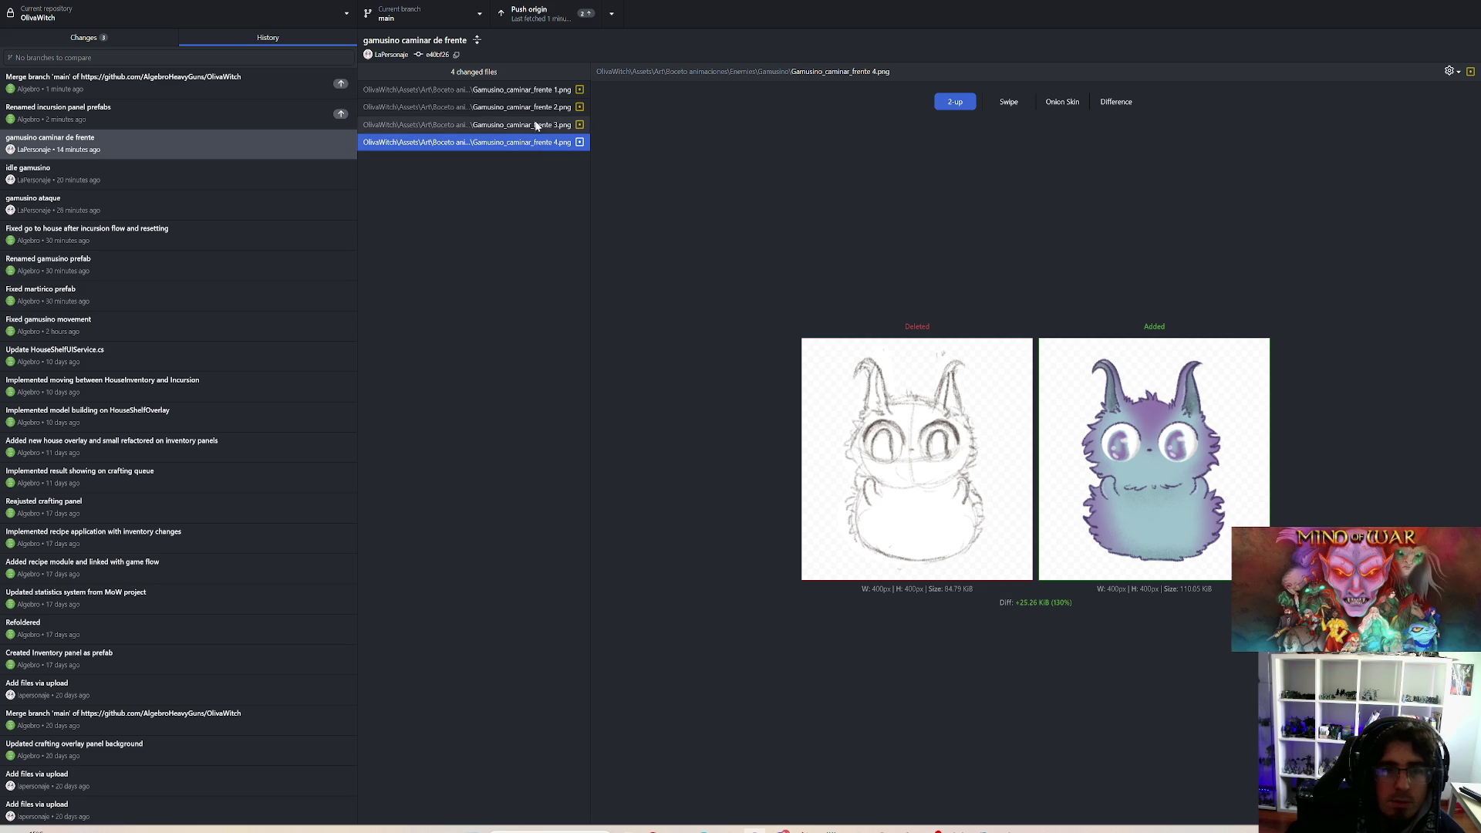
{"action": "left_click", "coordinate": [537, 125]}
{"action": "left_click", "coordinate": [538, 108]}
{"action": "left_click", "coordinate": [549, 92]}
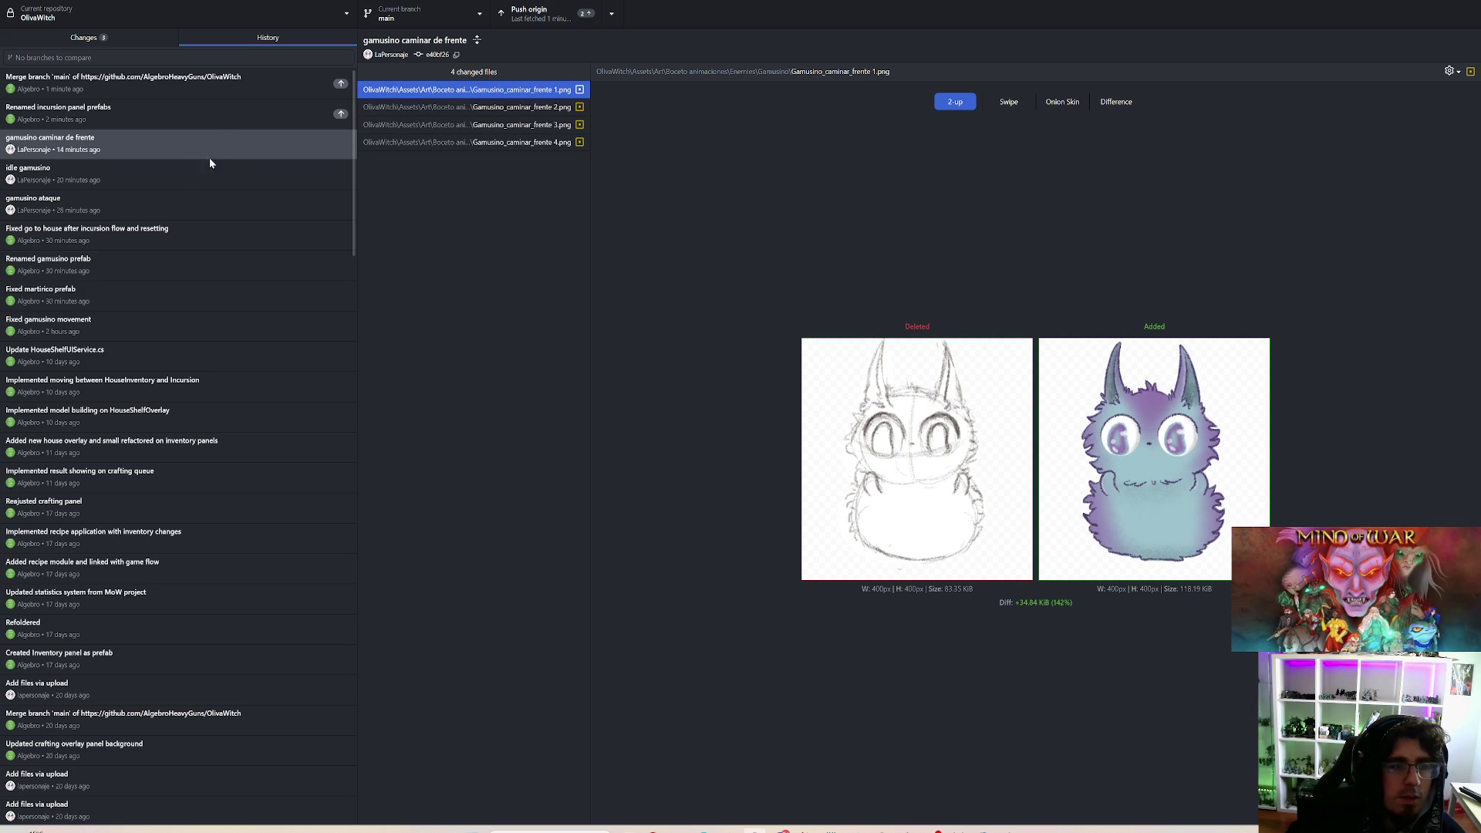
Step: Recheck the frente walk frame diffs, then bring up the idle gamusino commit's changes
{"action": "left_click", "coordinate": [432, 108]}
{"action": "left_click", "coordinate": [487, 126]}
{"action": "left_click", "coordinate": [490, 143]}
{"action": "left_click", "coordinate": [498, 108]}
{"action": "left_click", "coordinate": [500, 125]}
{"action": "left_click", "coordinate": [502, 142]}
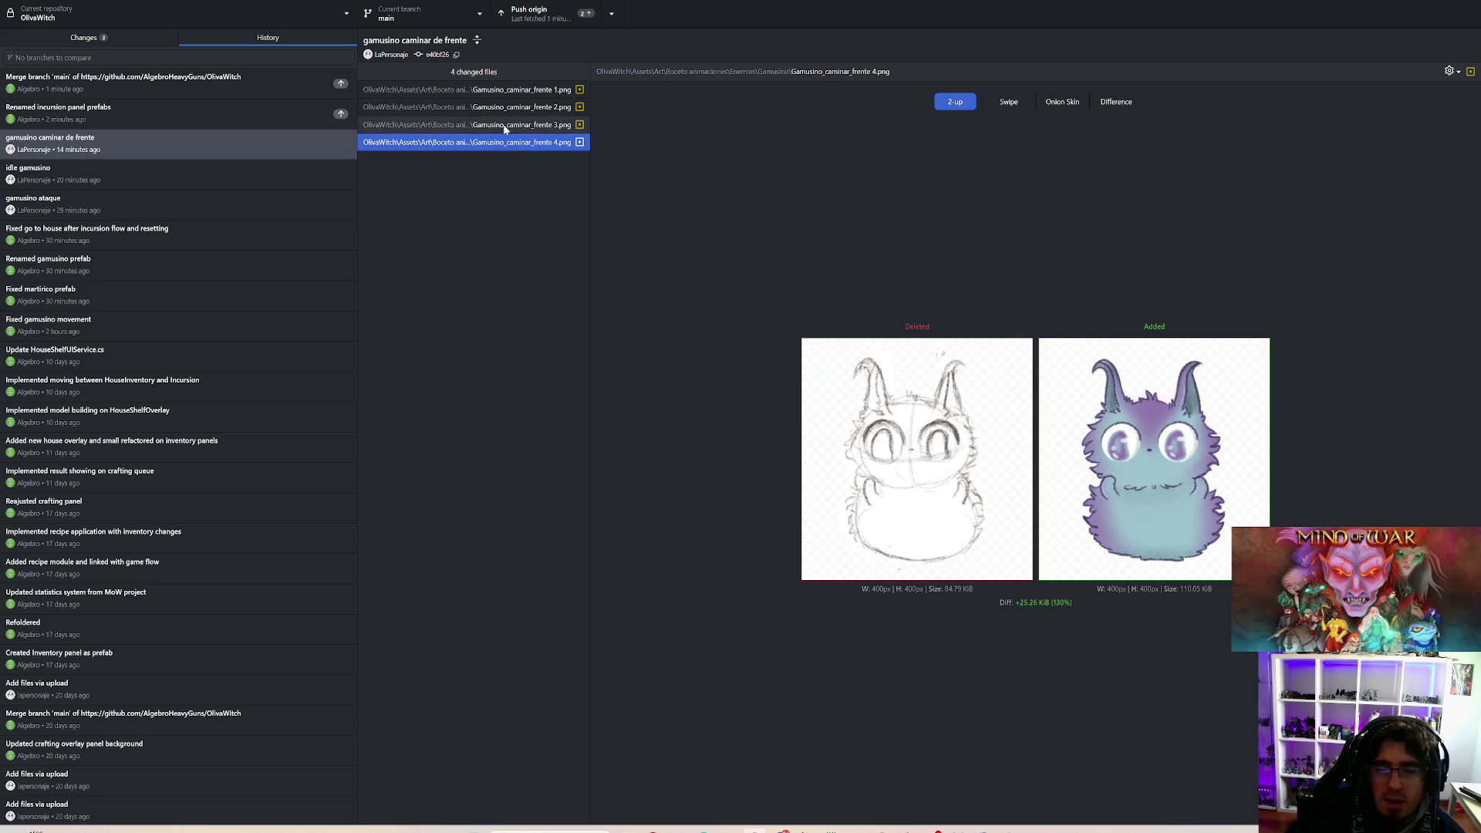
{"action": "left_click", "coordinate": [506, 109]}
{"action": "left_click", "coordinate": [507, 96]}
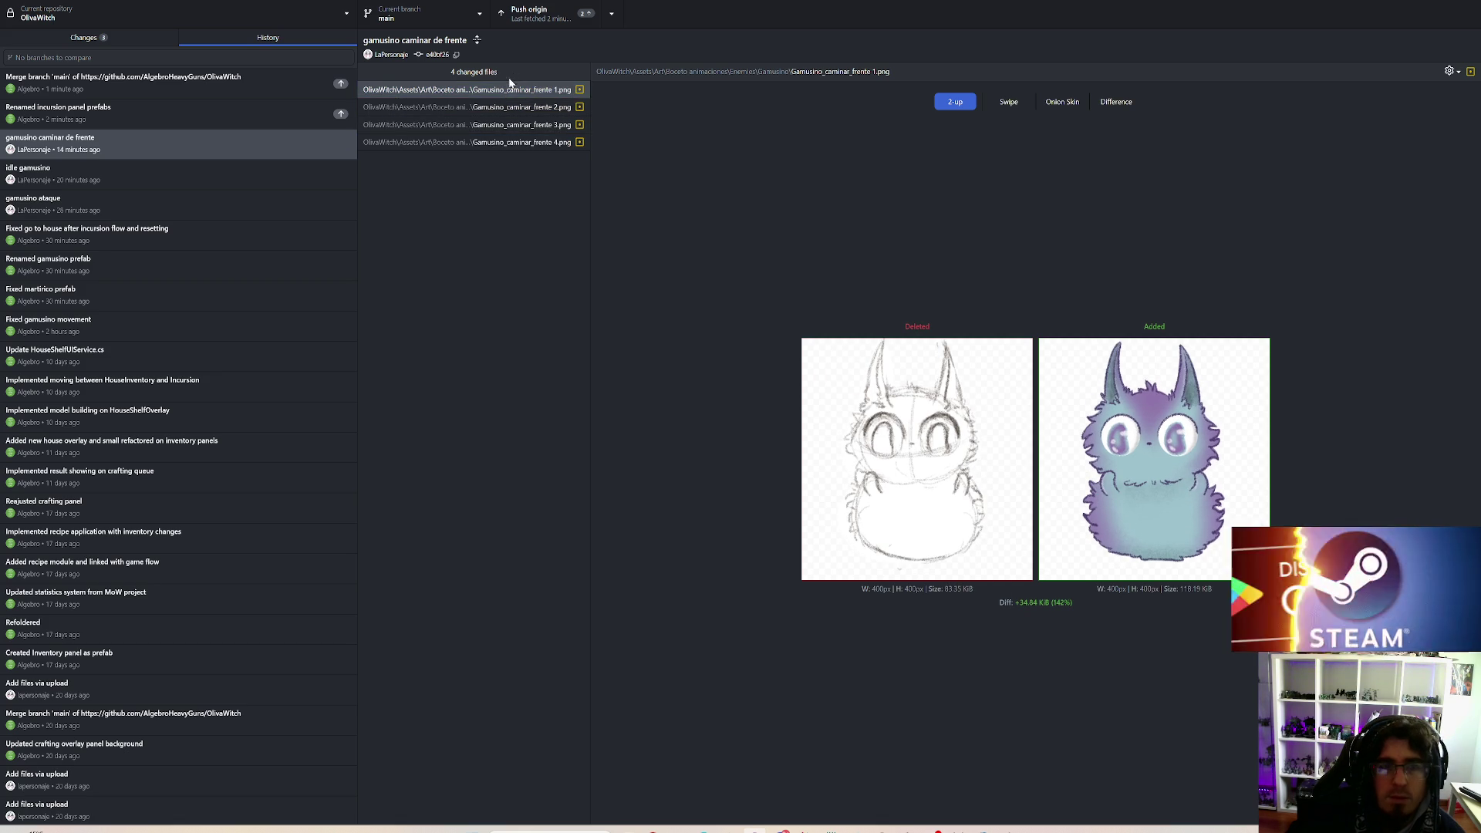
{"action": "left_click", "coordinate": [489, 107]}
{"action": "left_click", "coordinate": [489, 125]}
{"action": "left_click", "coordinate": [490, 142]}
{"action": "left_click", "coordinate": [291, 171]}
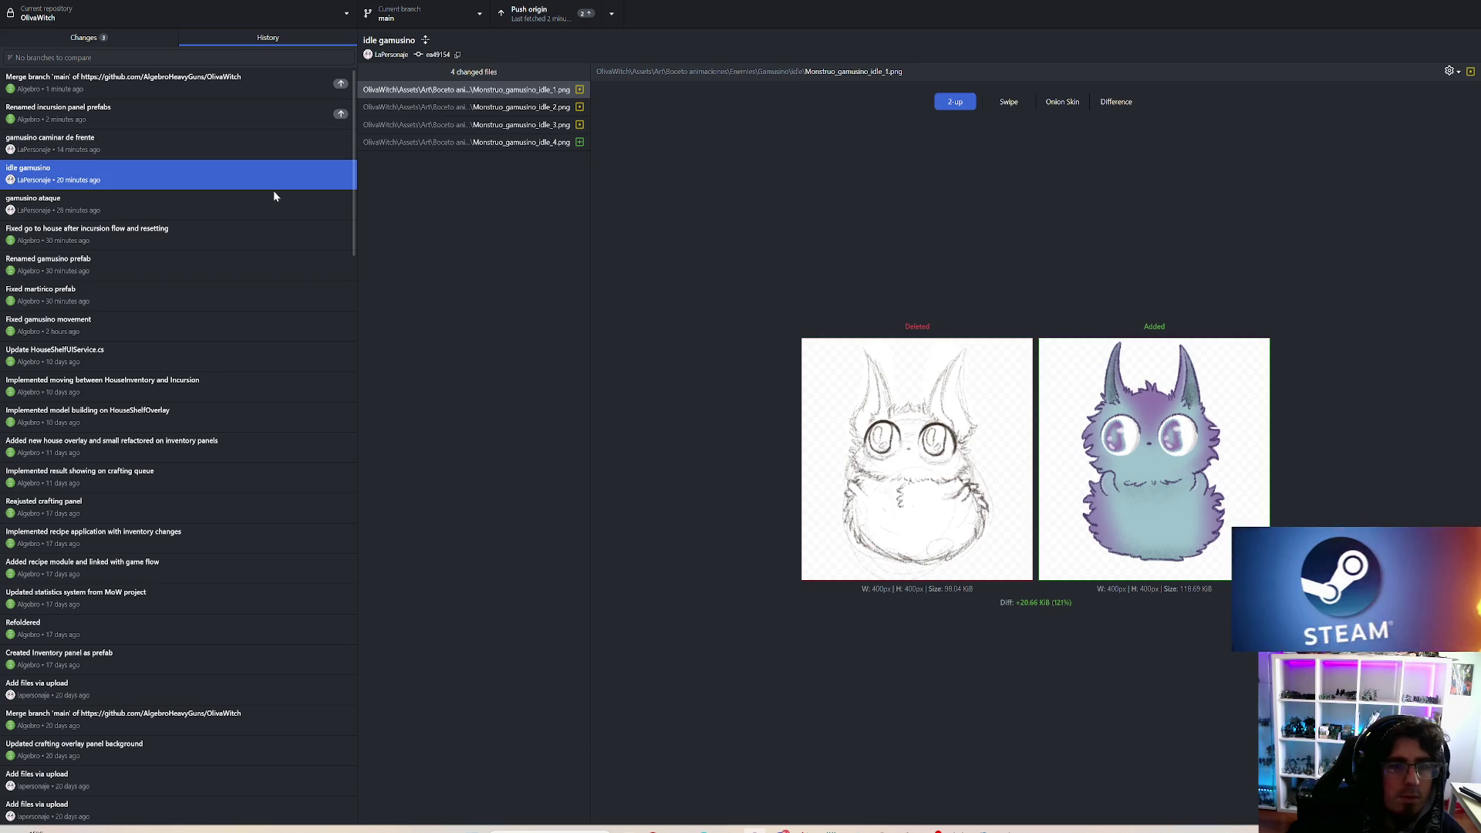
{"action": "left_click", "coordinate": [253, 151]}
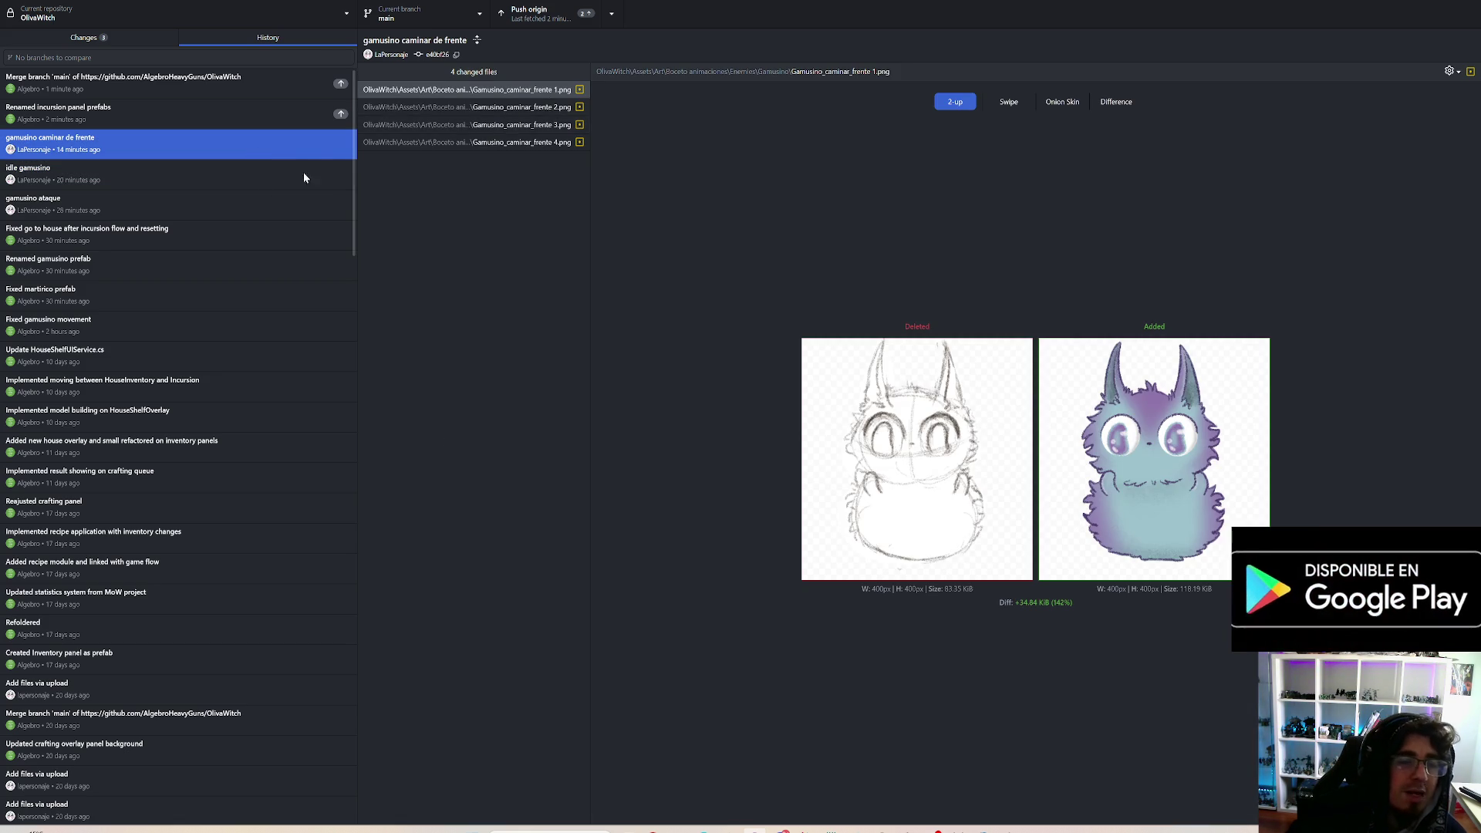
{"action": "left_click", "coordinate": [233, 177]}
{"action": "left_click", "coordinate": [203, 210]}
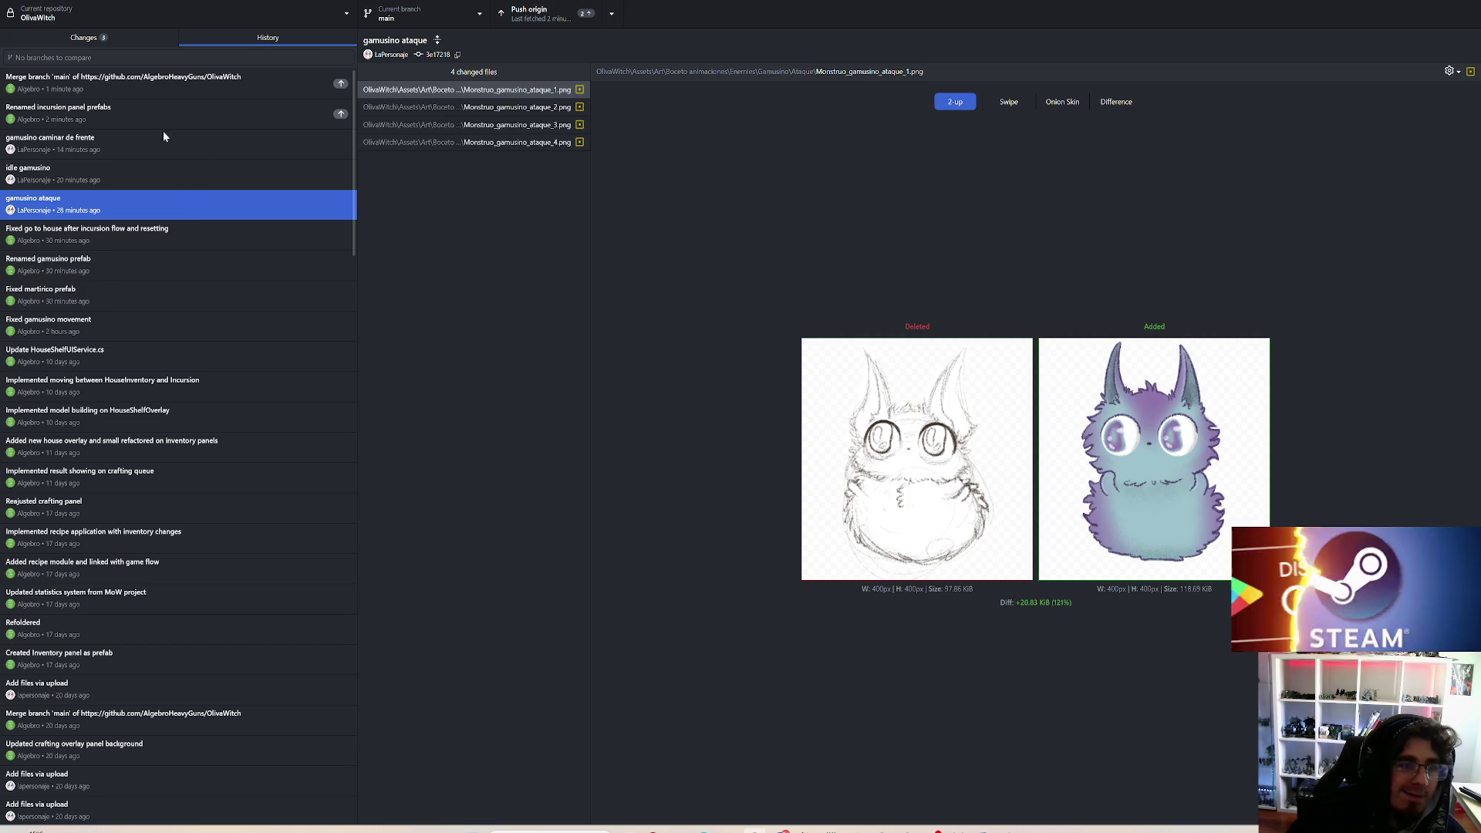
{"action": "left_click", "coordinate": [140, 179]}
{"action": "left_click", "coordinate": [232, 146]}
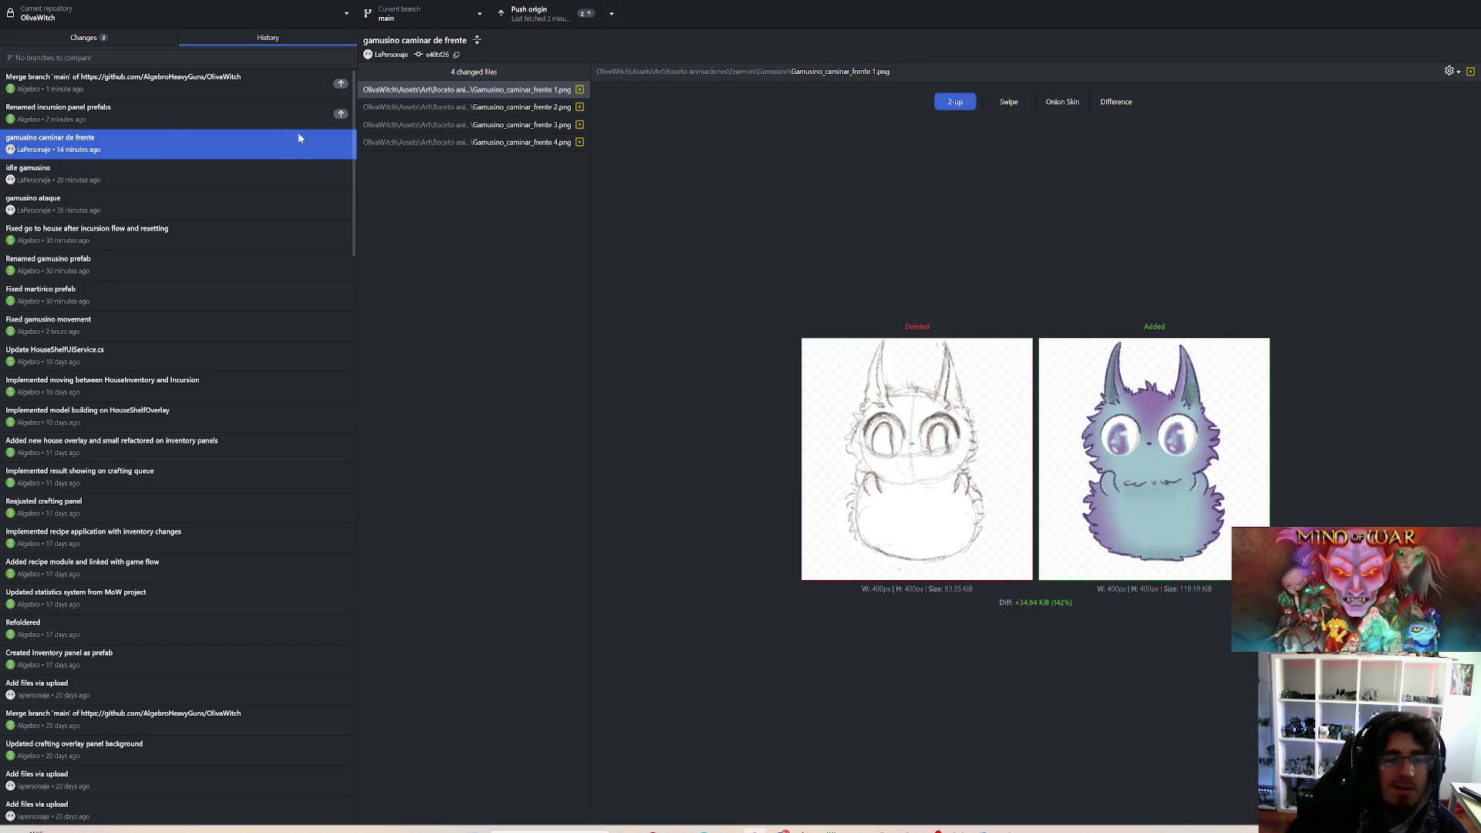
{"action": "left_click", "coordinate": [86, 184]}
{"action": "left_click", "coordinate": [92, 195]}
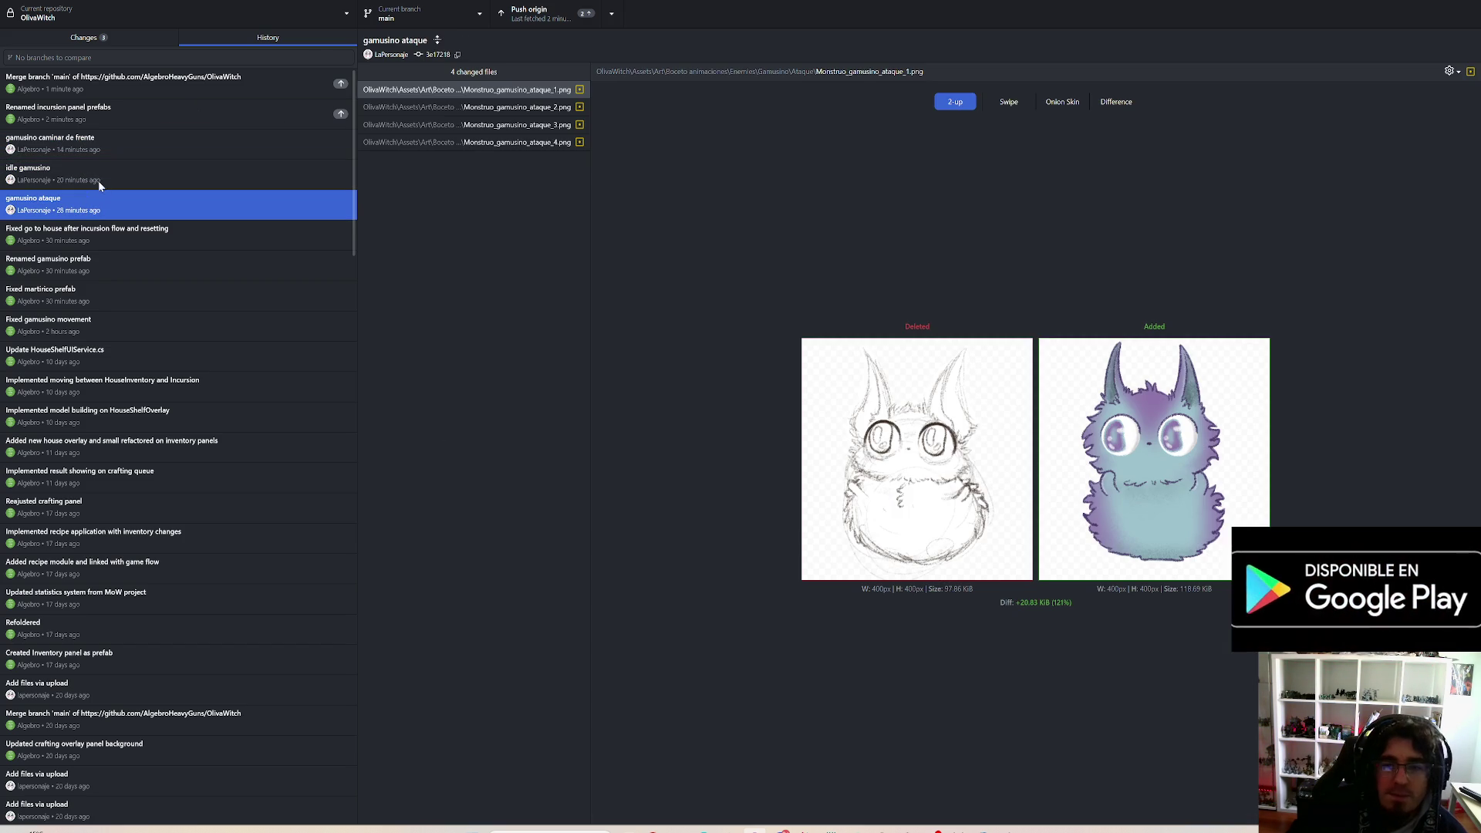
{"action": "left_click", "coordinate": [109, 164]}
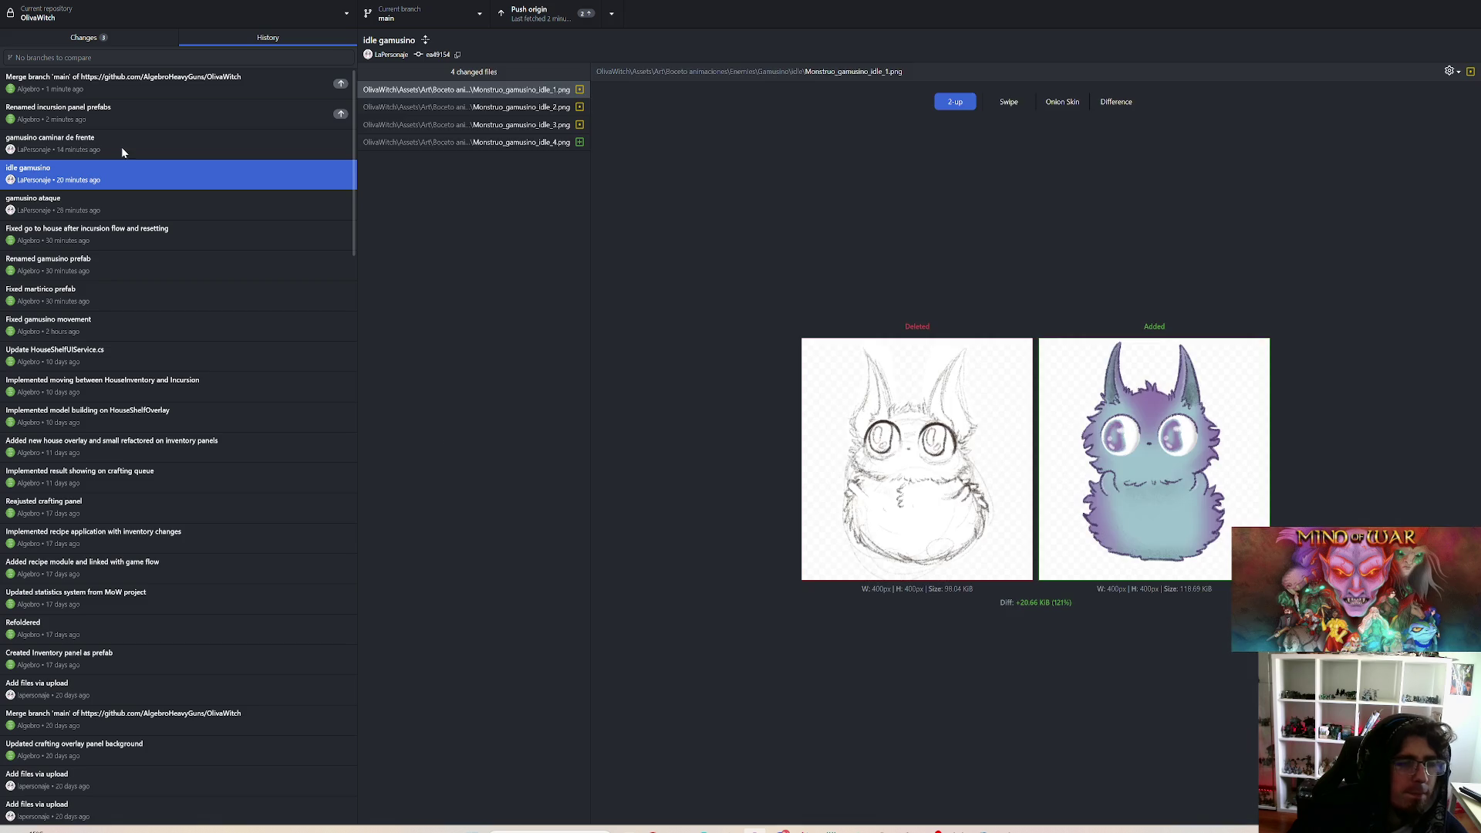
{"action": "left_click", "coordinate": [122, 148]}
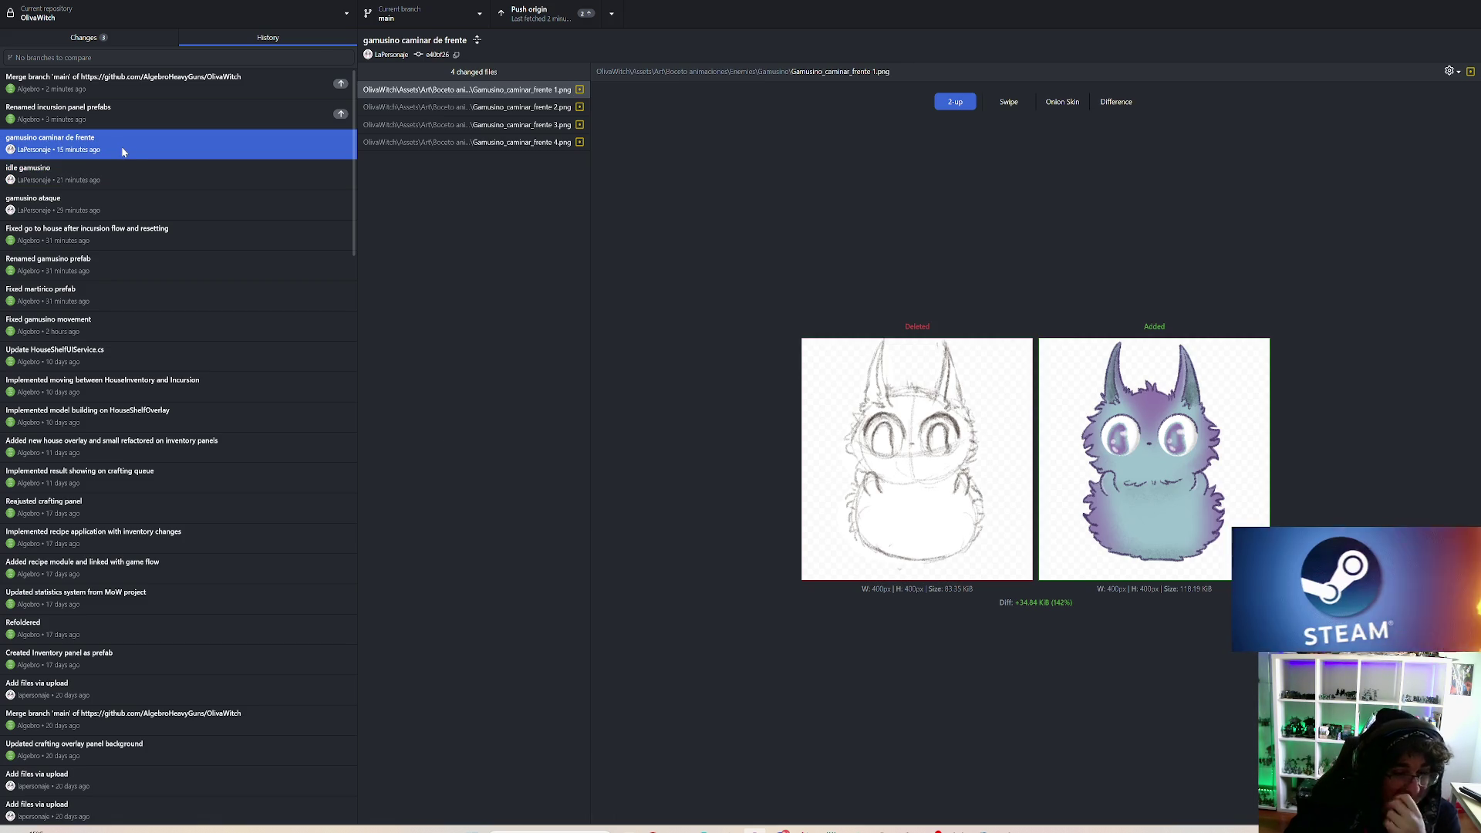
{"action": "left_click", "coordinate": [119, 182]}
{"action": "left_click", "coordinate": [110, 201]}
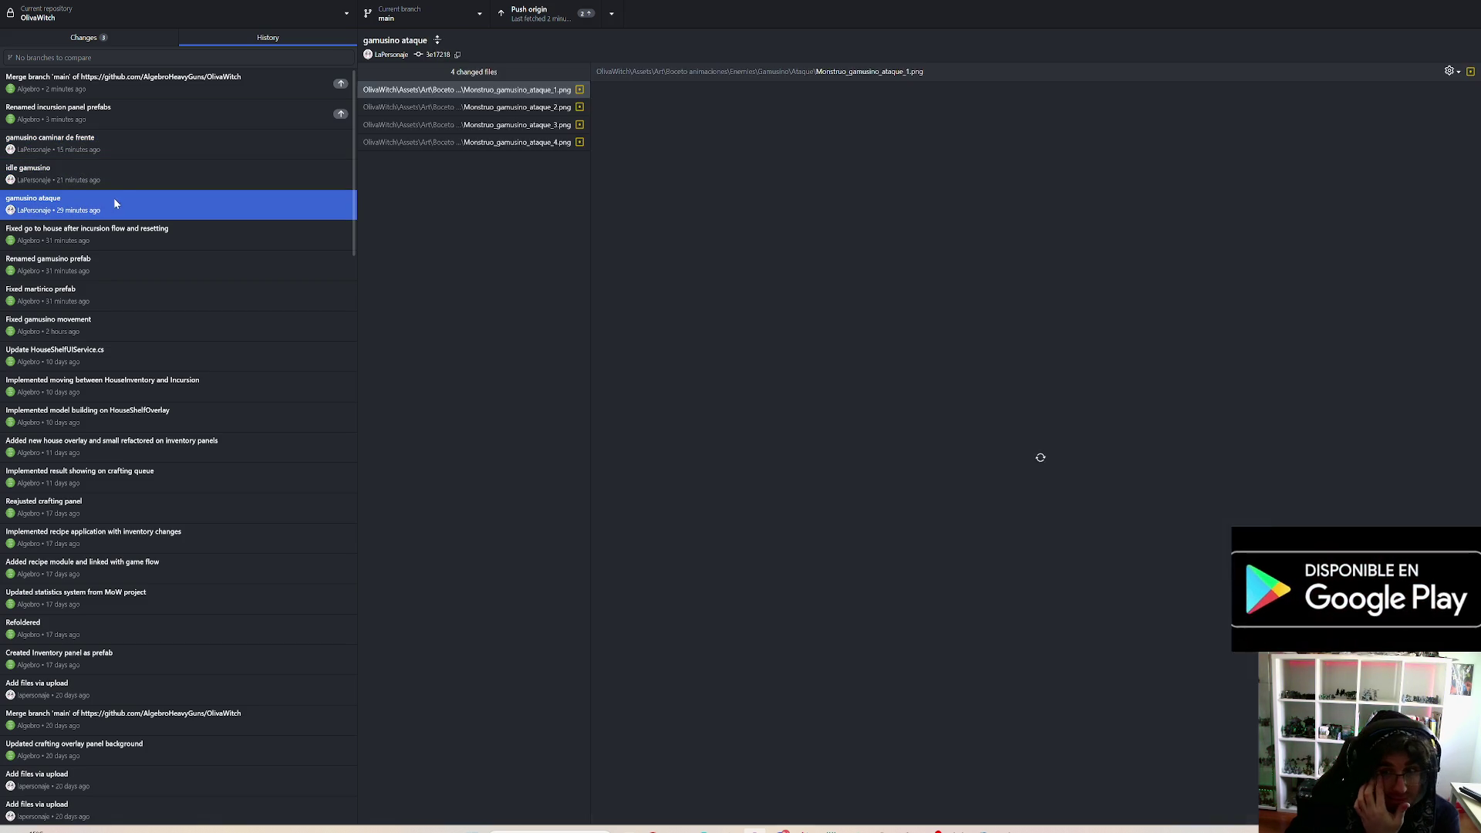
{"action": "left_click", "coordinate": [124, 182]}
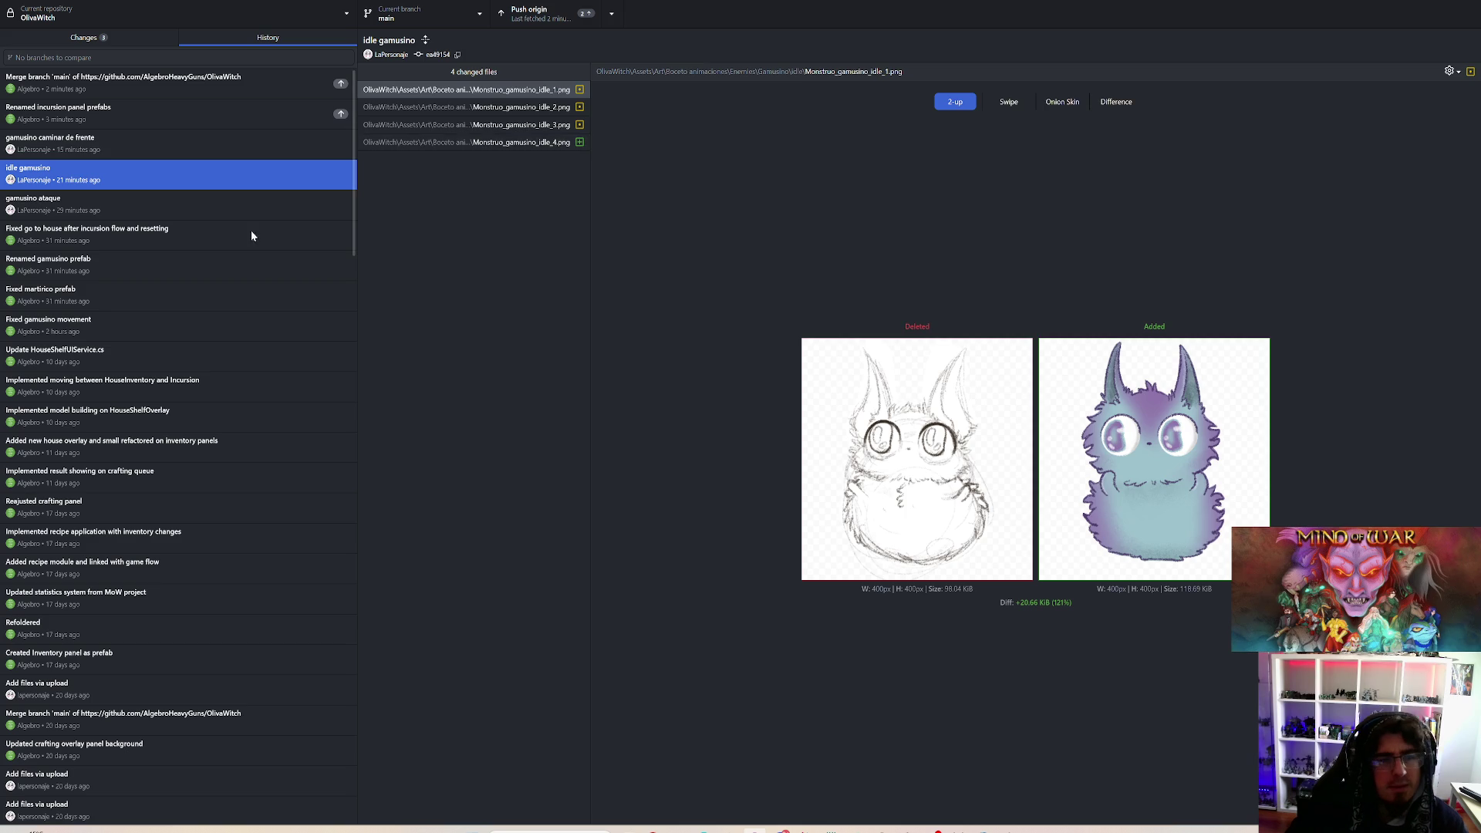
{"action": "left_click", "coordinate": [224, 215]}
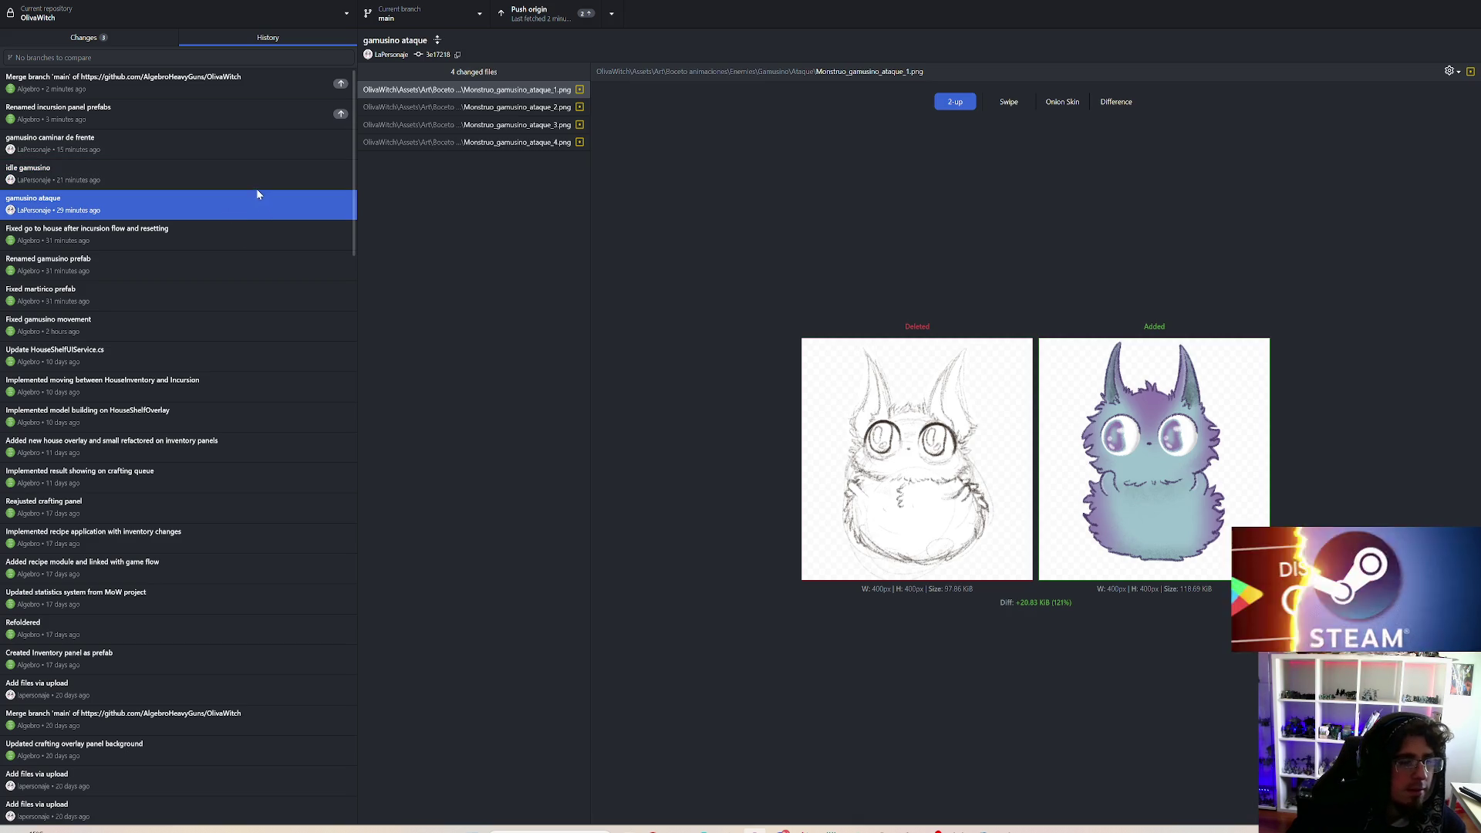
{"action": "left_click", "coordinate": [206, 164]}
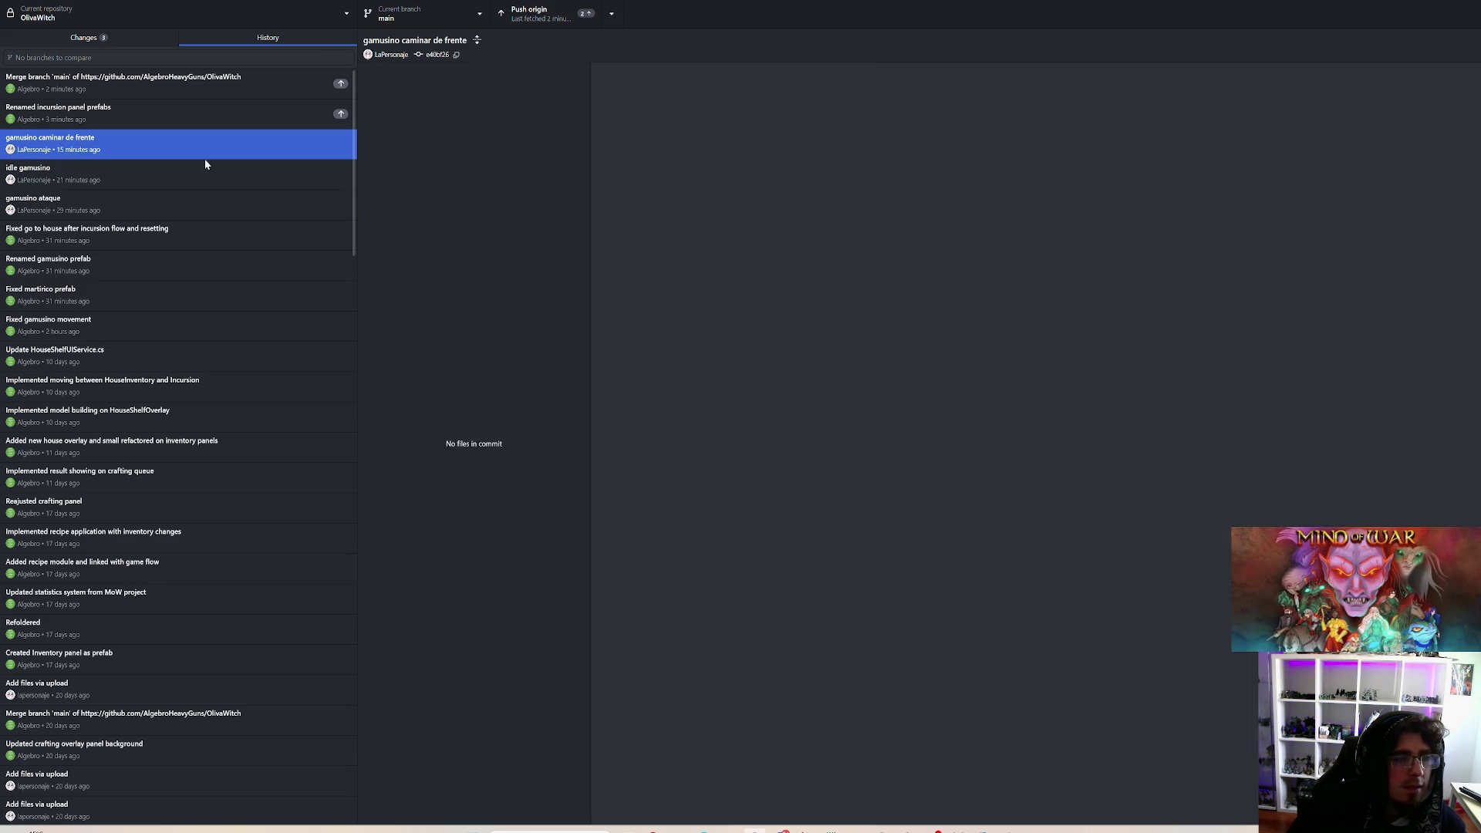
{"action": "left_click", "coordinate": [451, 107]}
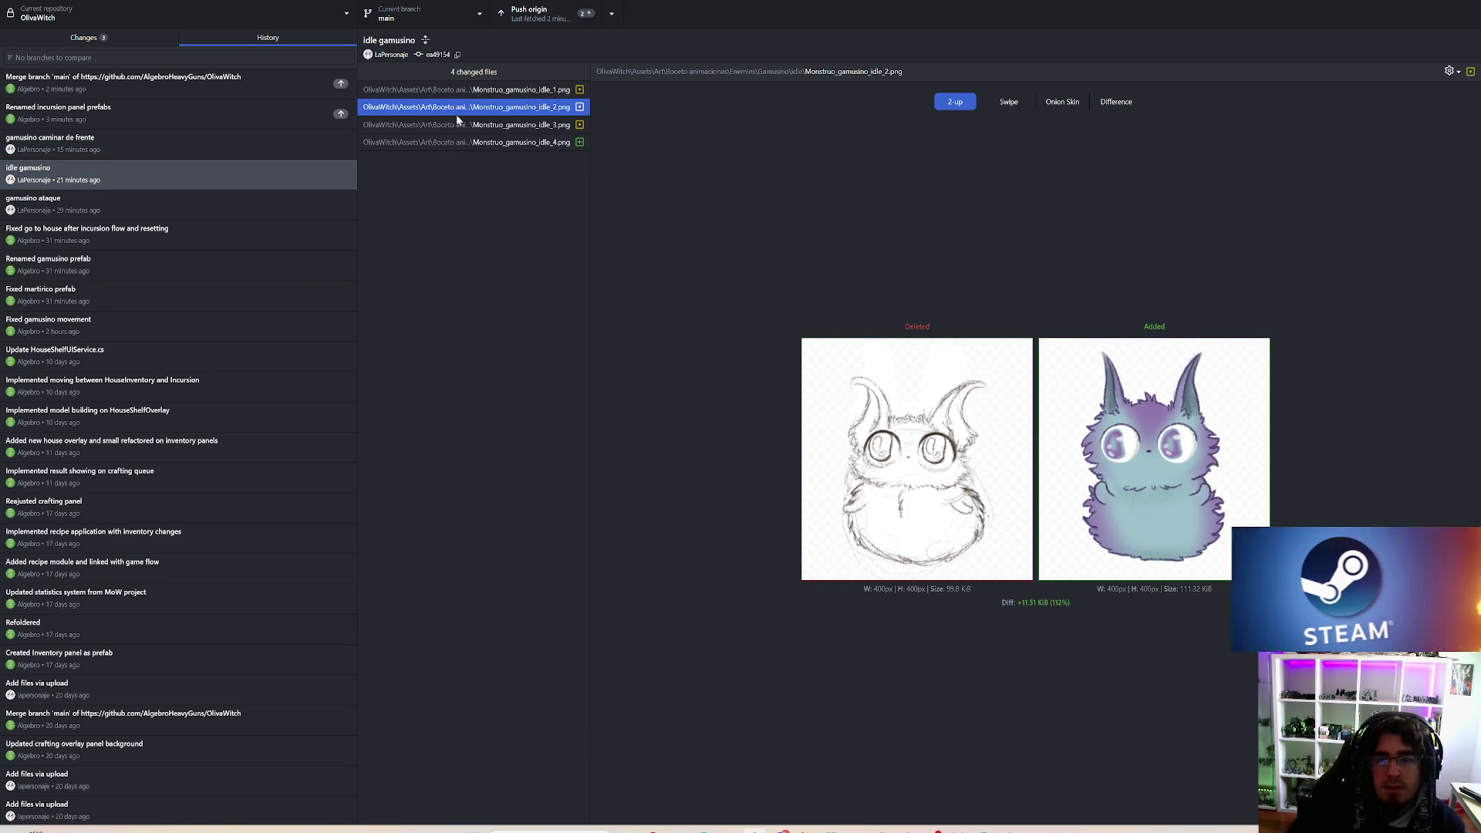
Step: Compare the old and new idle gamusino frames 1–3 and the newly added frame 4
{"action": "left_click", "coordinate": [460, 126]}
{"action": "left_click", "coordinate": [460, 143]}
{"action": "left_click", "coordinate": [471, 127]}
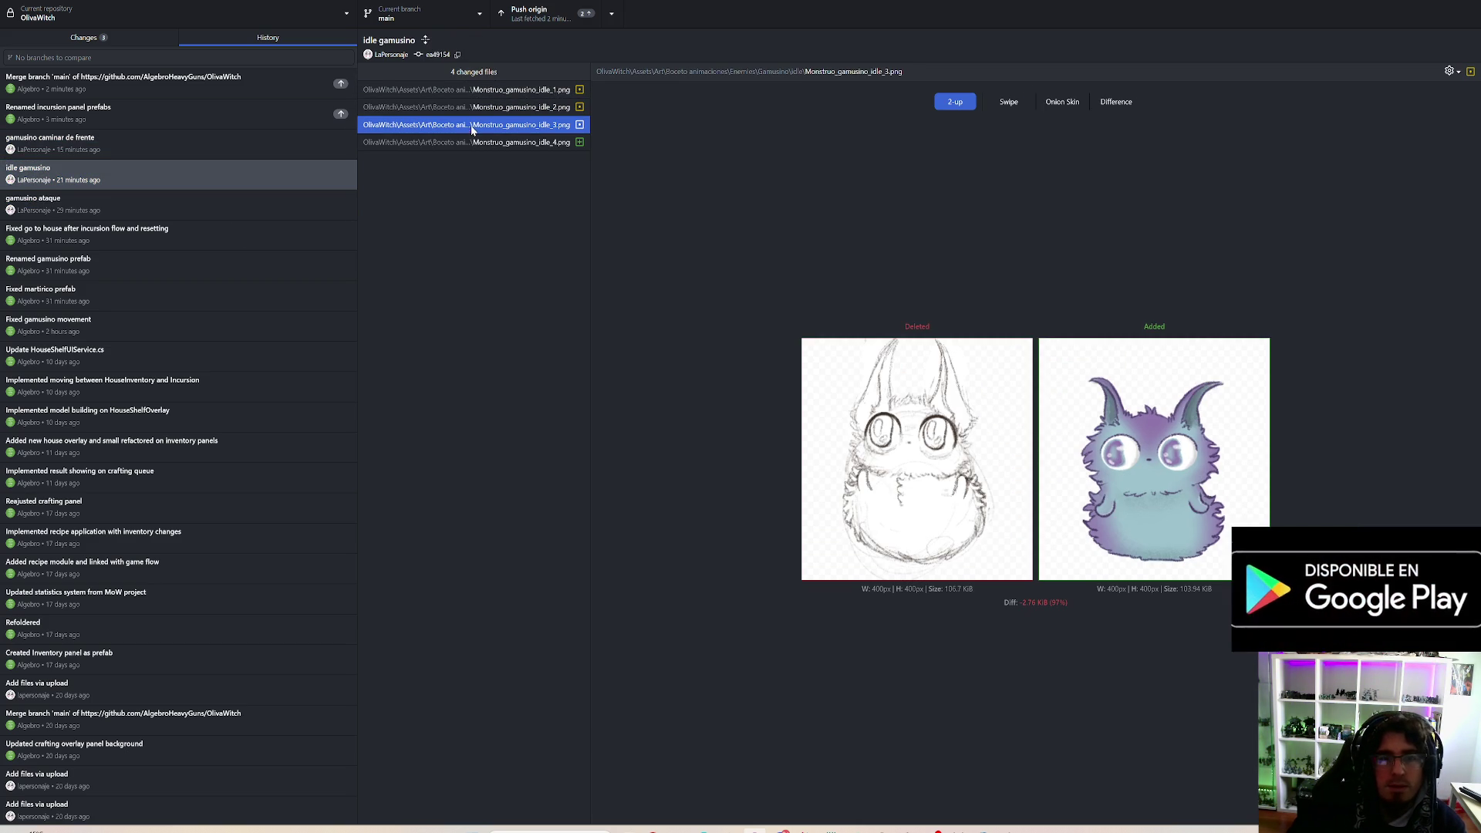
{"action": "left_click", "coordinate": [480, 108]}
{"action": "left_click", "coordinate": [481, 90]}
{"action": "left_click", "coordinate": [484, 108]}
{"action": "left_click", "coordinate": [484, 124]}
{"action": "left_click", "coordinate": [481, 142]}
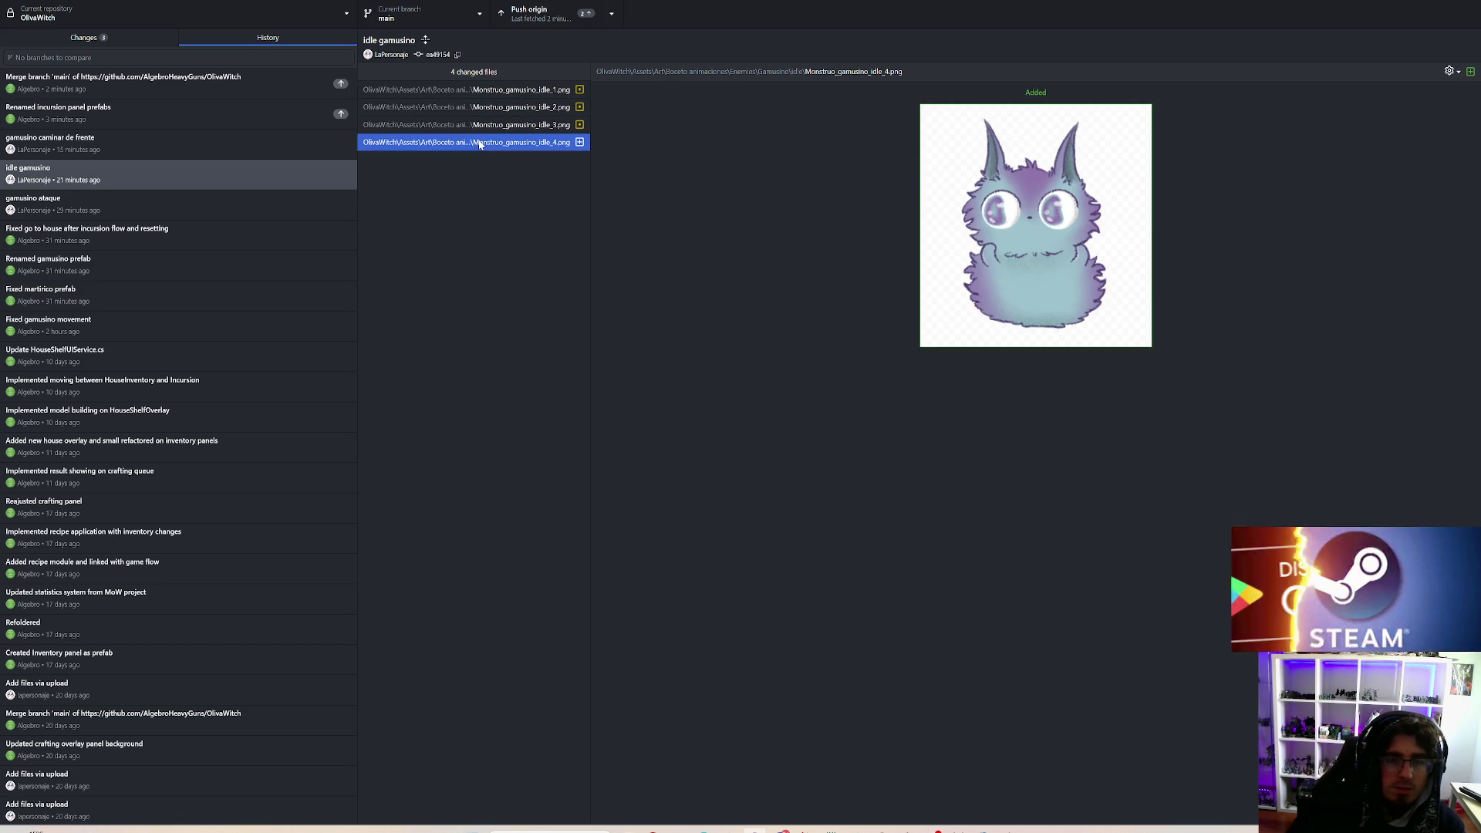
{"action": "left_click", "coordinate": [480, 114]}
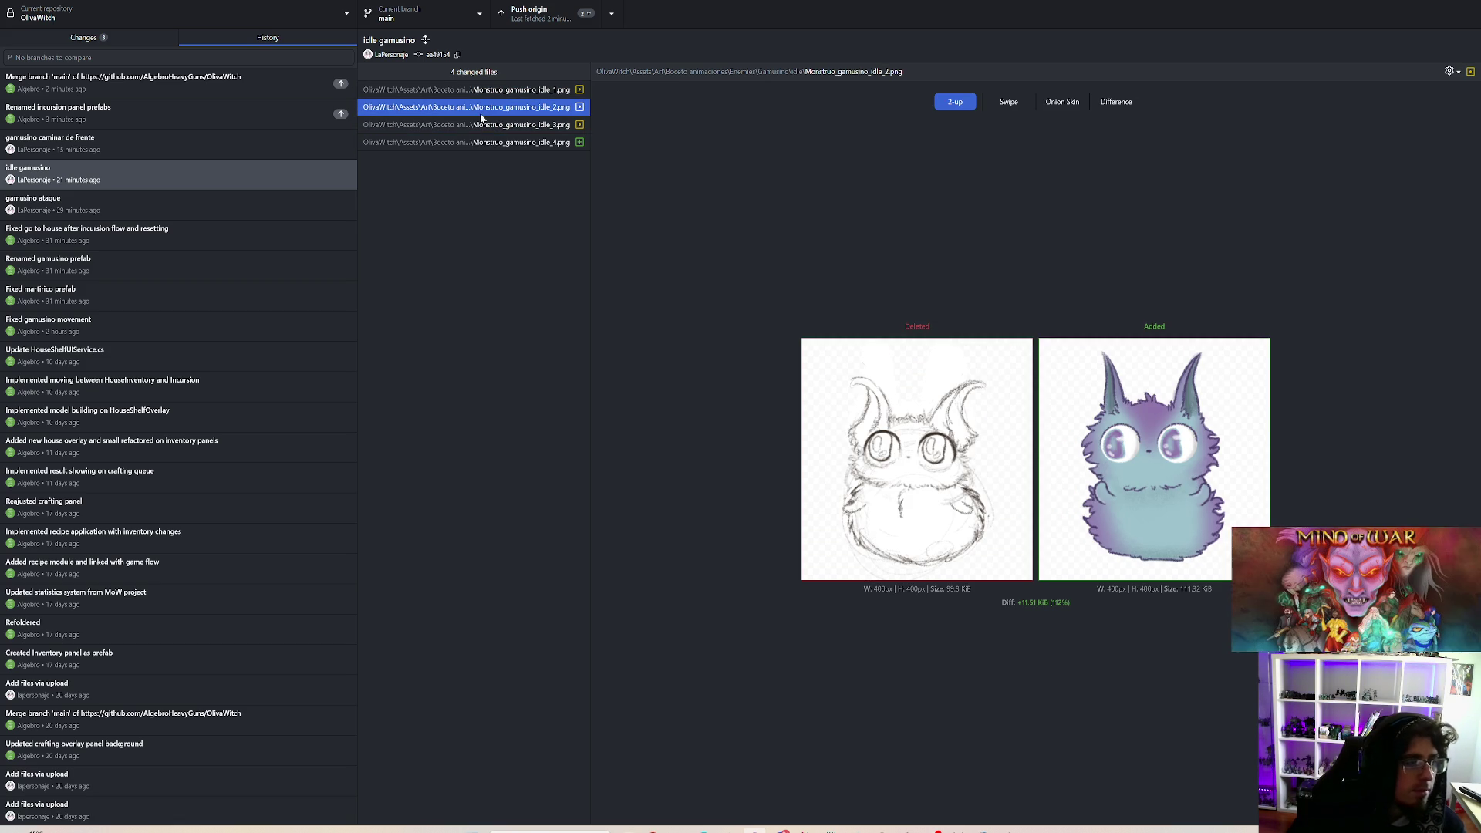
{"action": "left_click", "coordinate": [481, 90]}
{"action": "left_click", "coordinate": [483, 108]}
{"action": "left_click", "coordinate": [498, 126]}
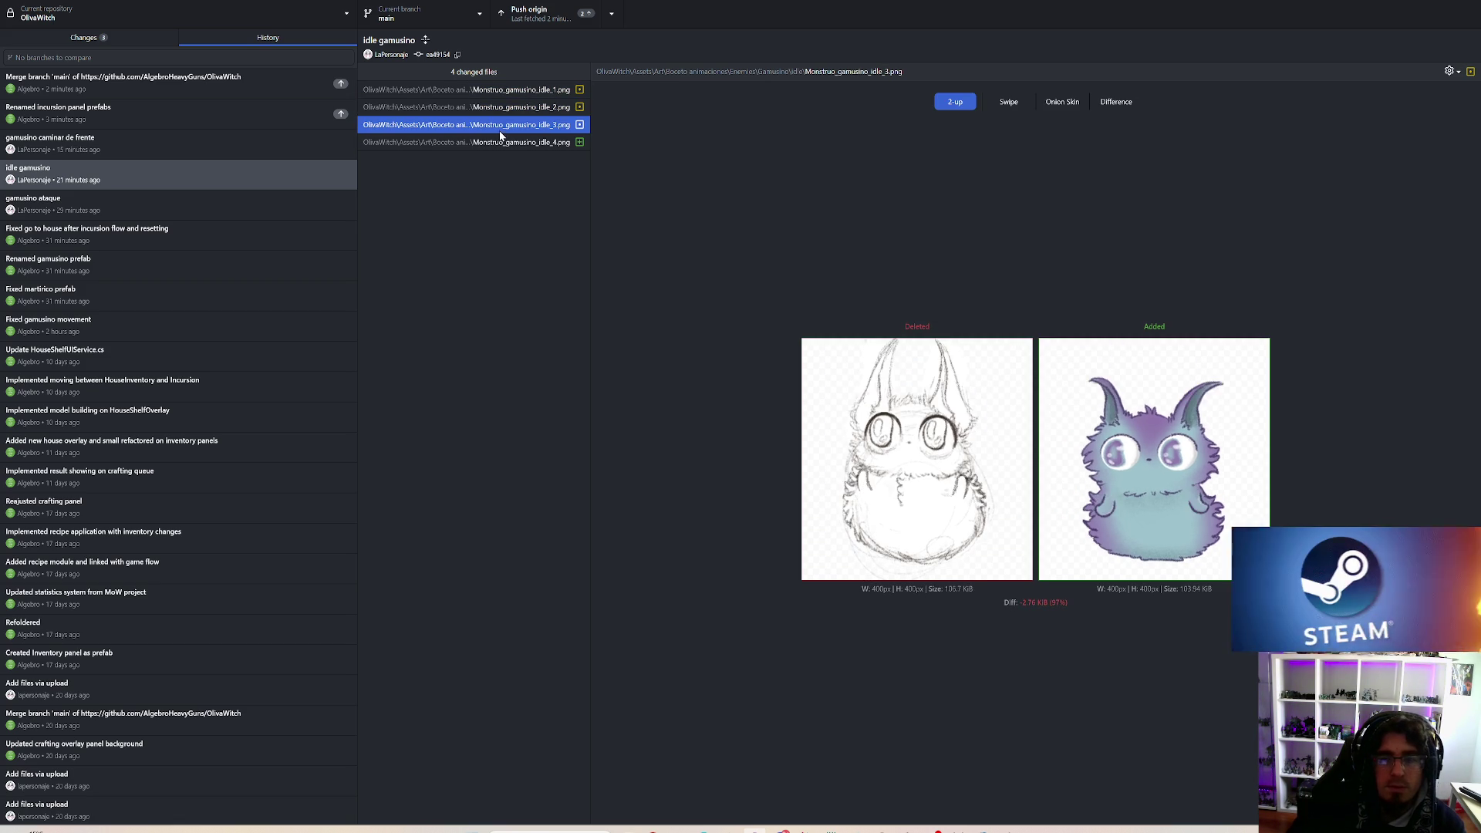
{"action": "left_click", "coordinate": [500, 142]}
{"action": "left_click", "coordinate": [509, 125]}
{"action": "left_click", "coordinate": [515, 108]}
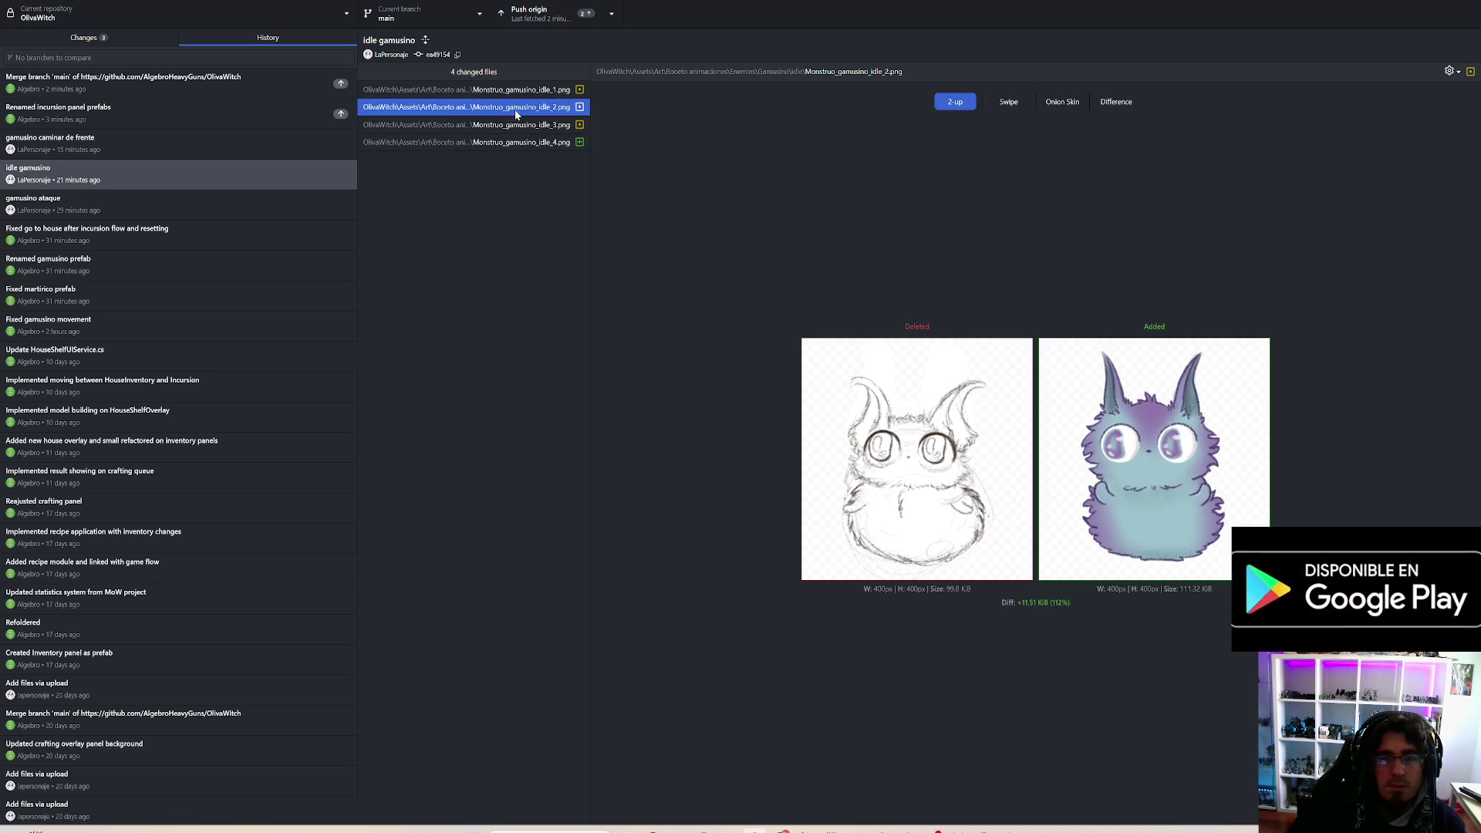
{"action": "left_click", "coordinate": [516, 91]}
{"action": "left_click", "coordinate": [517, 108]}
{"action": "left_click", "coordinate": [515, 126]}
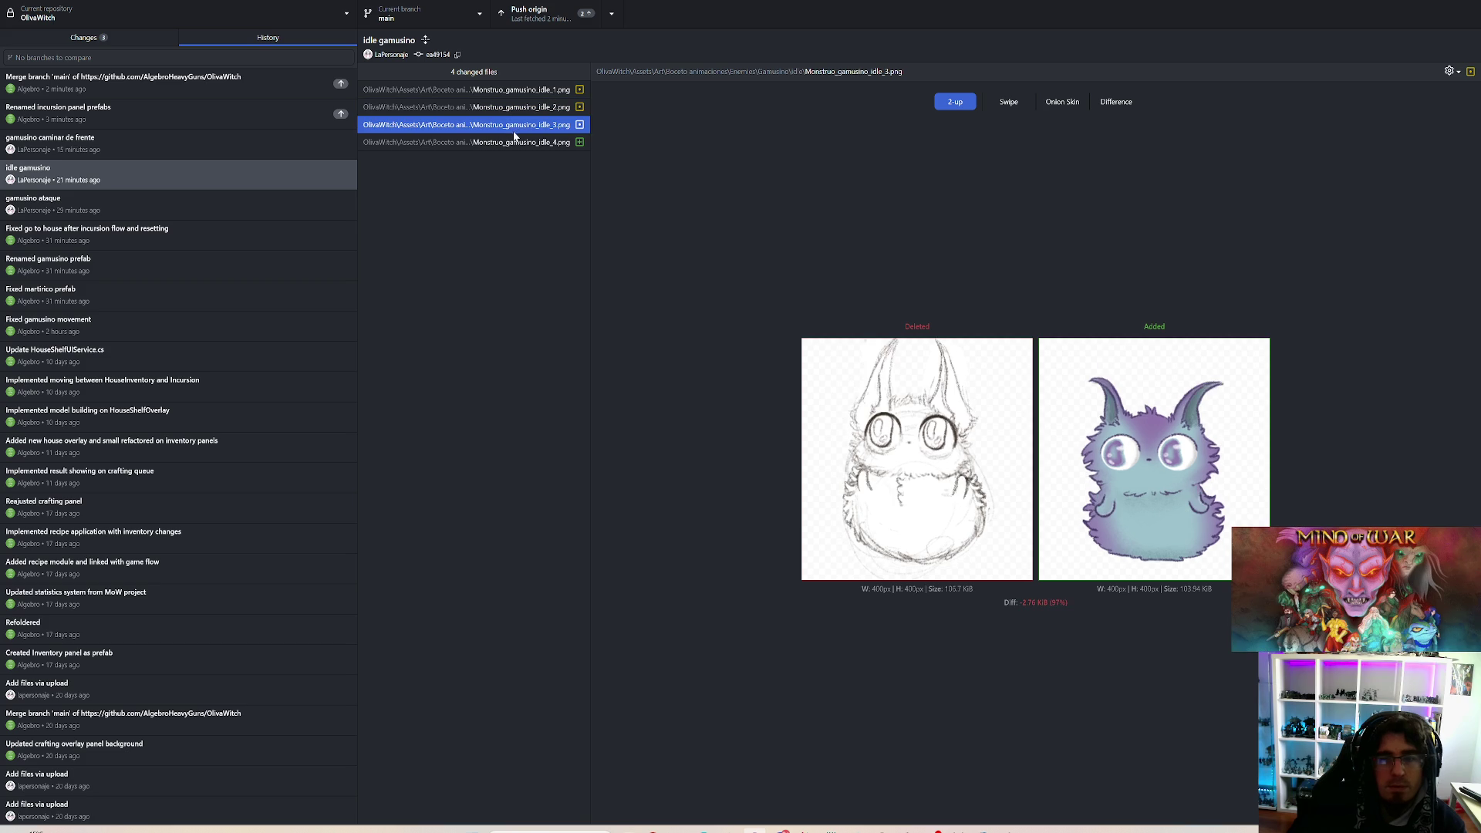
{"action": "left_click", "coordinate": [511, 143]}
{"action": "left_click", "coordinate": [498, 91]}
Step: Review the caminar de frente commit's walk frame diffs
{"action": "left_click", "coordinate": [210, 147]}
{"action": "left_click", "coordinate": [524, 107]}
{"action": "left_click", "coordinate": [530, 125]}
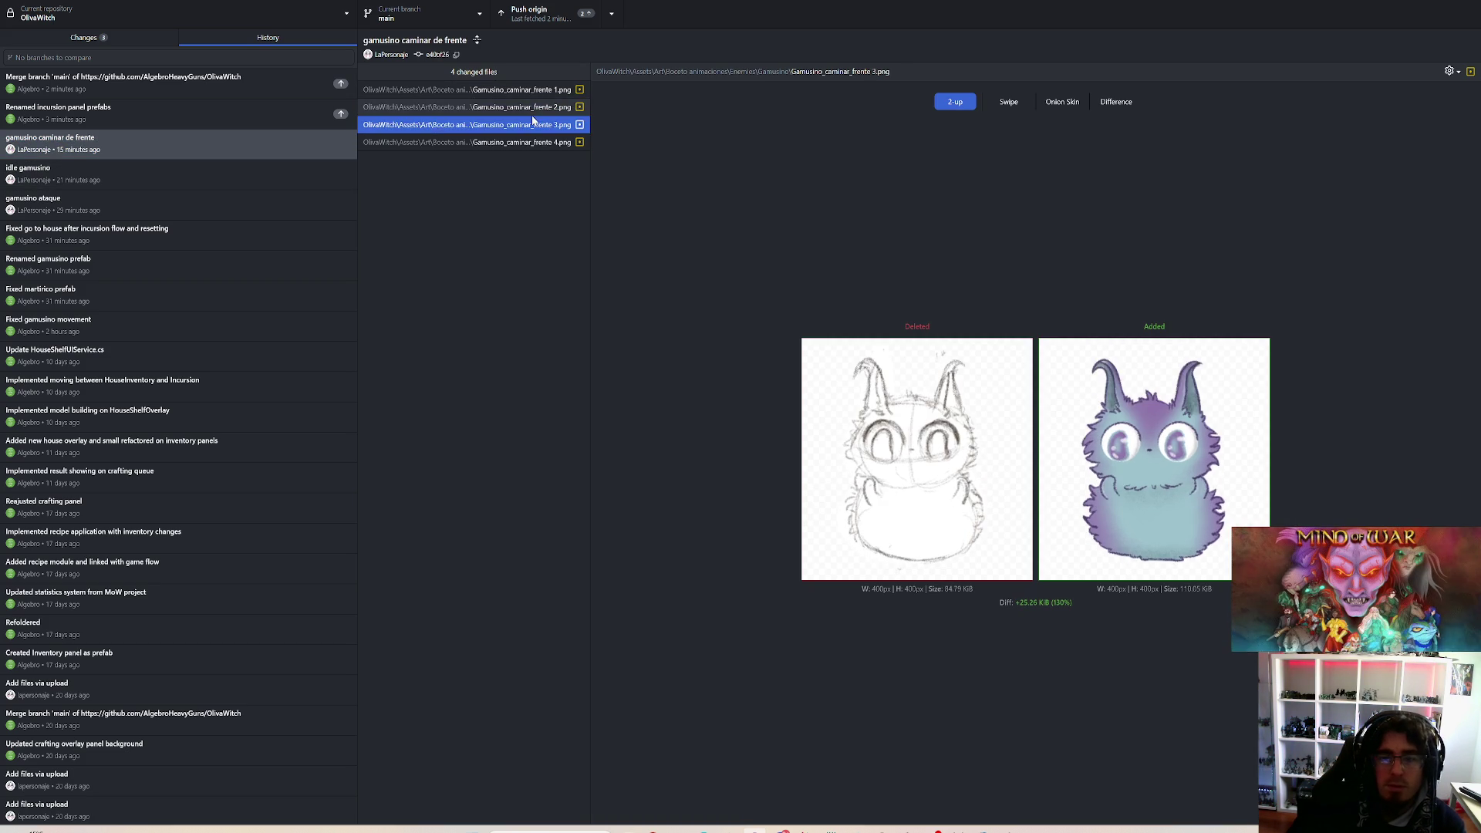
{"action": "left_click", "coordinate": [531, 107]}
{"action": "left_click", "coordinate": [524, 90]}
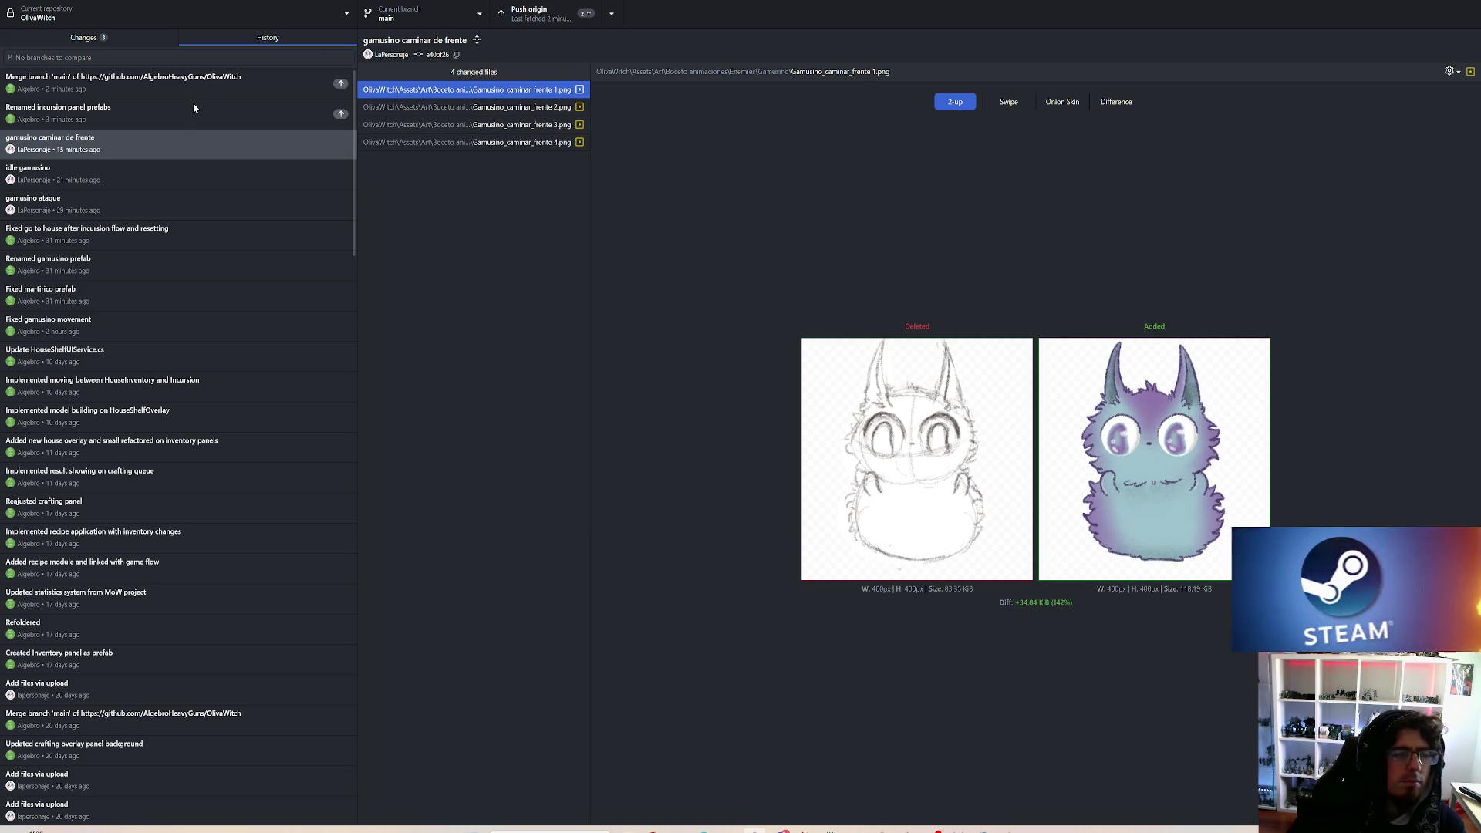
{"action": "left_click", "coordinate": [479, 108]}
{"action": "left_click", "coordinate": [484, 125]}
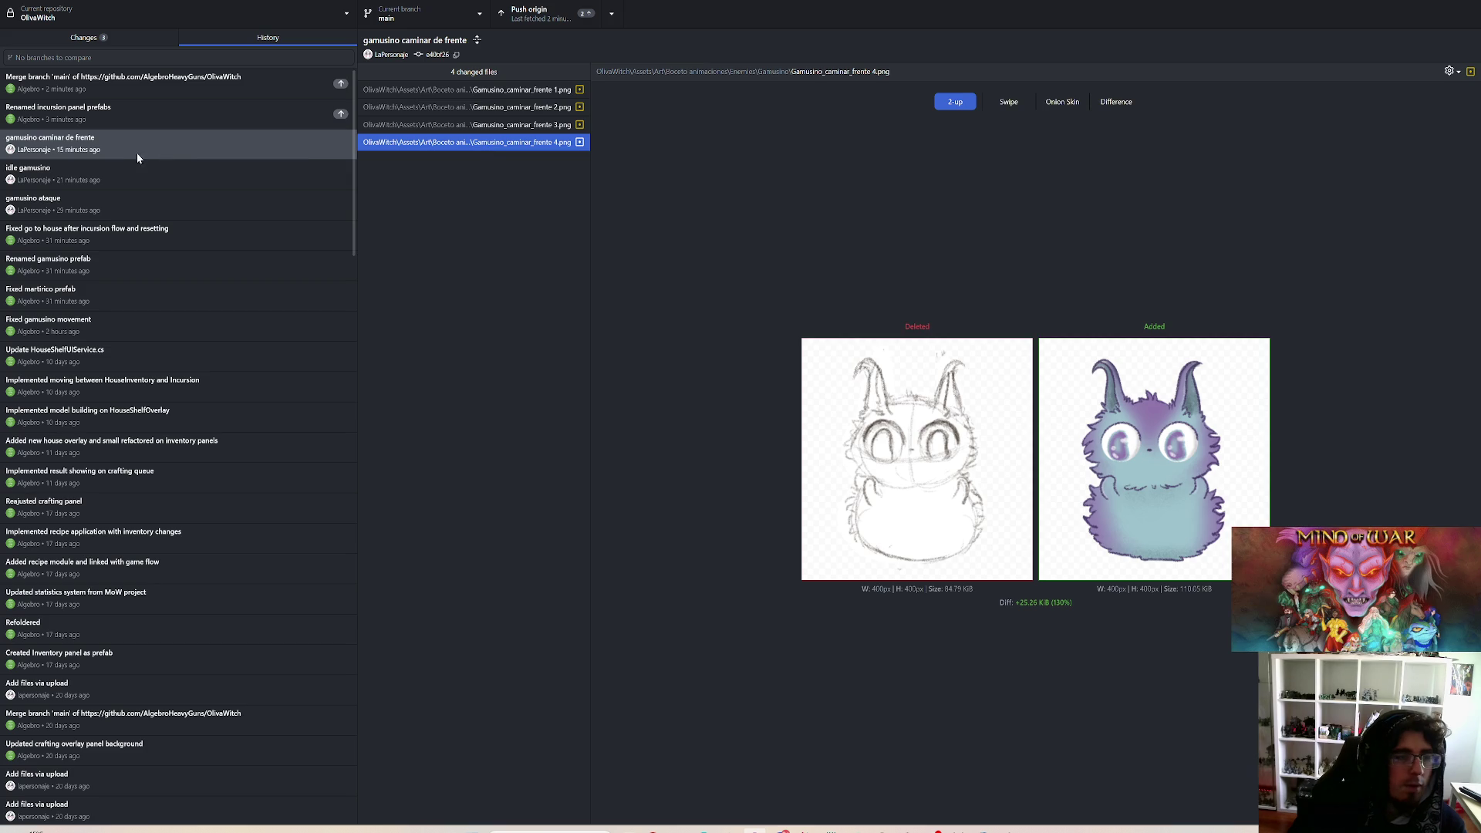
Step: Recheck idle frames 2 and 4, then front-walk frames 2 and 4
{"action": "left_click", "coordinate": [122, 168]}
{"action": "left_click", "coordinate": [448, 108]}
{"action": "left_click", "coordinate": [478, 143]}
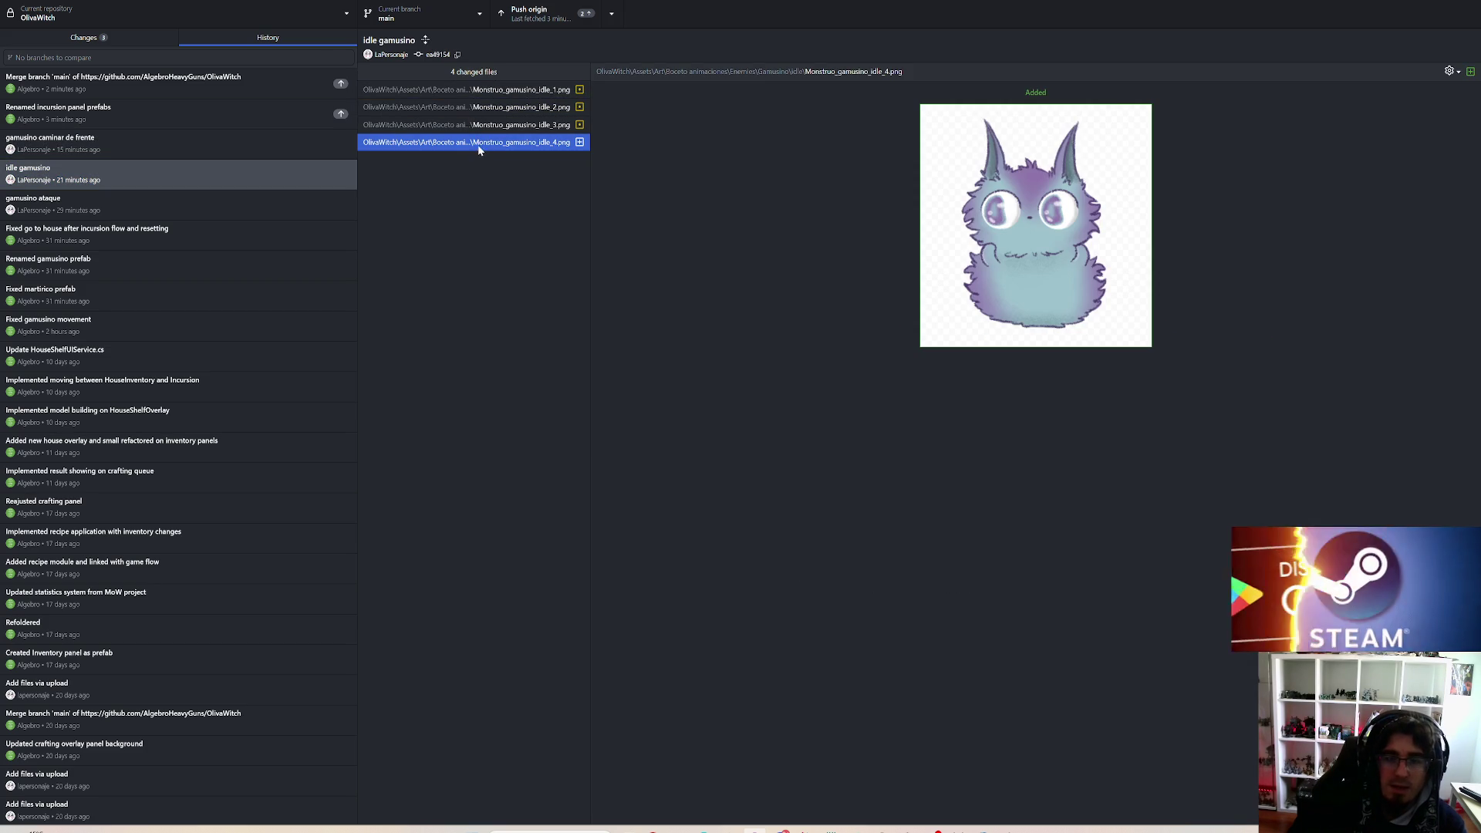
{"action": "left_click", "coordinate": [511, 108]}
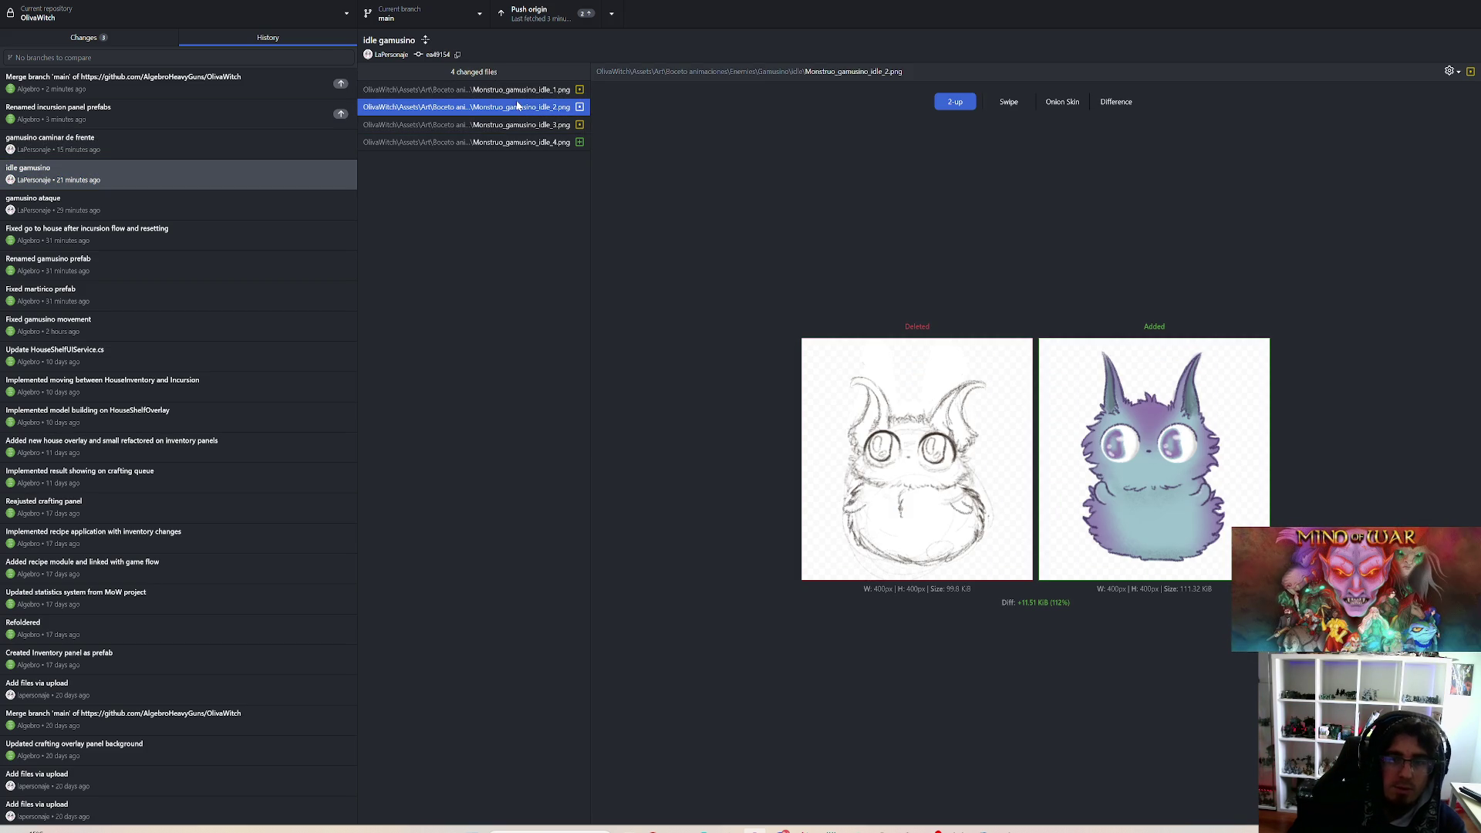
{"action": "left_click", "coordinate": [197, 145]}
{"action": "left_click", "coordinate": [550, 108]}
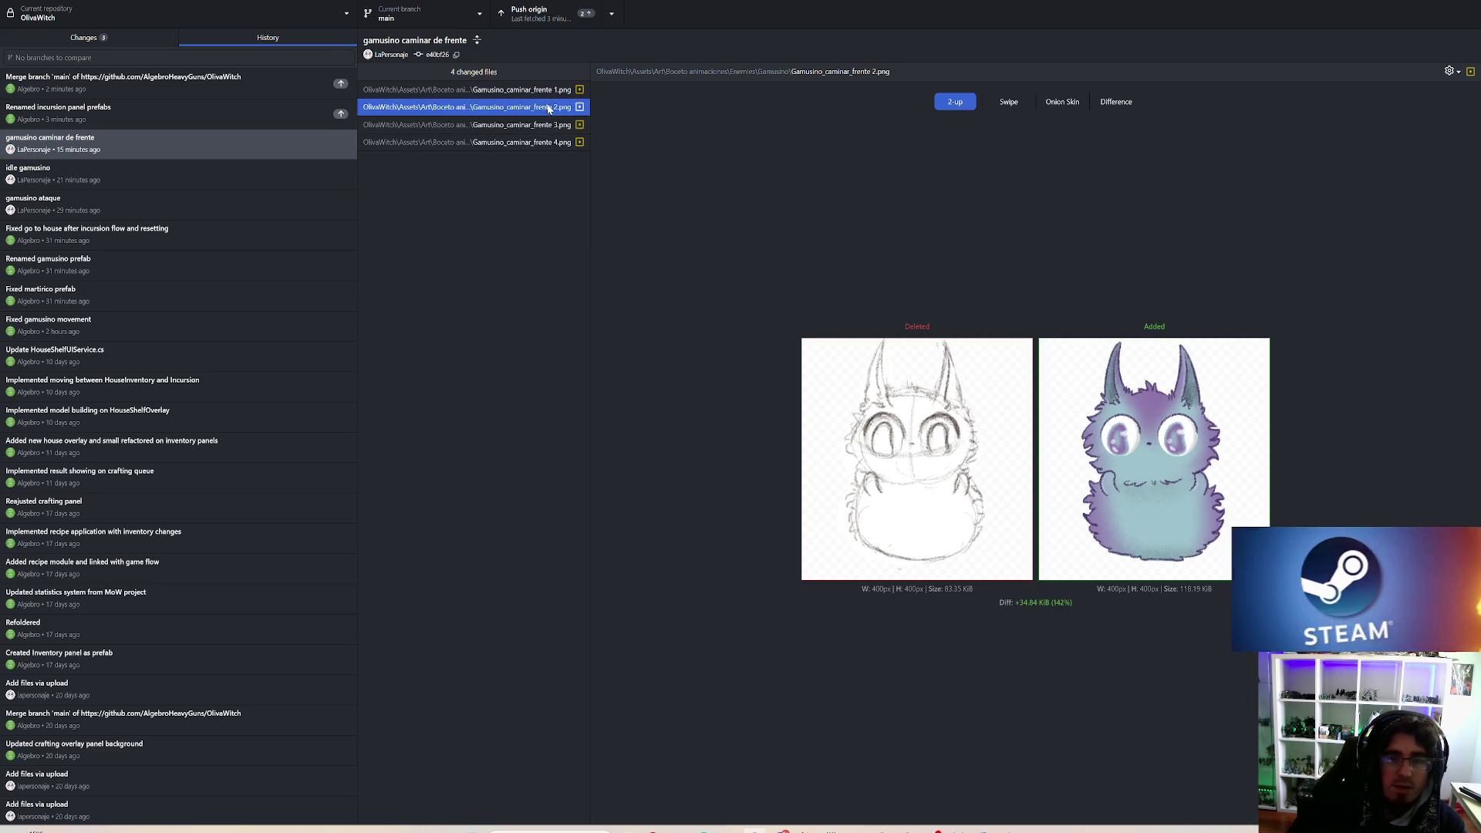
{"action": "left_click", "coordinate": [530, 143]}
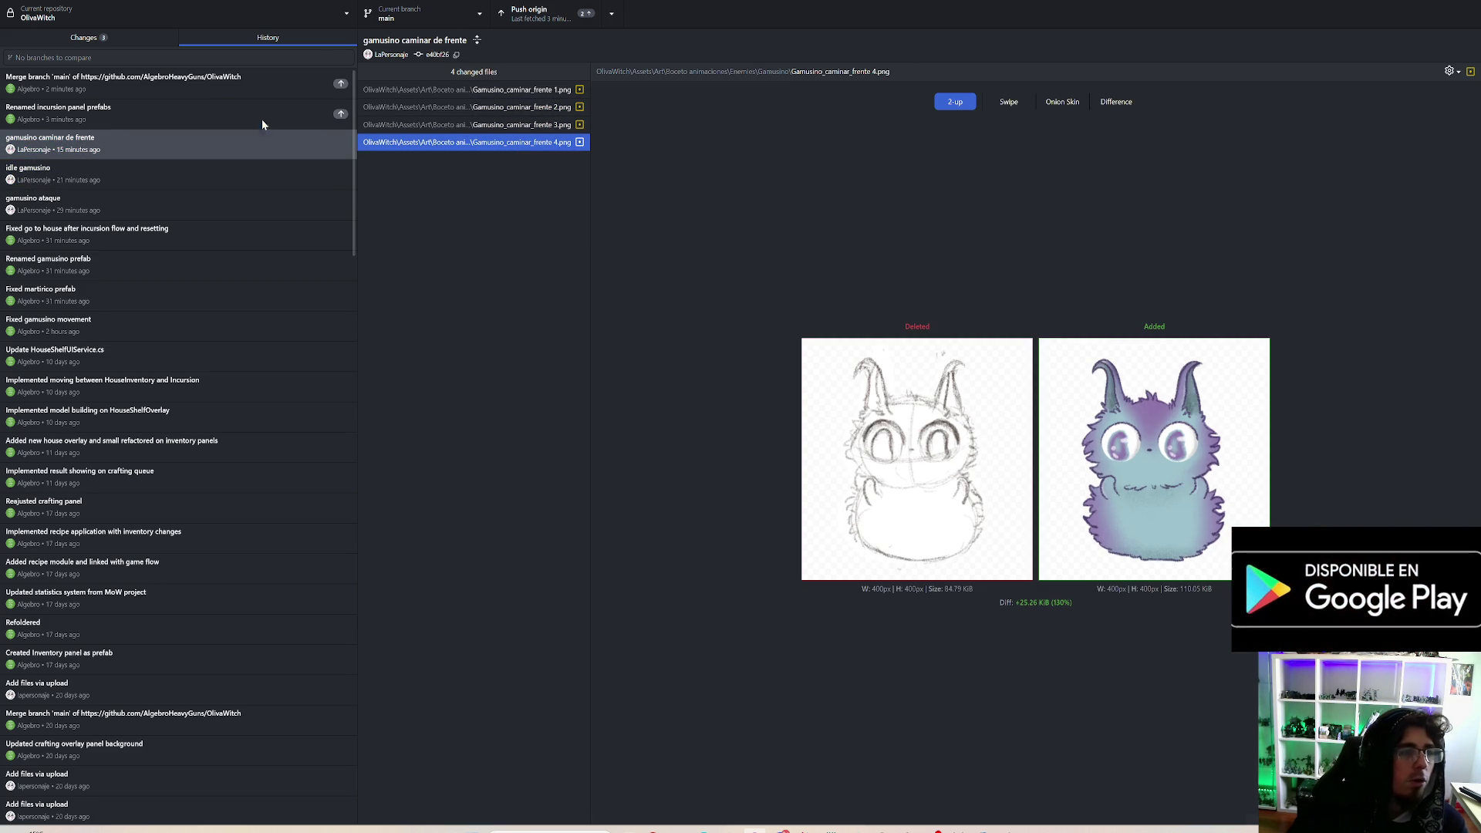
Step: Push the local commits to origin, check the branch list, and return to Unity
{"action": "left_click", "coordinate": [263, 122]}
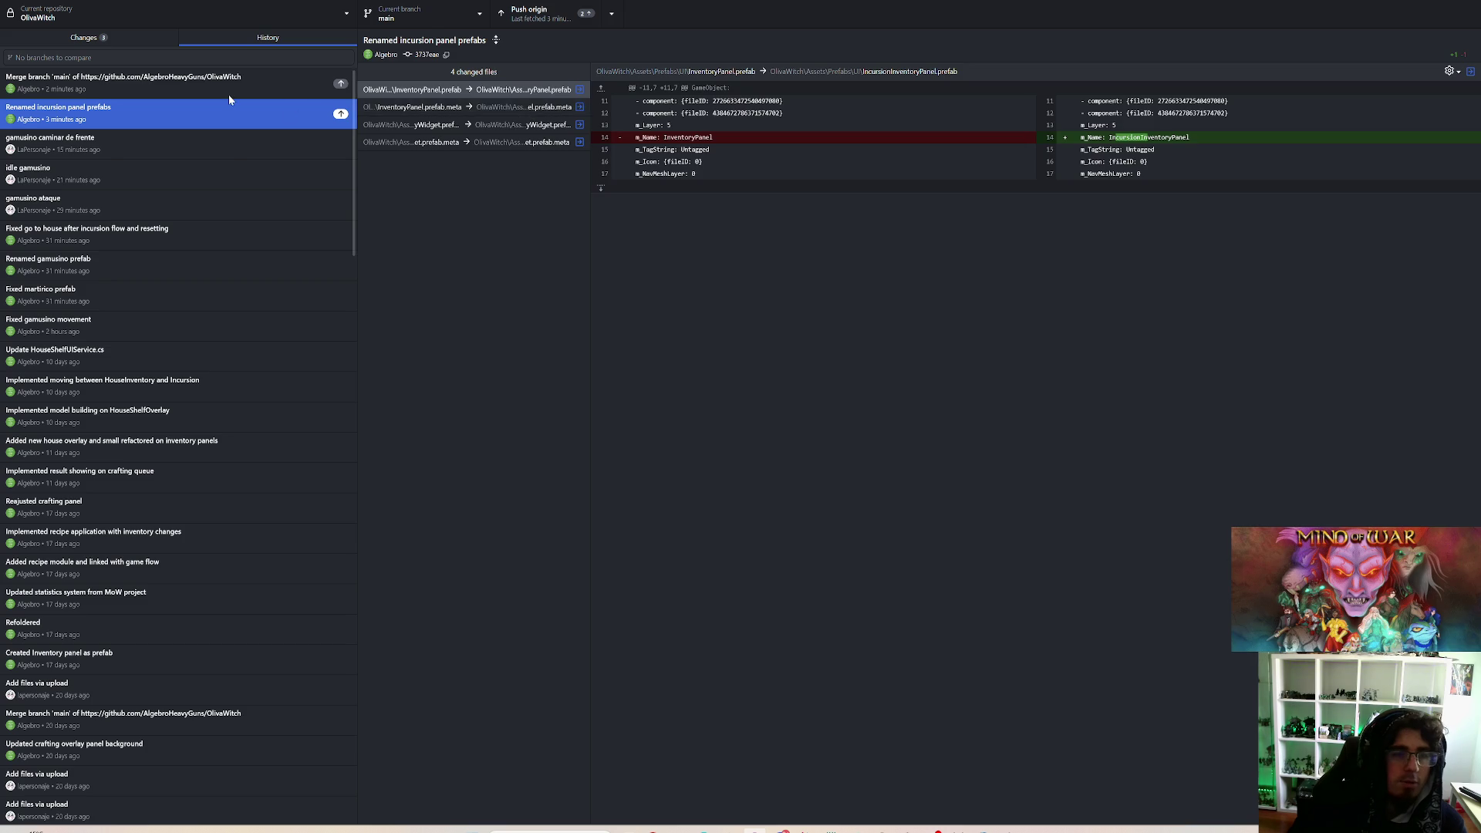
{"action": "left_click", "coordinate": [228, 93]}
{"action": "left_click", "coordinate": [557, 17]}
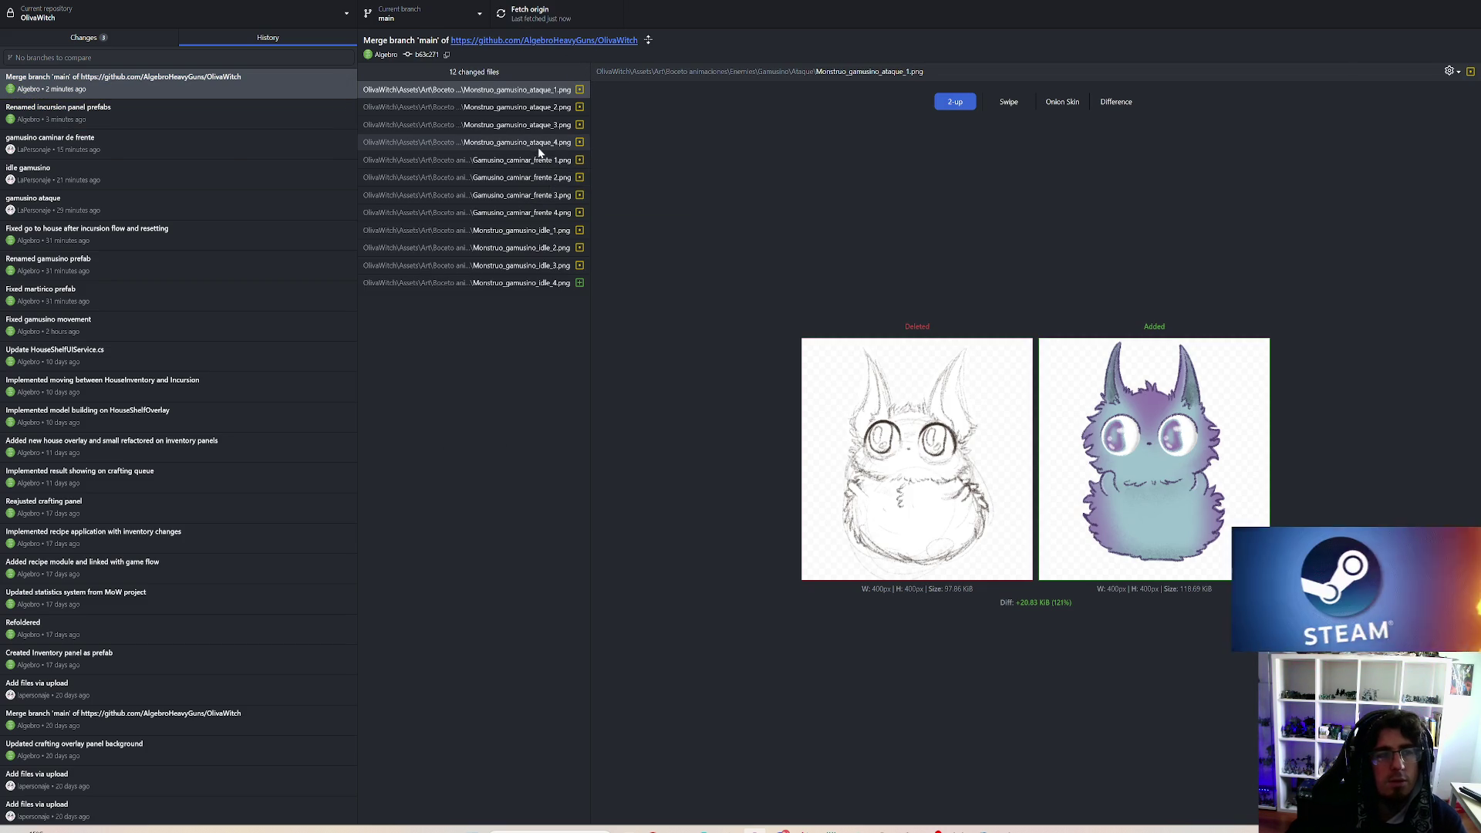
{"action": "left_click", "coordinate": [425, 16]}
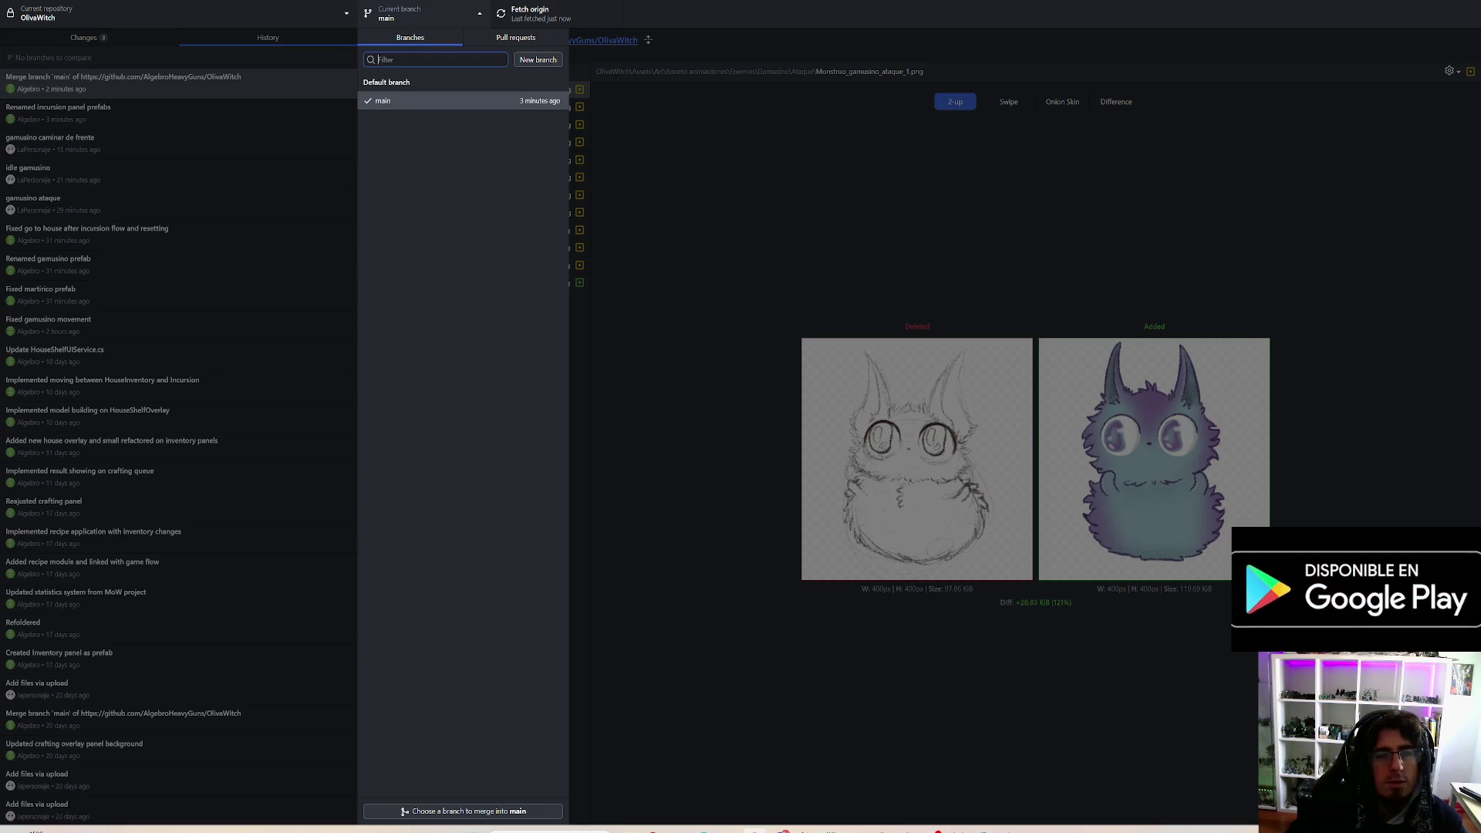
{"action": "left_click", "coordinate": [1211, 104]}
{"action": "left_click", "coordinate": [509, 283]}
{"action": "key", "text": "alt+Tab"}
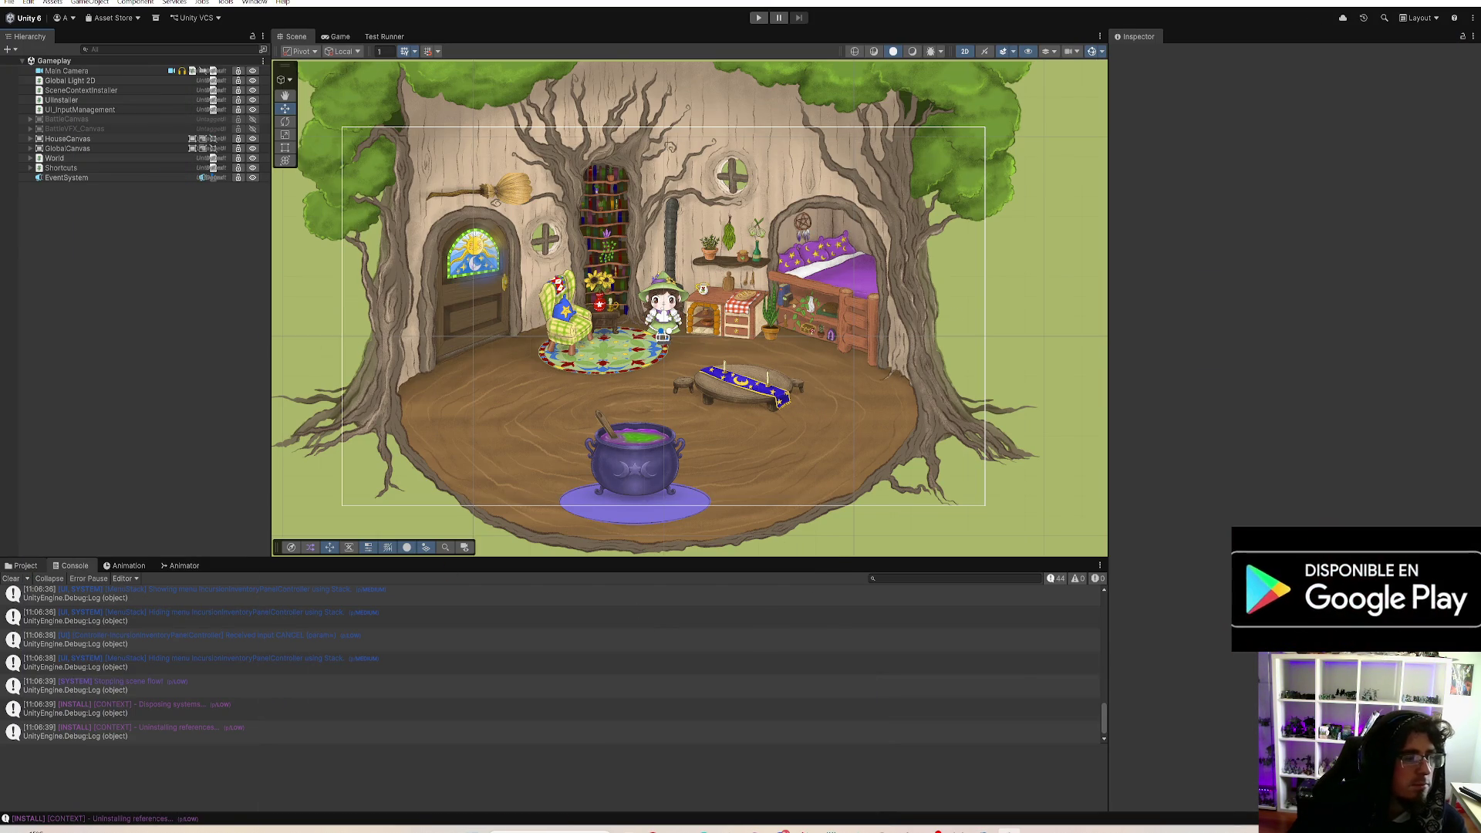
Step: Filter the Project assets by 'gamusino' and browse the walk sprite textures
{"action": "left_click", "coordinate": [878, 579]}
{"action": "type", "text": "gamusin"}
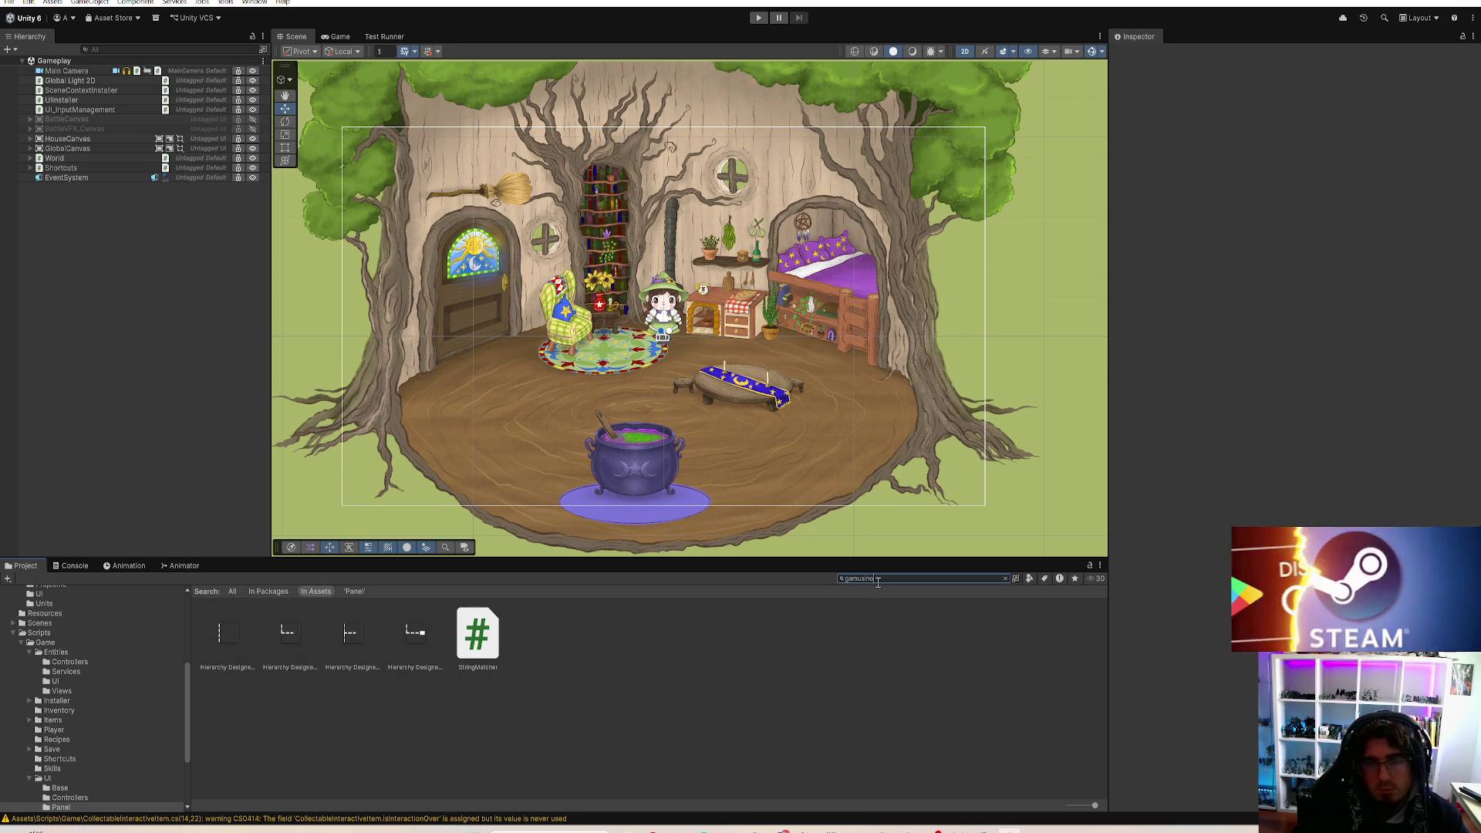
{"action": "type", "text": "o"}
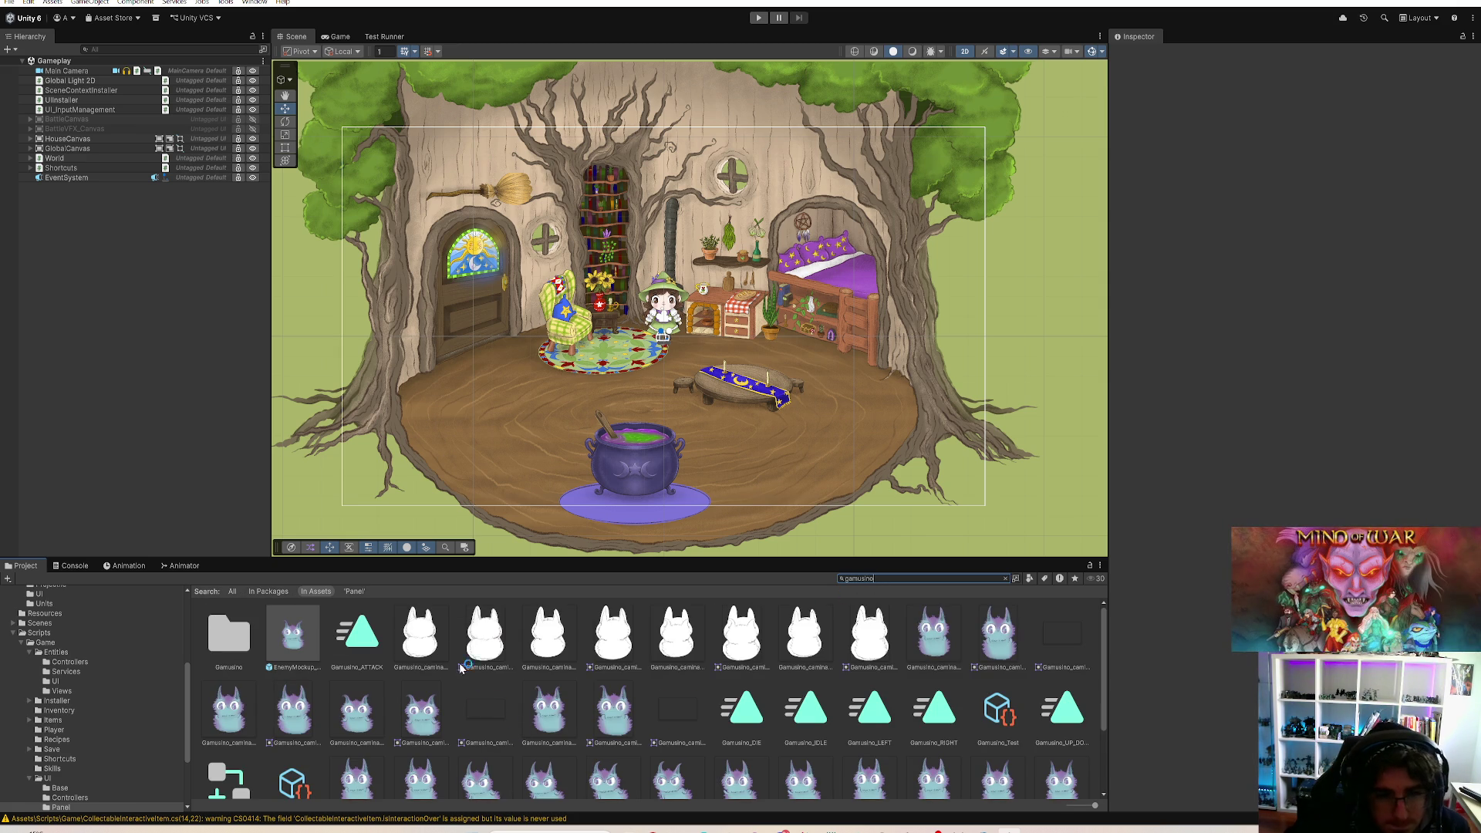
{"action": "left_click", "coordinate": [432, 633]}
{"action": "left_click", "coordinate": [511, 656]}
{"action": "left_click", "coordinate": [544, 654]}
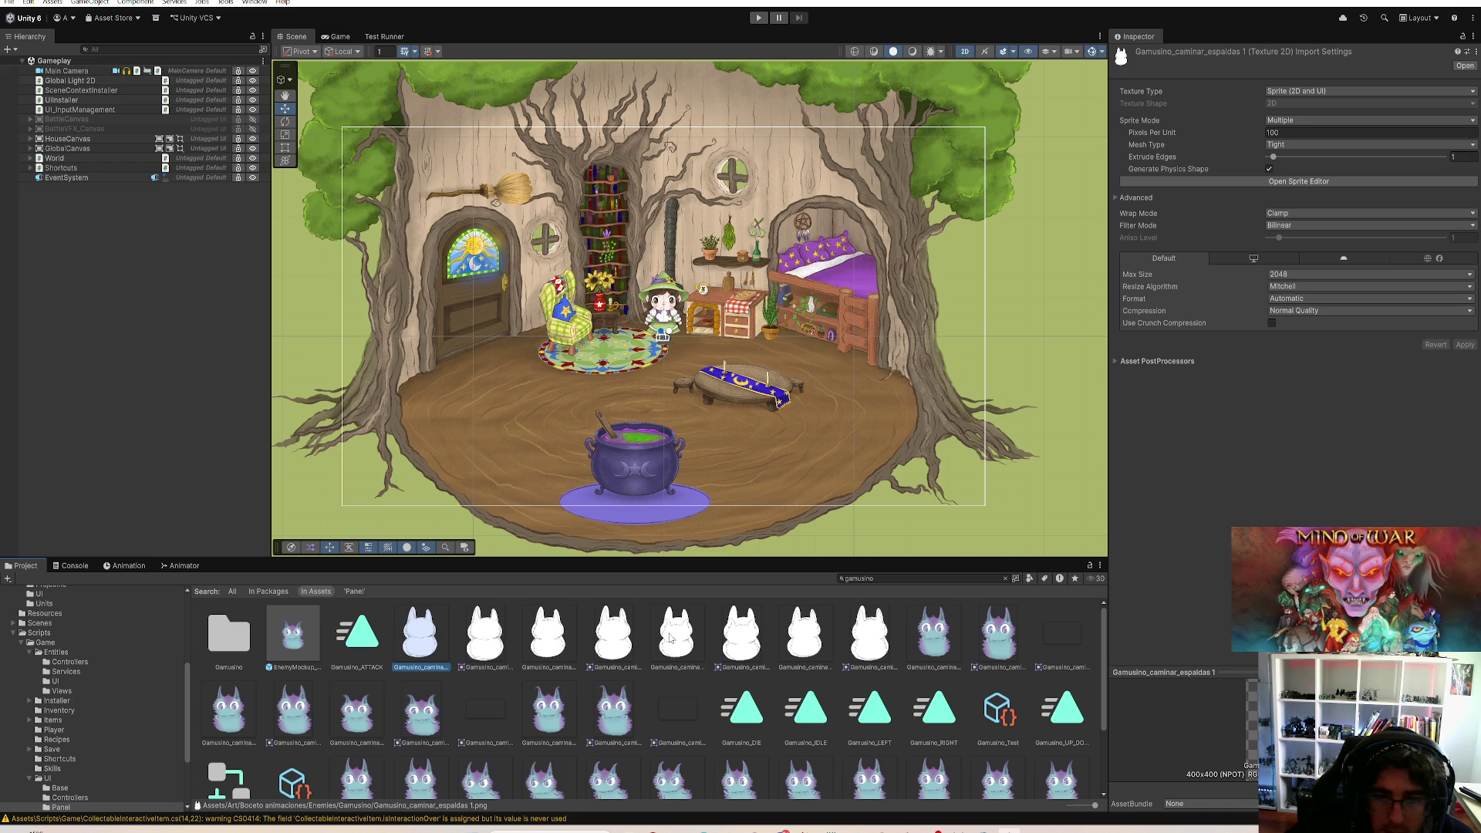
{"action": "left_click", "coordinate": [805, 642]}
{"action": "left_click", "coordinate": [735, 646]}
{"action": "left_click", "coordinate": [676, 646]}
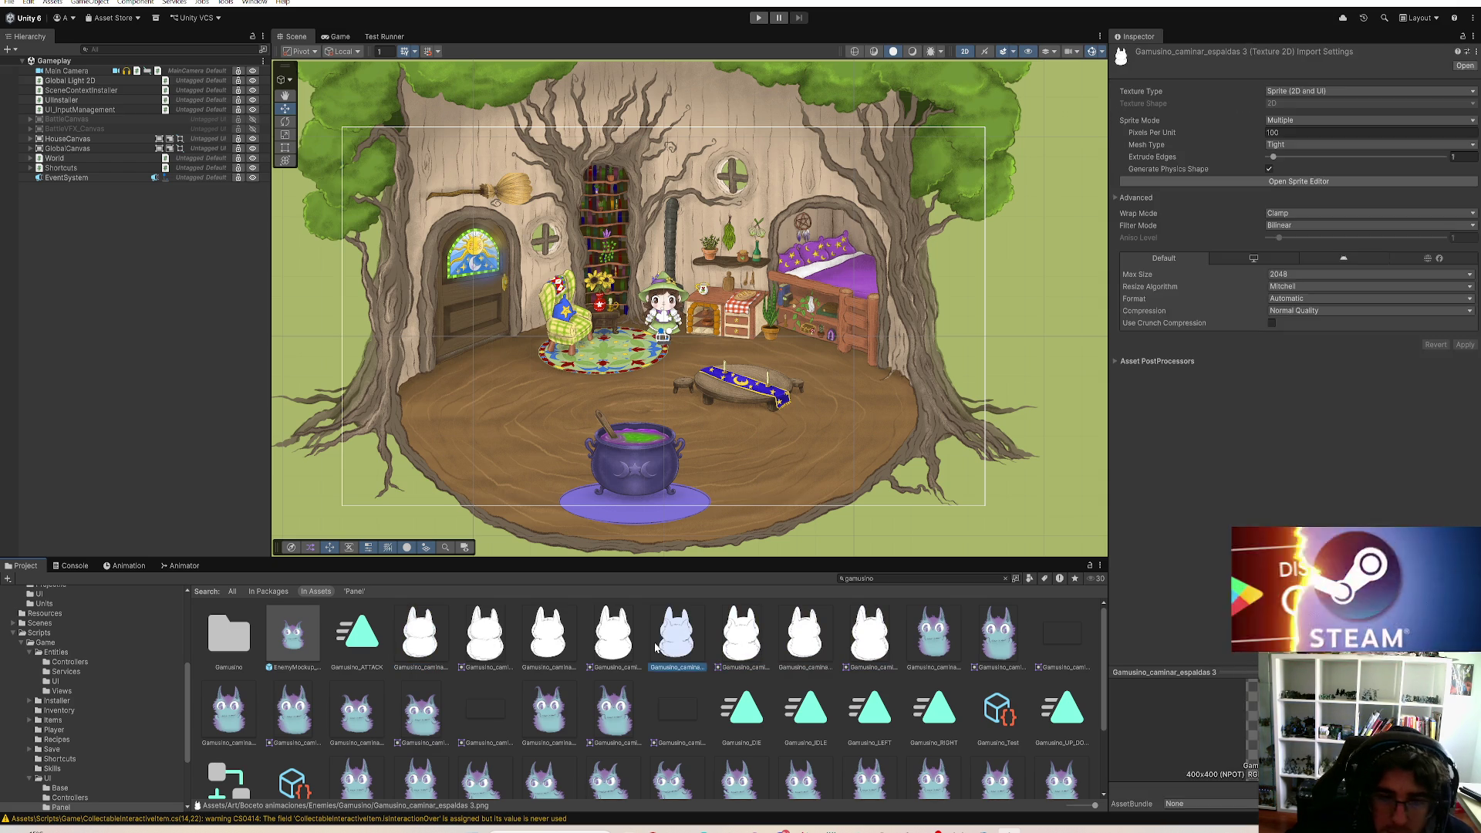
{"action": "left_click", "coordinate": [613, 648]}
{"action": "left_click", "coordinate": [548, 648]}
{"action": "left_click", "coordinate": [498, 652]}
{"action": "left_click", "coordinate": [429, 650]}
{"action": "left_click", "coordinate": [457, 638]}
Step: Multi-select the four Gamusino_caminar_espaldas textures
{"action": "left_click", "coordinate": [436, 639]}
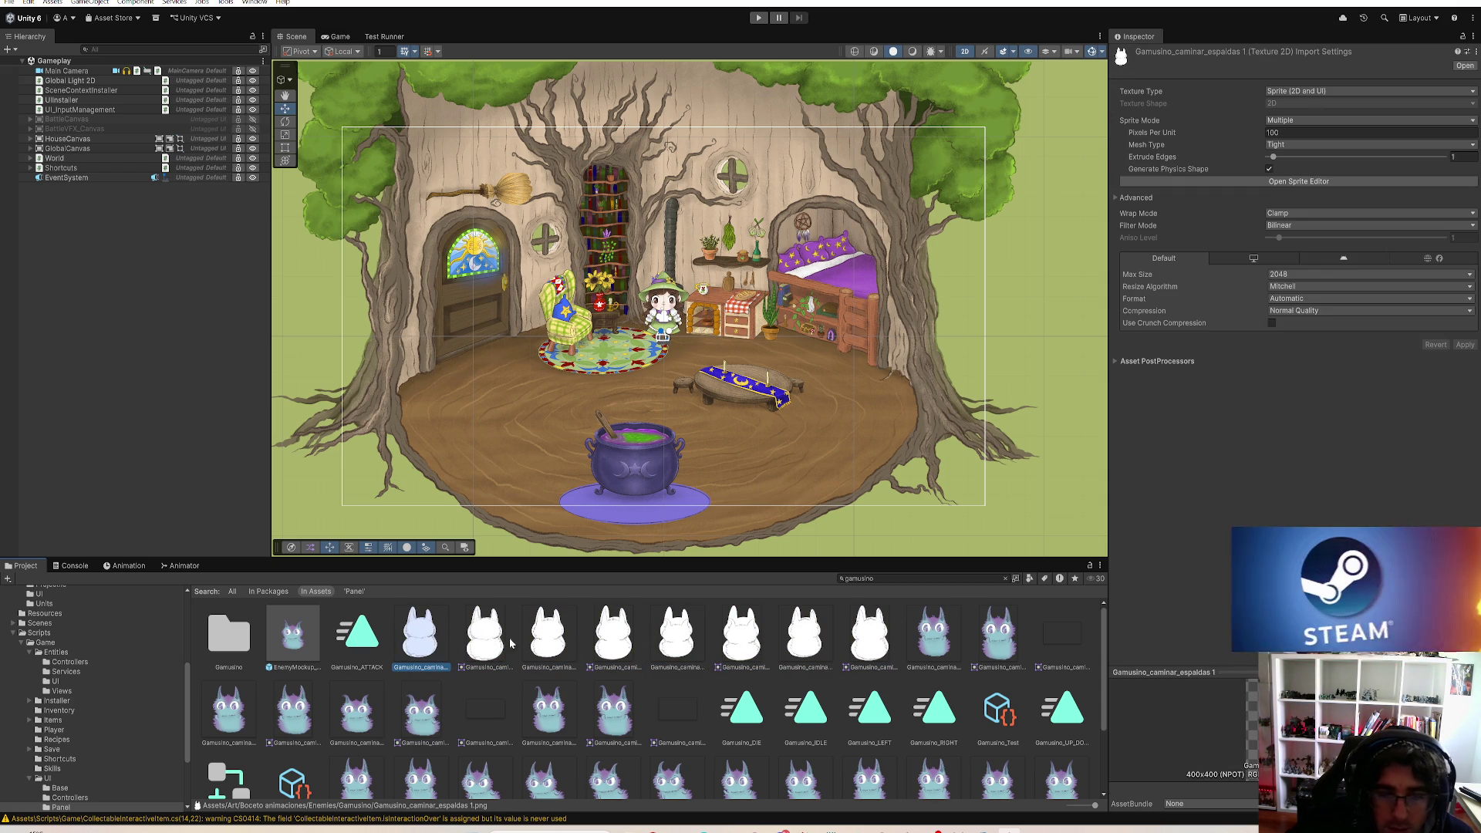
{"action": "left_click", "coordinate": [567, 641], "text": "ctrl"}
{"action": "left_click", "coordinate": [674, 634], "text": "ctrl"}
{"action": "left_click", "coordinate": [800, 629], "text": "ctrl"}
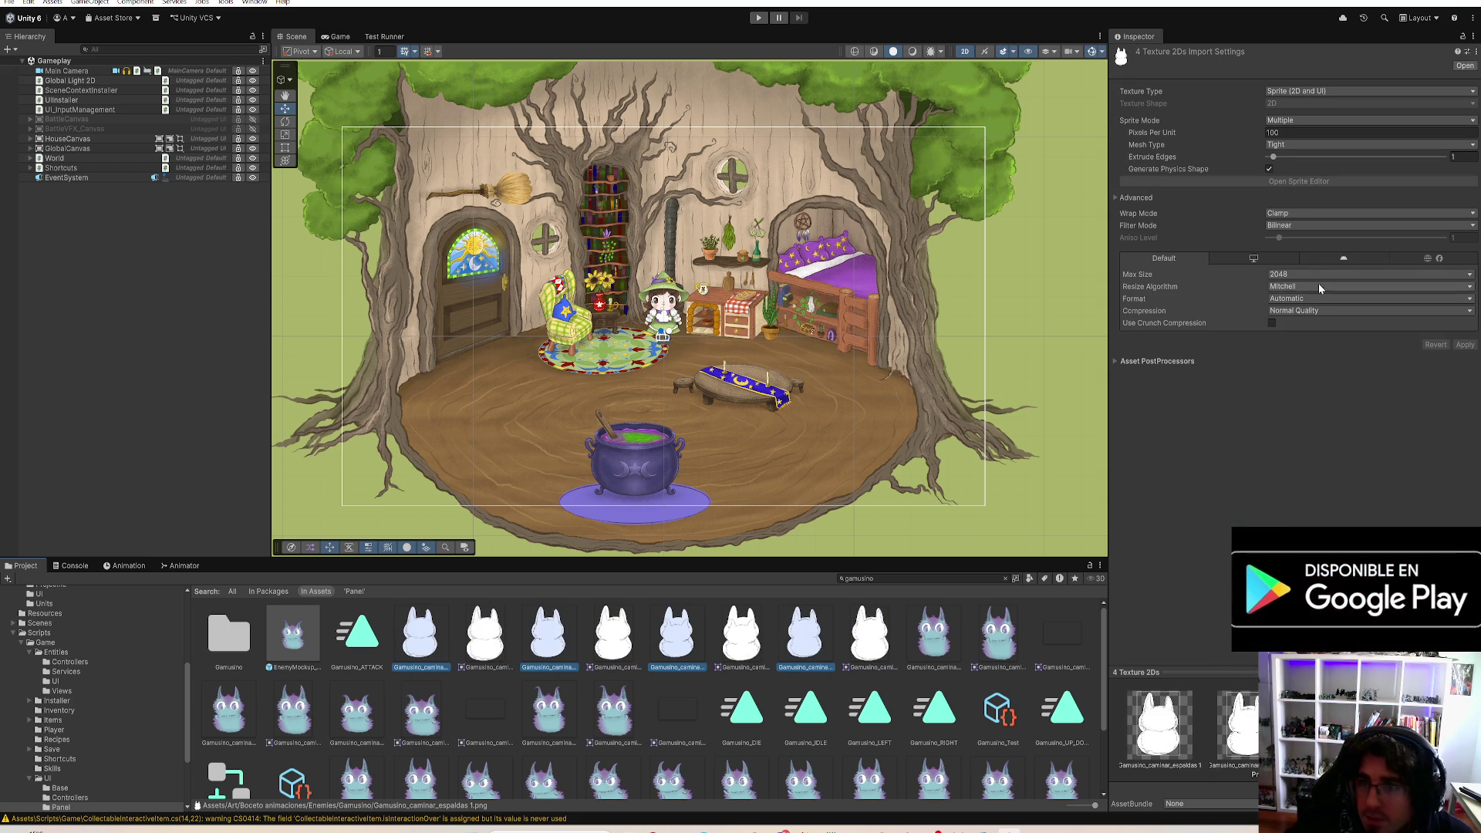
Step: Set the espaldas textures' Sprite Mode to Single and apply
{"action": "left_click", "coordinate": [1283, 120]}
{"action": "left_click", "coordinate": [1280, 129]}
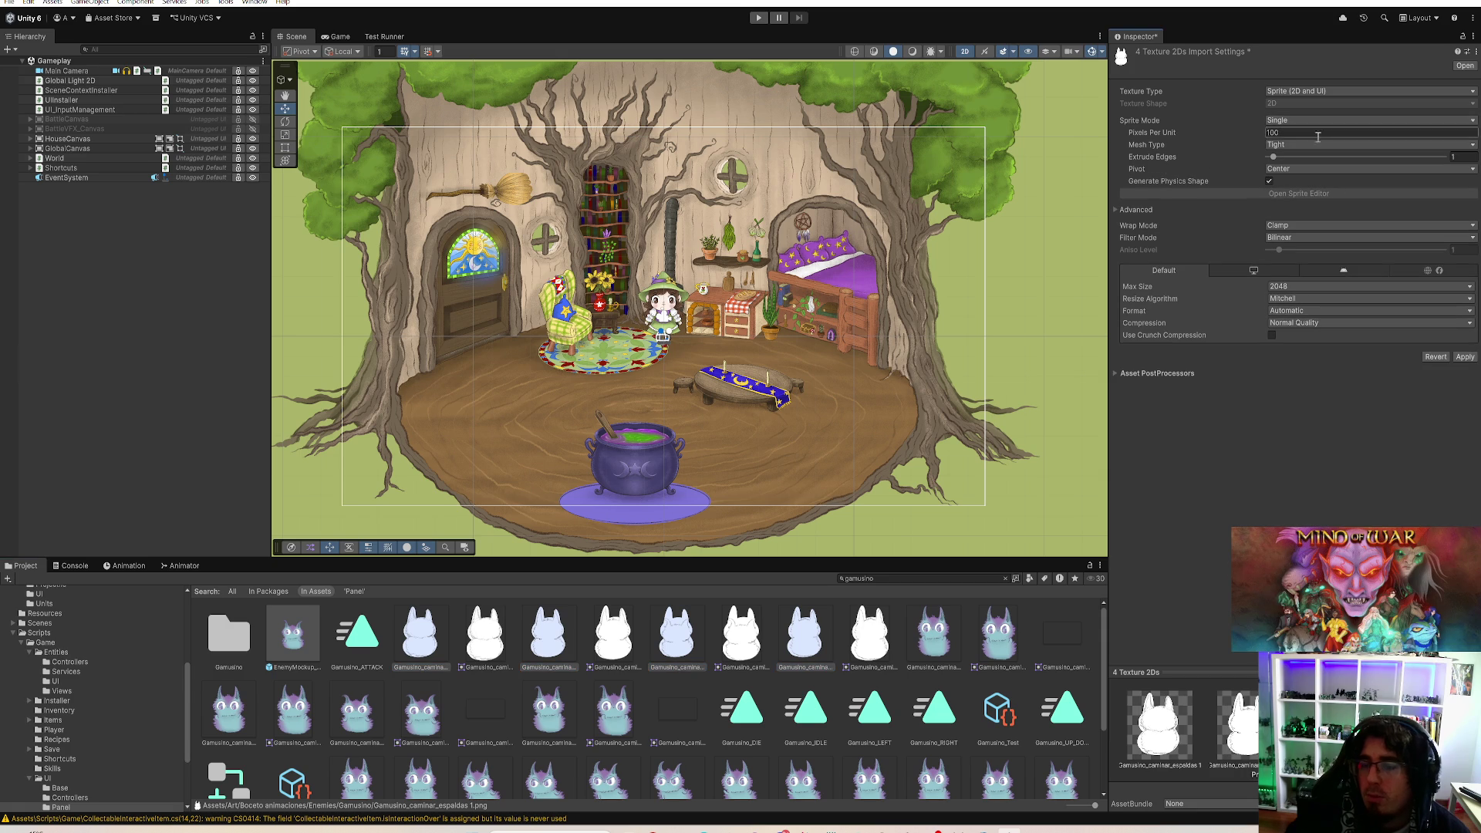
{"action": "left_click", "coordinate": [1465, 357]}
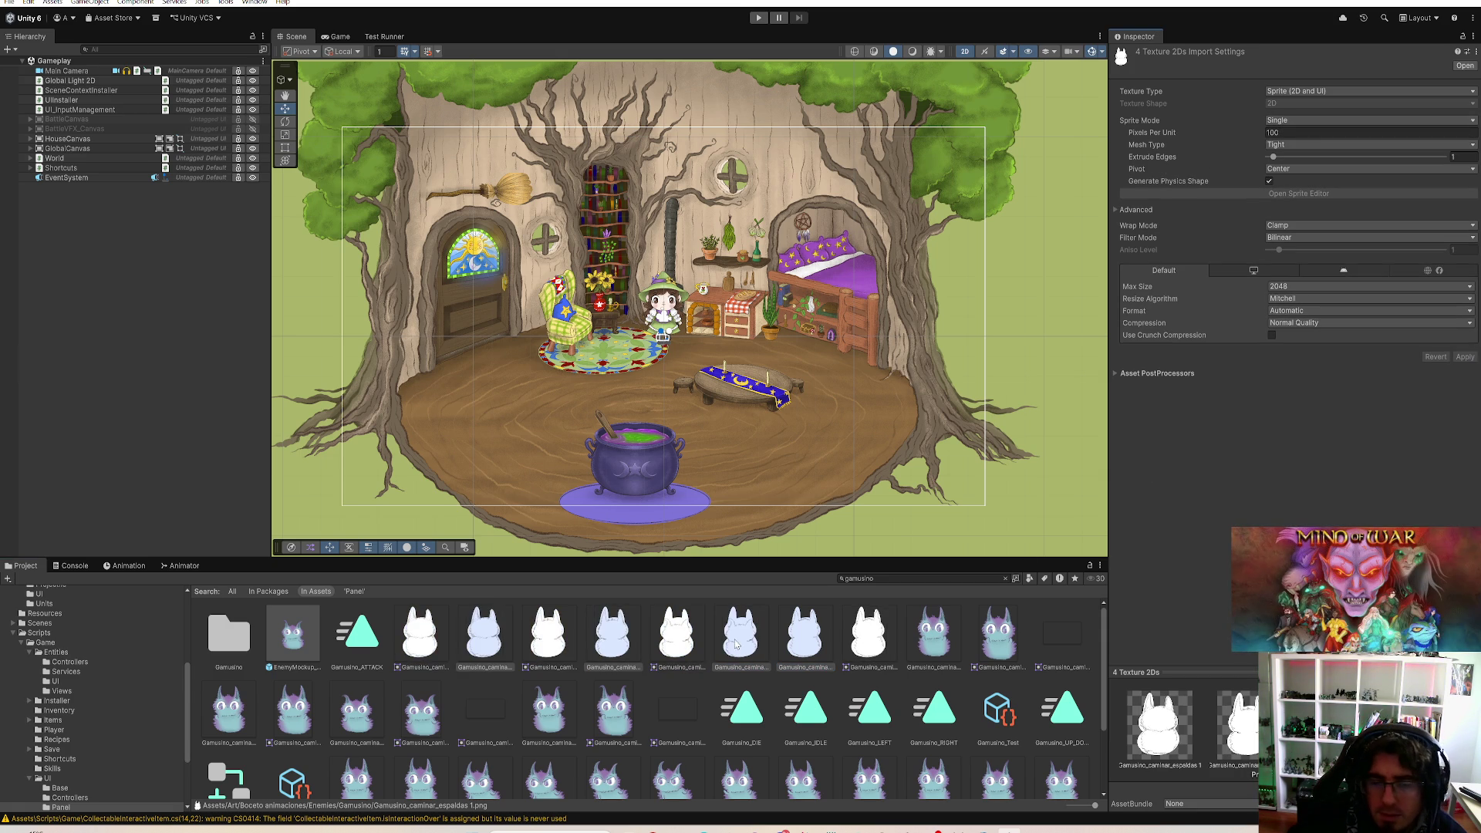
{"action": "left_click", "coordinate": [683, 649]}
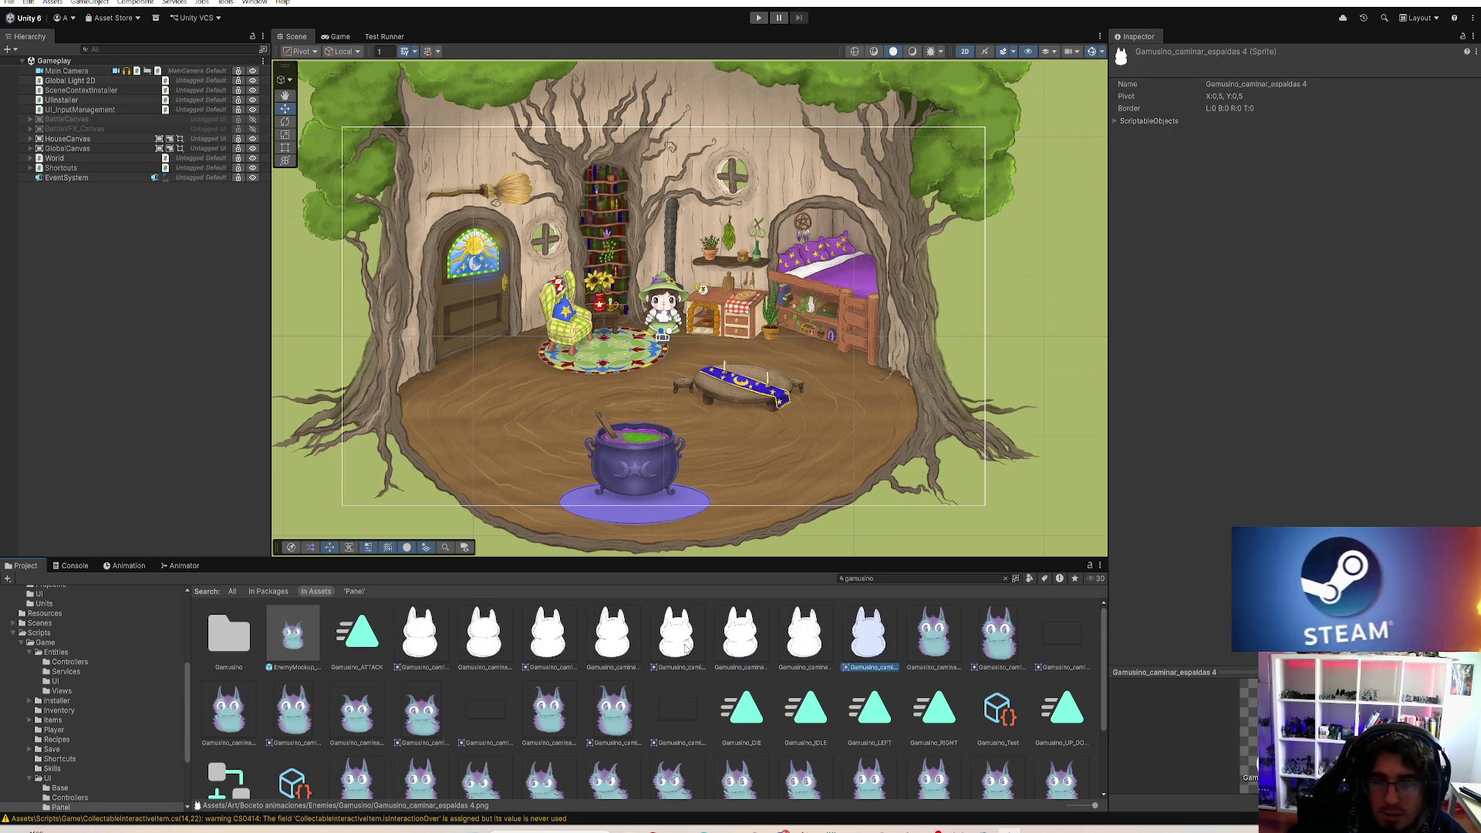
{"action": "left_click", "coordinate": [470, 653]}
{"action": "left_click", "coordinate": [398, 639]}
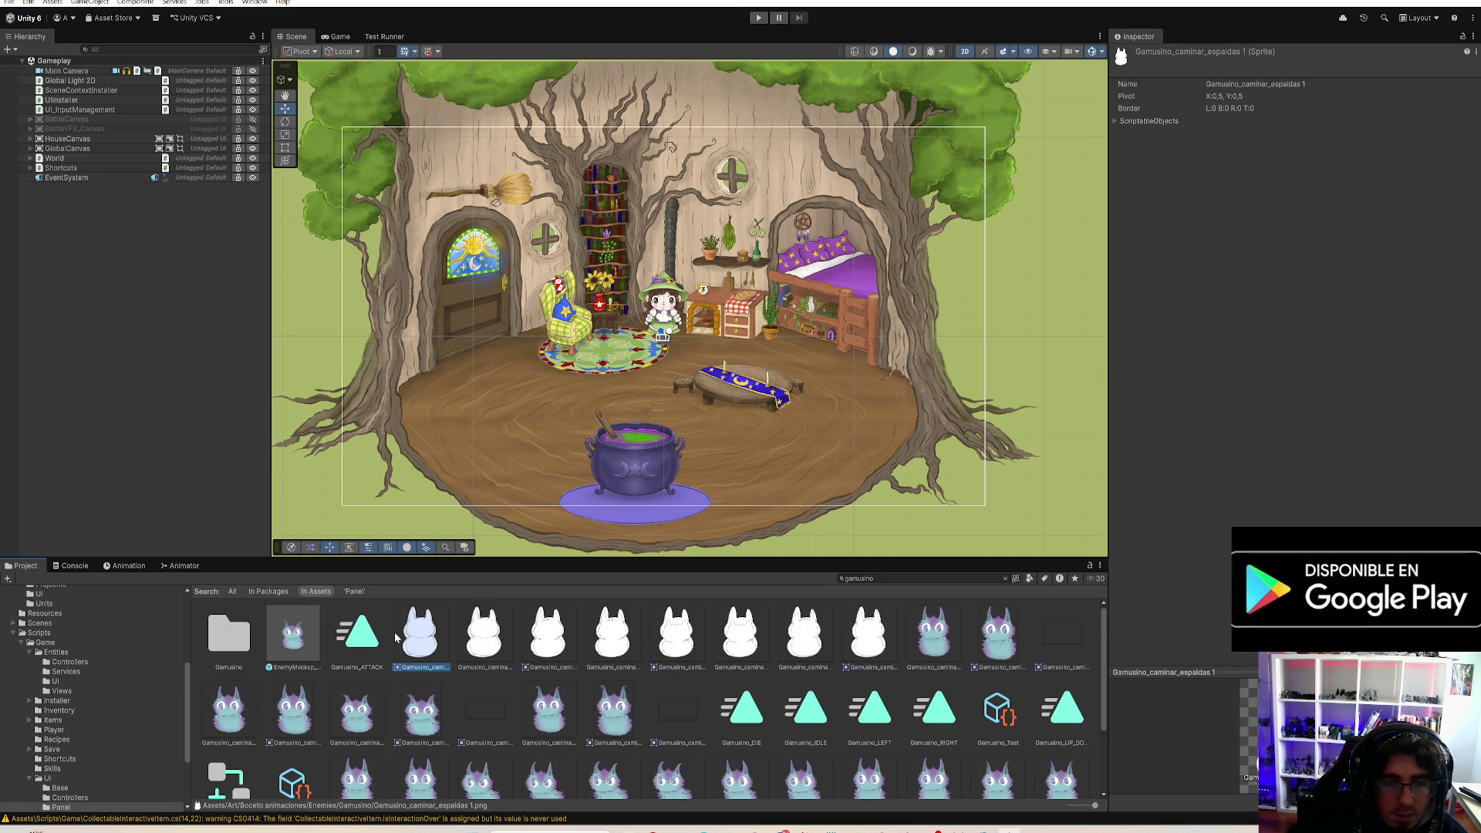
Step: Inspect the front-walk textures and switch the Project browser to list view
{"action": "left_click", "coordinate": [936, 640]}
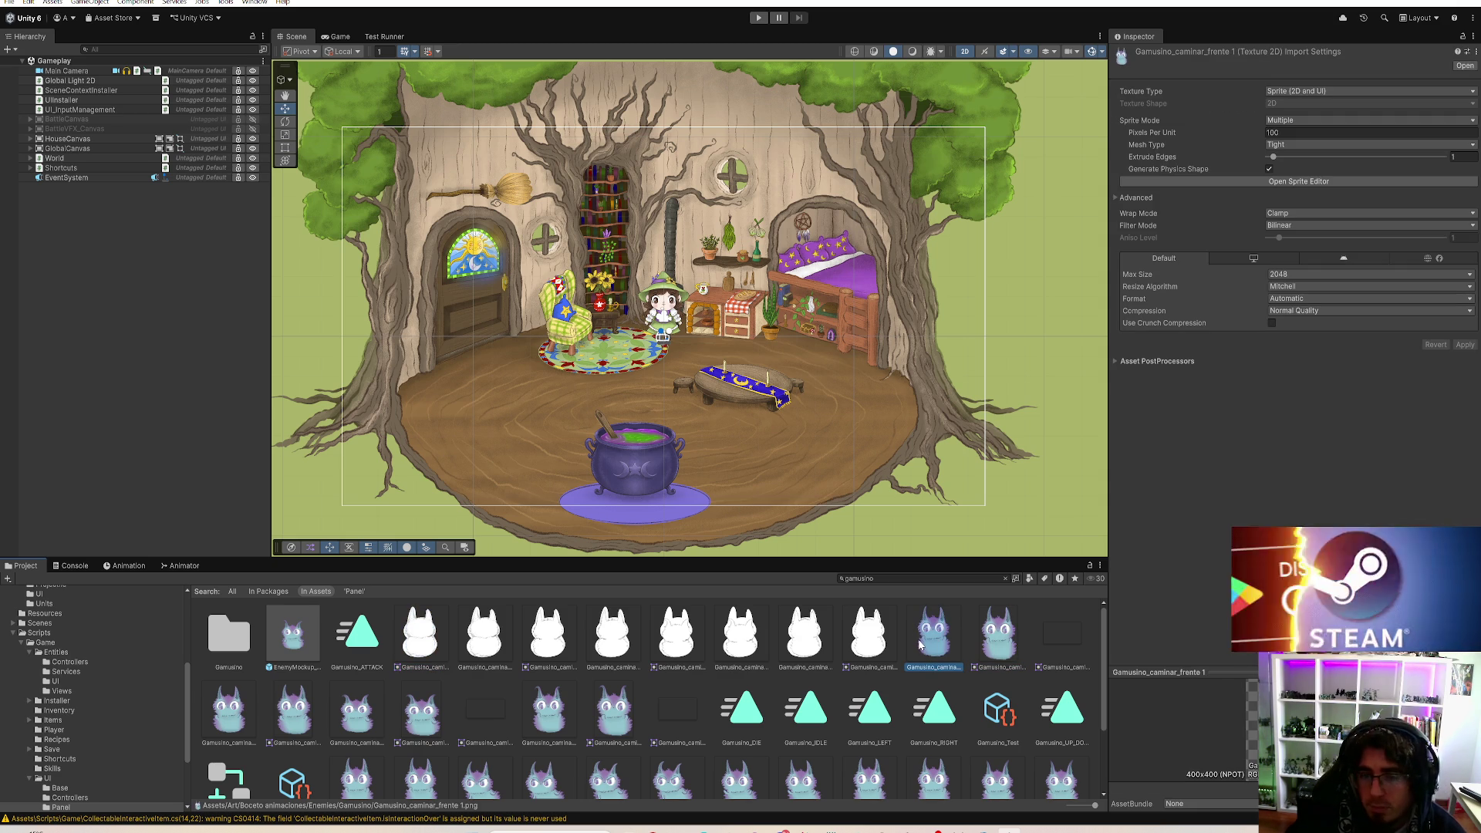
{"action": "left_click", "coordinate": [1000, 636], "text": "ctrl"}
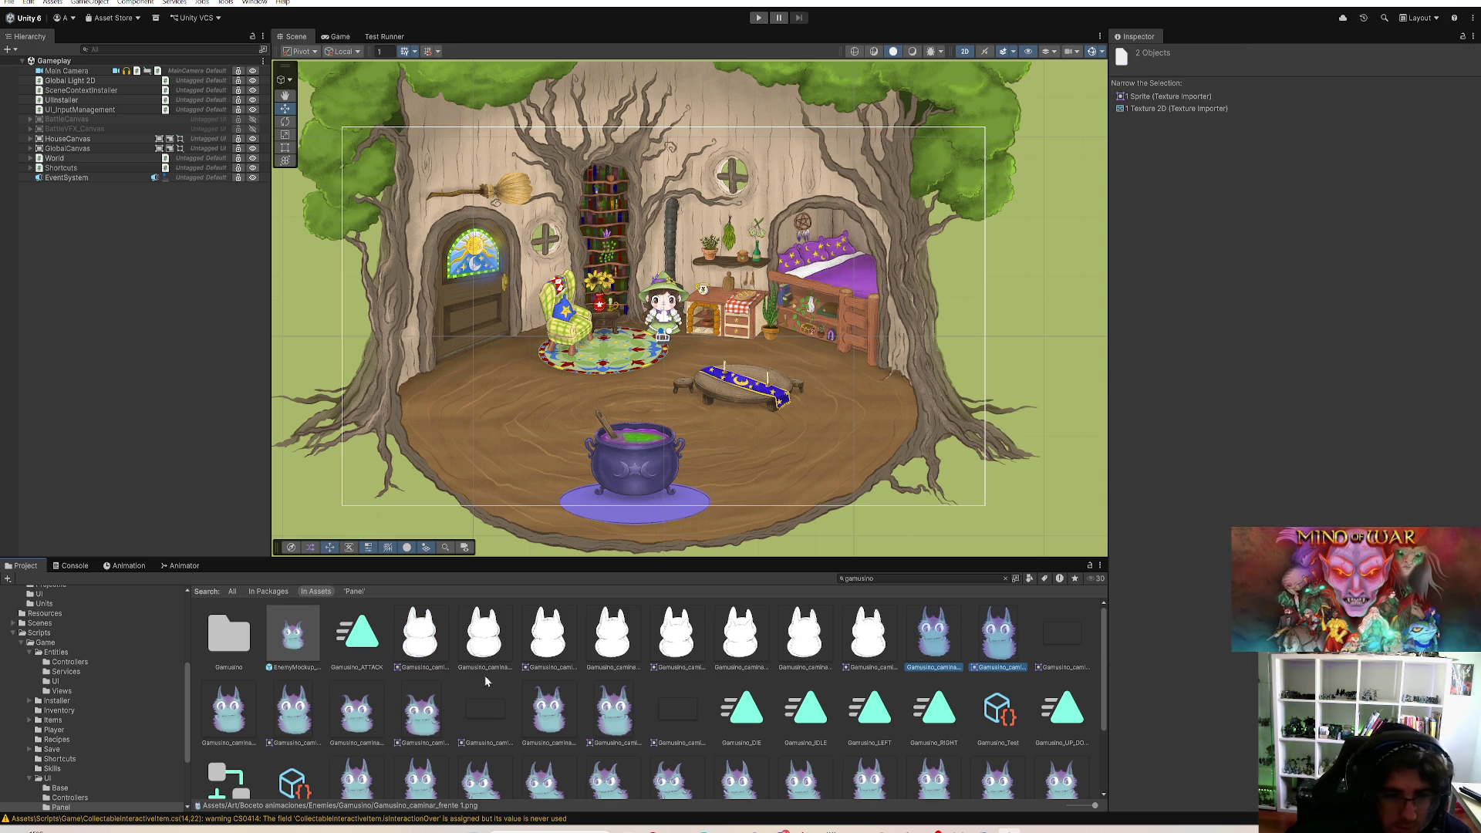
{"action": "left_click", "coordinate": [260, 707], "text": "ctrl"}
{"action": "left_click", "coordinate": [282, 715], "text": "ctrl"}
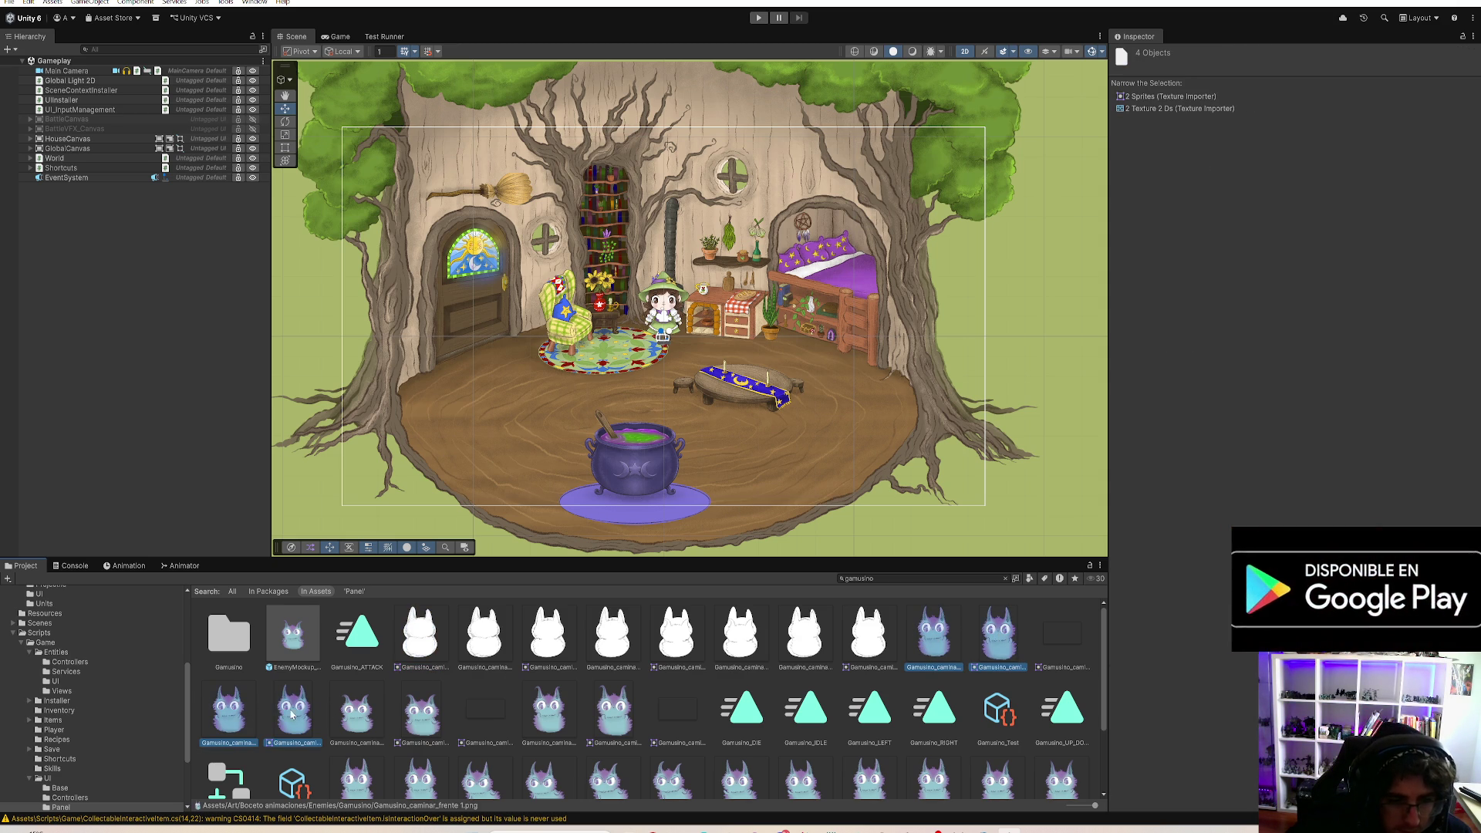
{"action": "left_click_drag", "start_coordinate": [1088, 809], "coordinate": [1032, 806]}
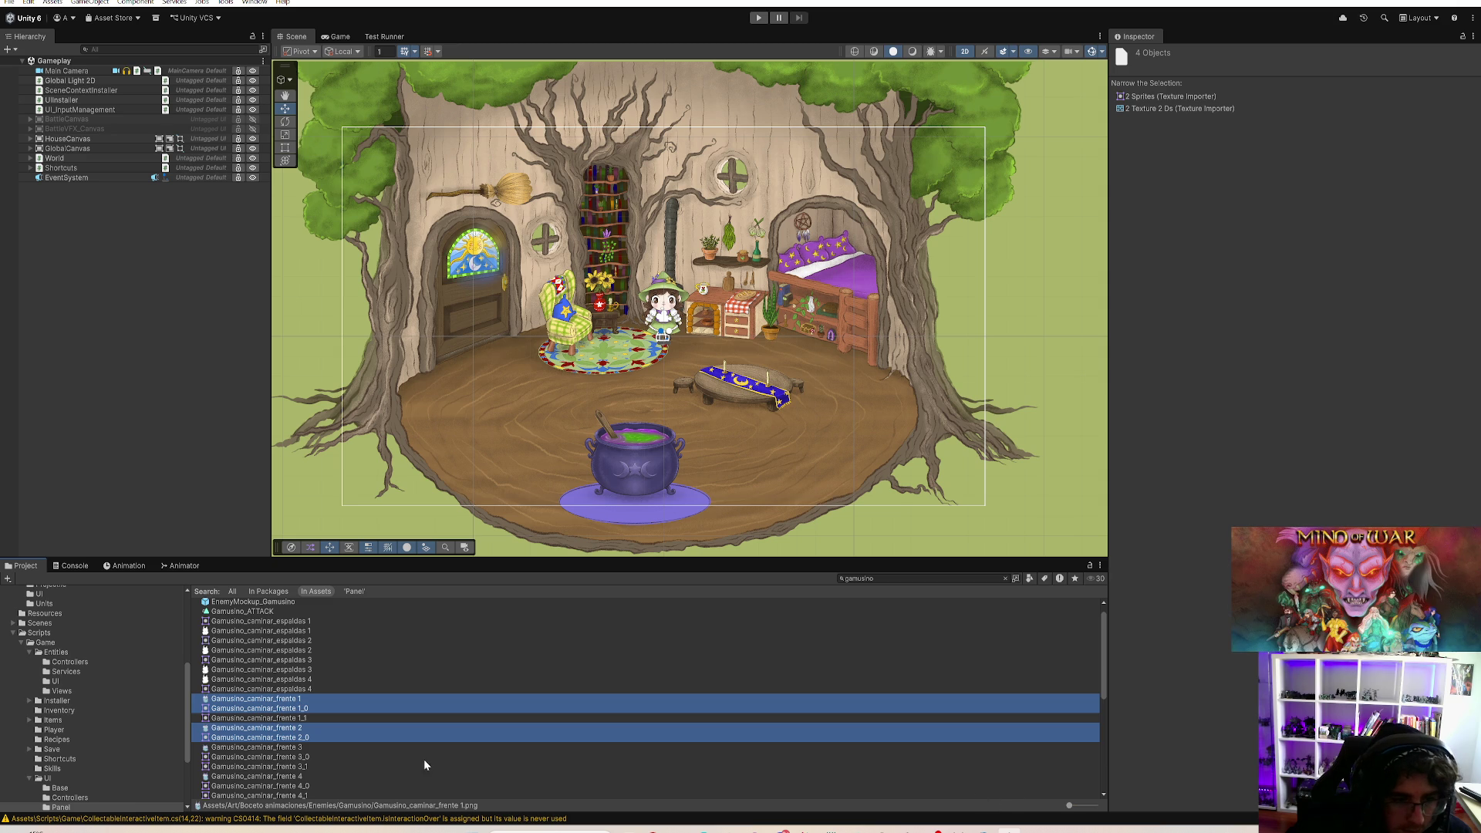
Step: Select Gamusino_caminar_frente 1–4 and apply Sprite Mode Single to them
{"action": "left_click", "coordinate": [311, 699]}
{"action": "left_click", "coordinate": [307, 710]}
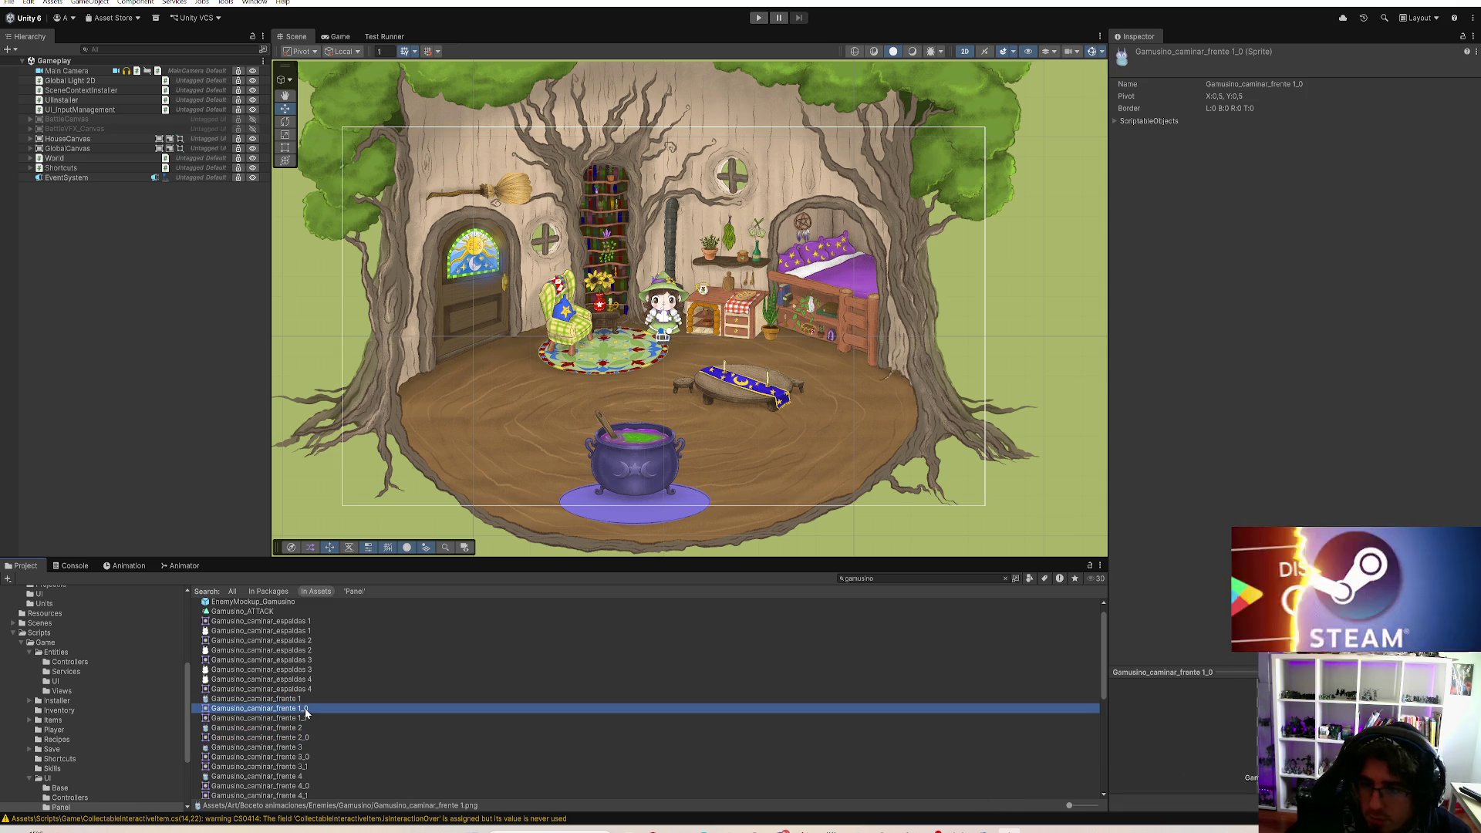
{"action": "left_click", "coordinate": [311, 699]}
{"action": "left_click", "coordinate": [307, 726], "text": "ctrl"}
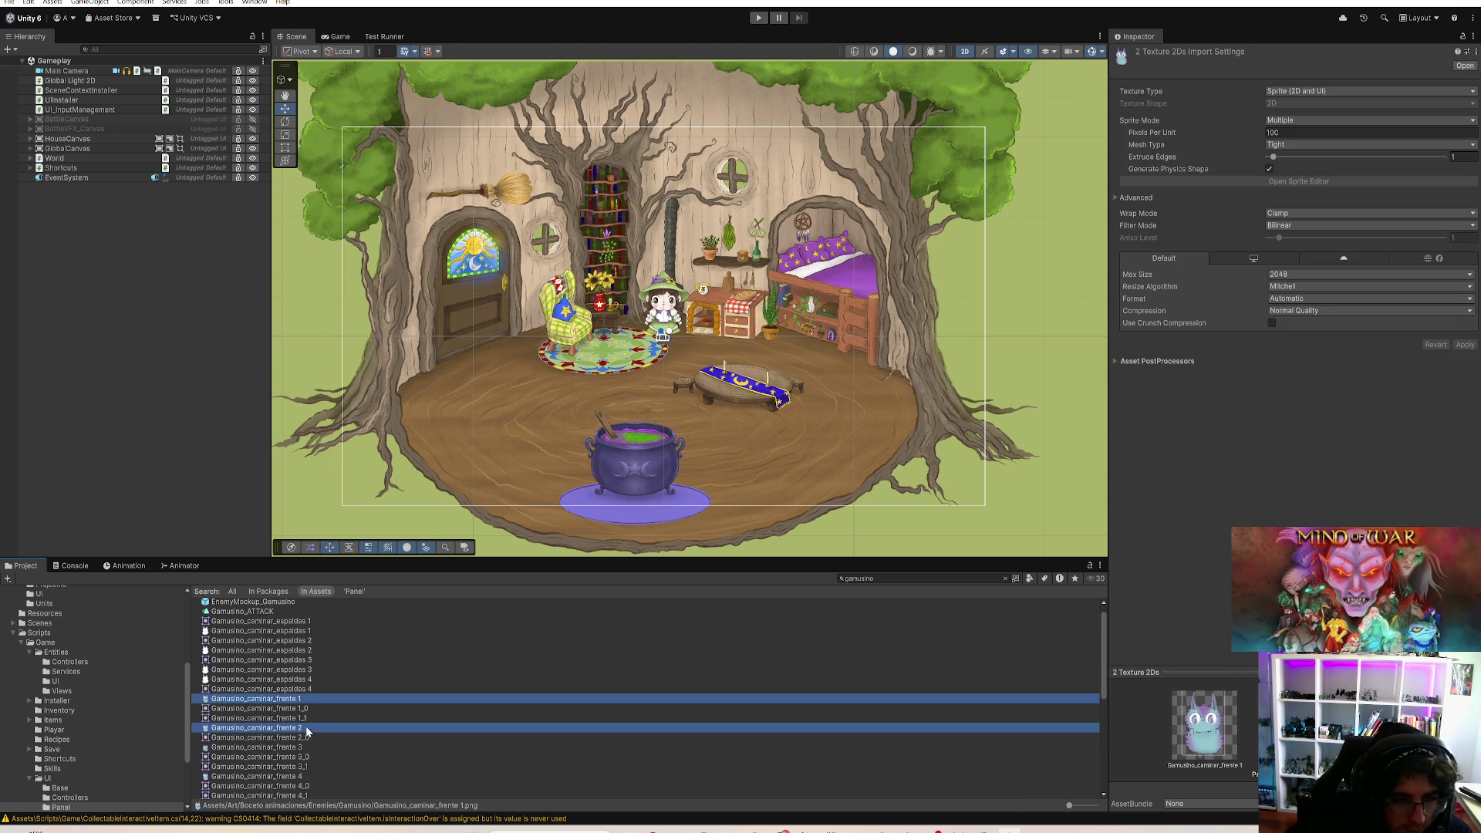
{"action": "left_click", "coordinate": [308, 747], "text": "ctrl"}
{"action": "left_click", "coordinate": [307, 777], "text": "ctrl"}
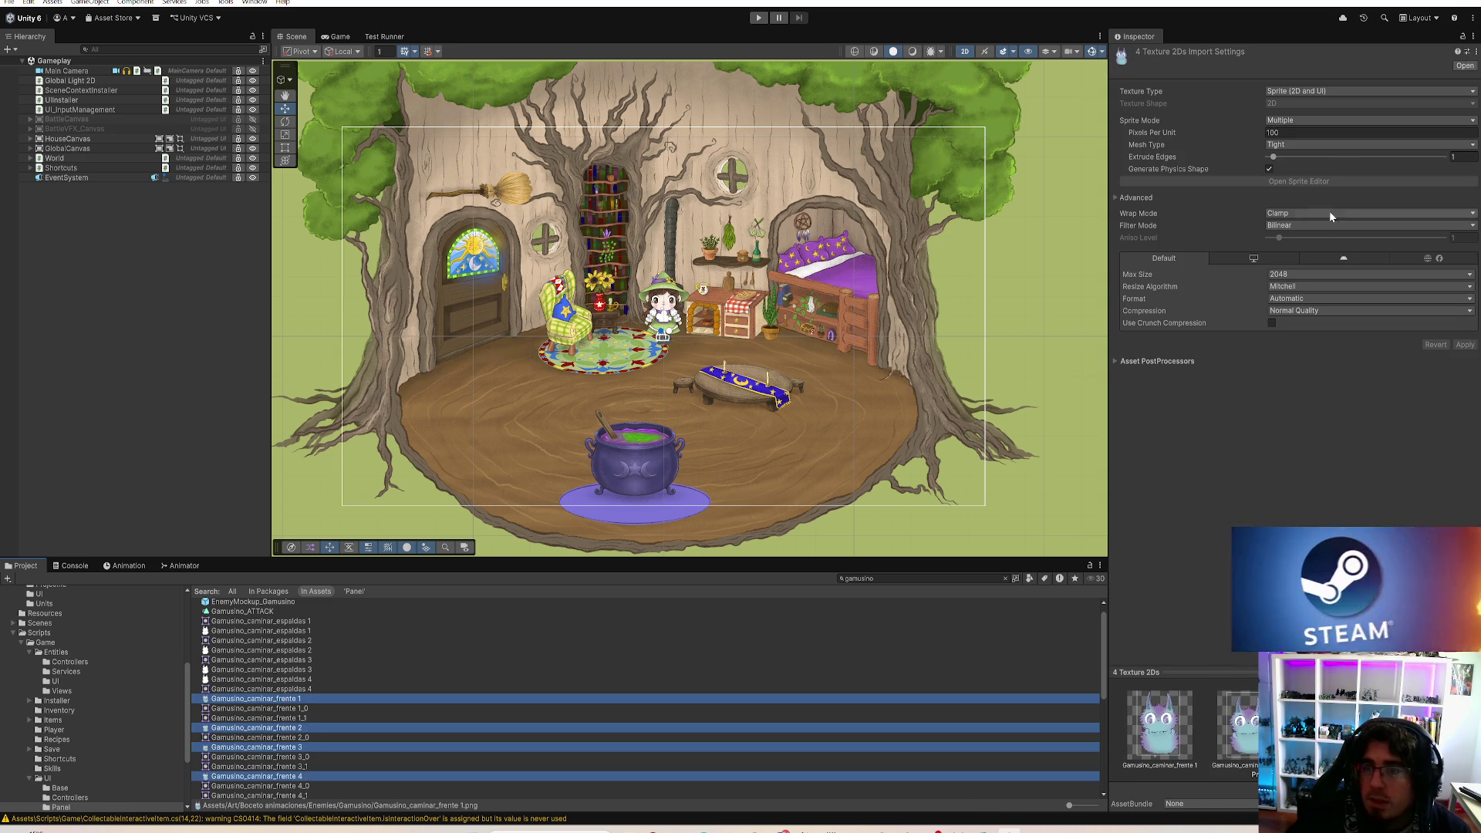
{"action": "left_click", "coordinate": [1313, 120]}
{"action": "left_click", "coordinate": [1296, 131]}
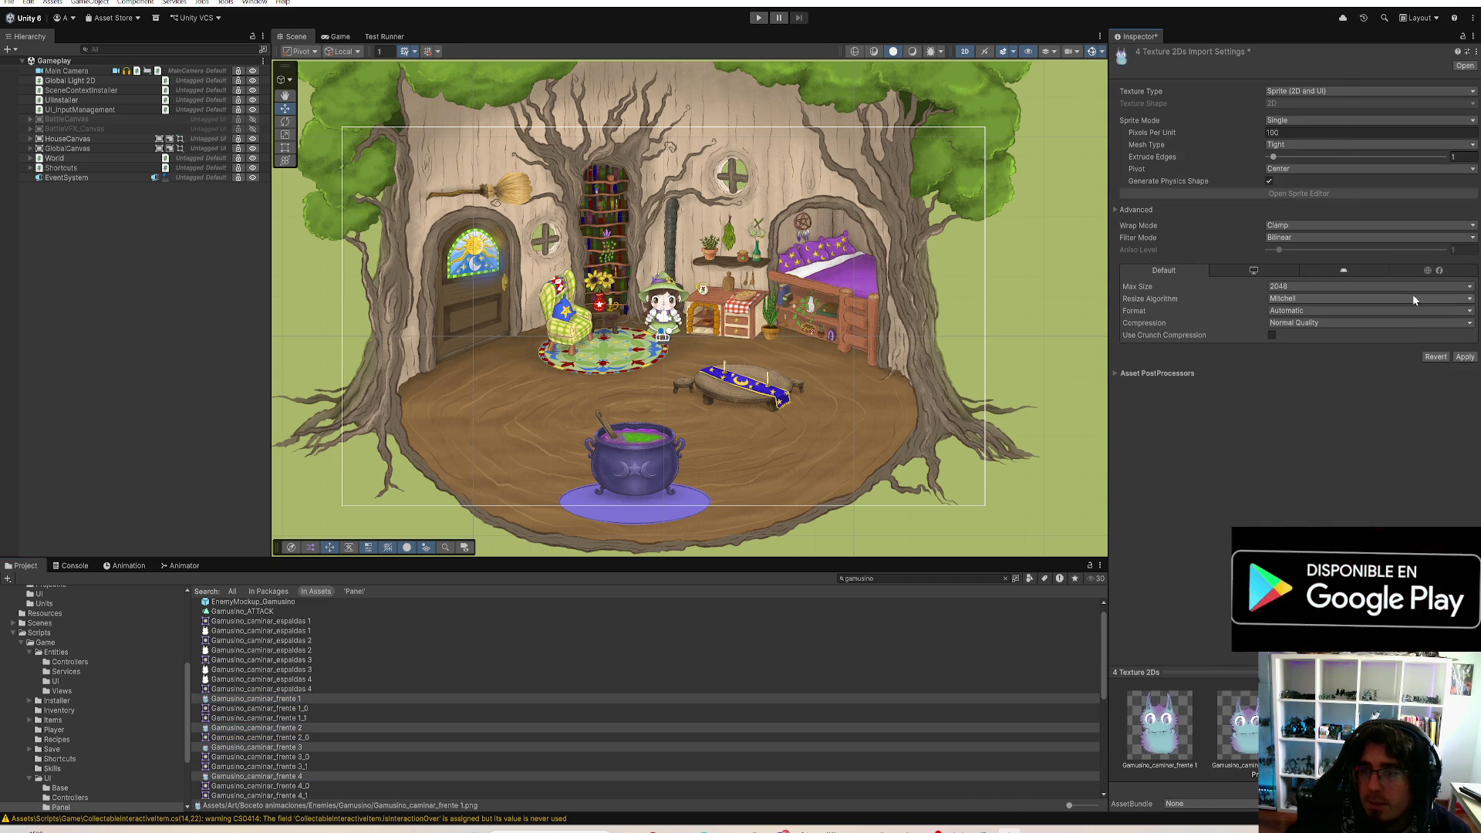
{"action": "left_click", "coordinate": [1464, 357]}
{"action": "scroll", "coordinate": [323, 689], "scroll_direction": "down", "scroll_amount": 3}
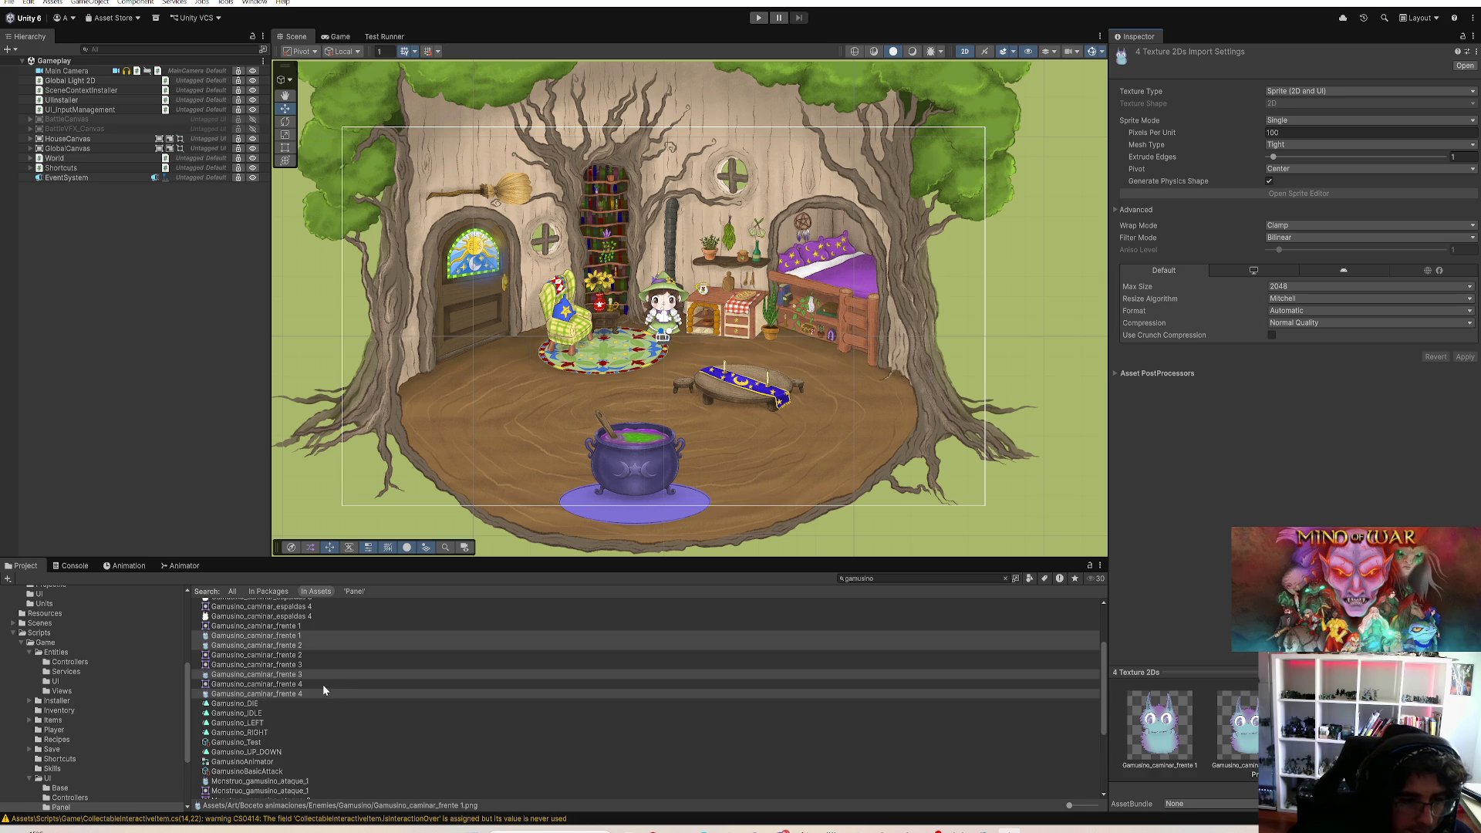
Step: Check the frente 4 import settings and the pivot used by the attack sprites
{"action": "left_click", "coordinate": [323, 683]}
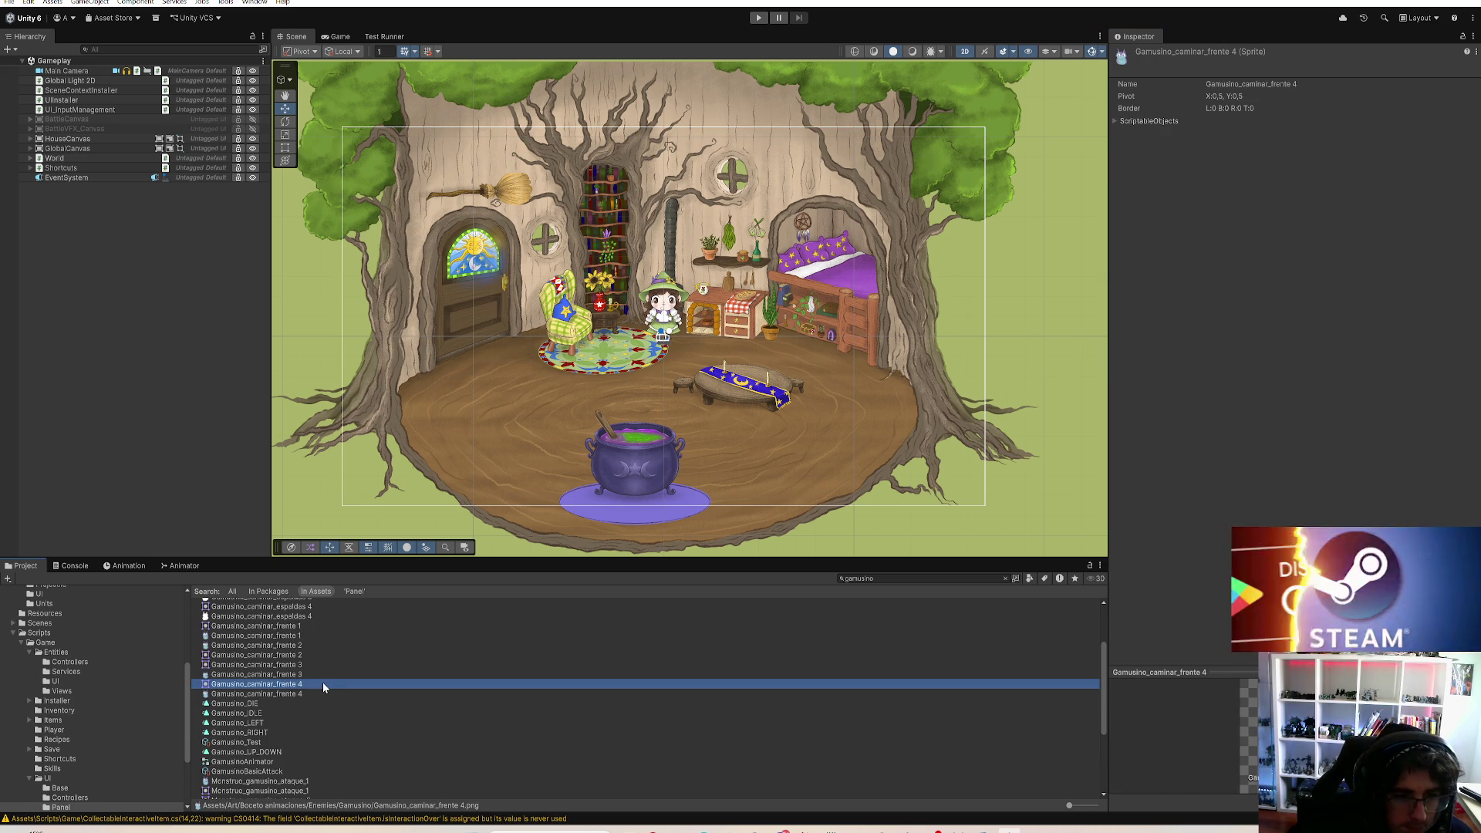
{"action": "left_click", "coordinate": [312, 692]}
{"action": "scroll", "coordinate": [309, 679], "scroll_direction": "up", "scroll_amount": 3}
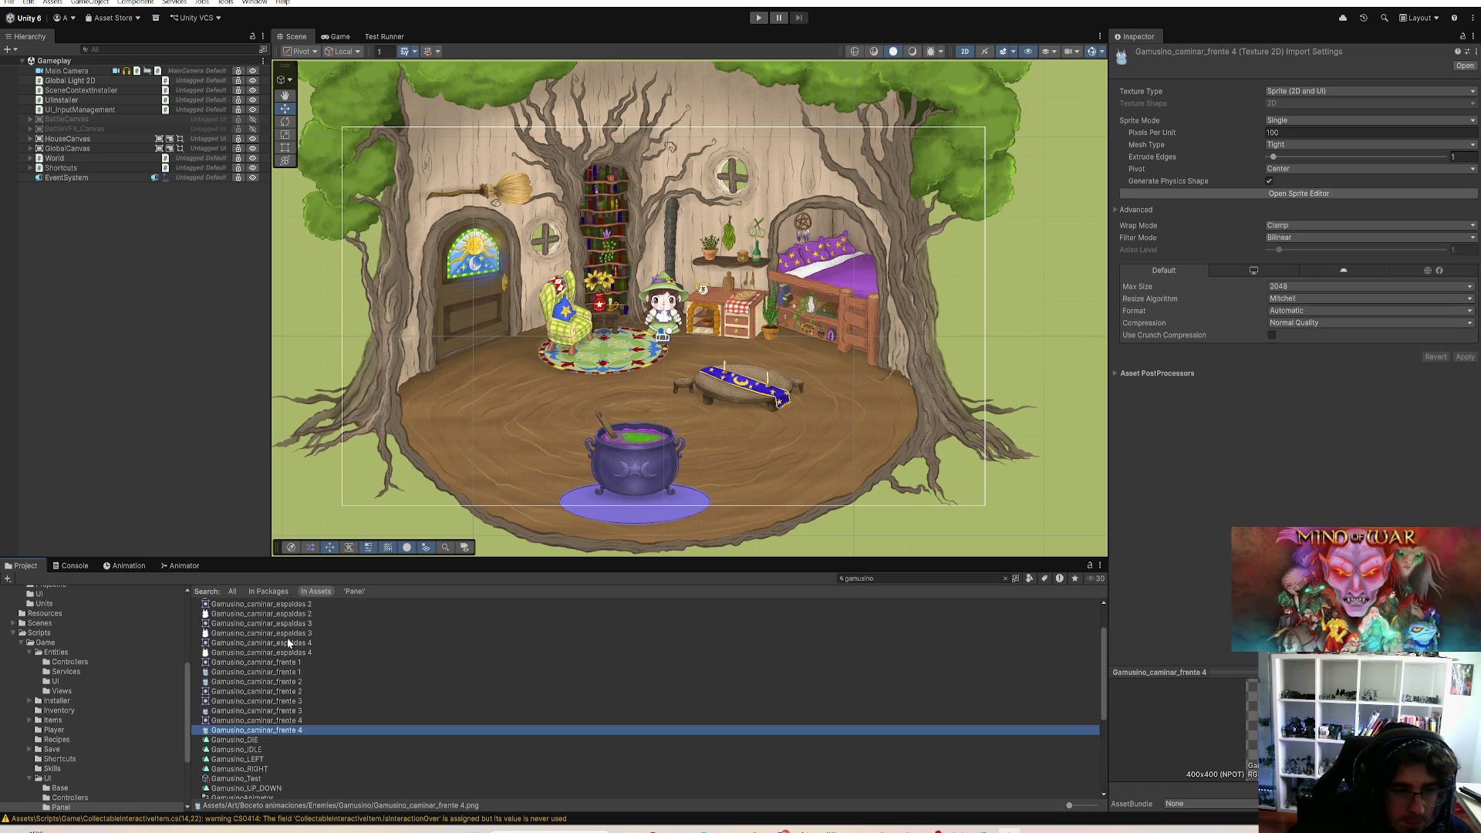
{"action": "scroll", "coordinate": [290, 651], "scroll_direction": "down", "scroll_amount": 3}
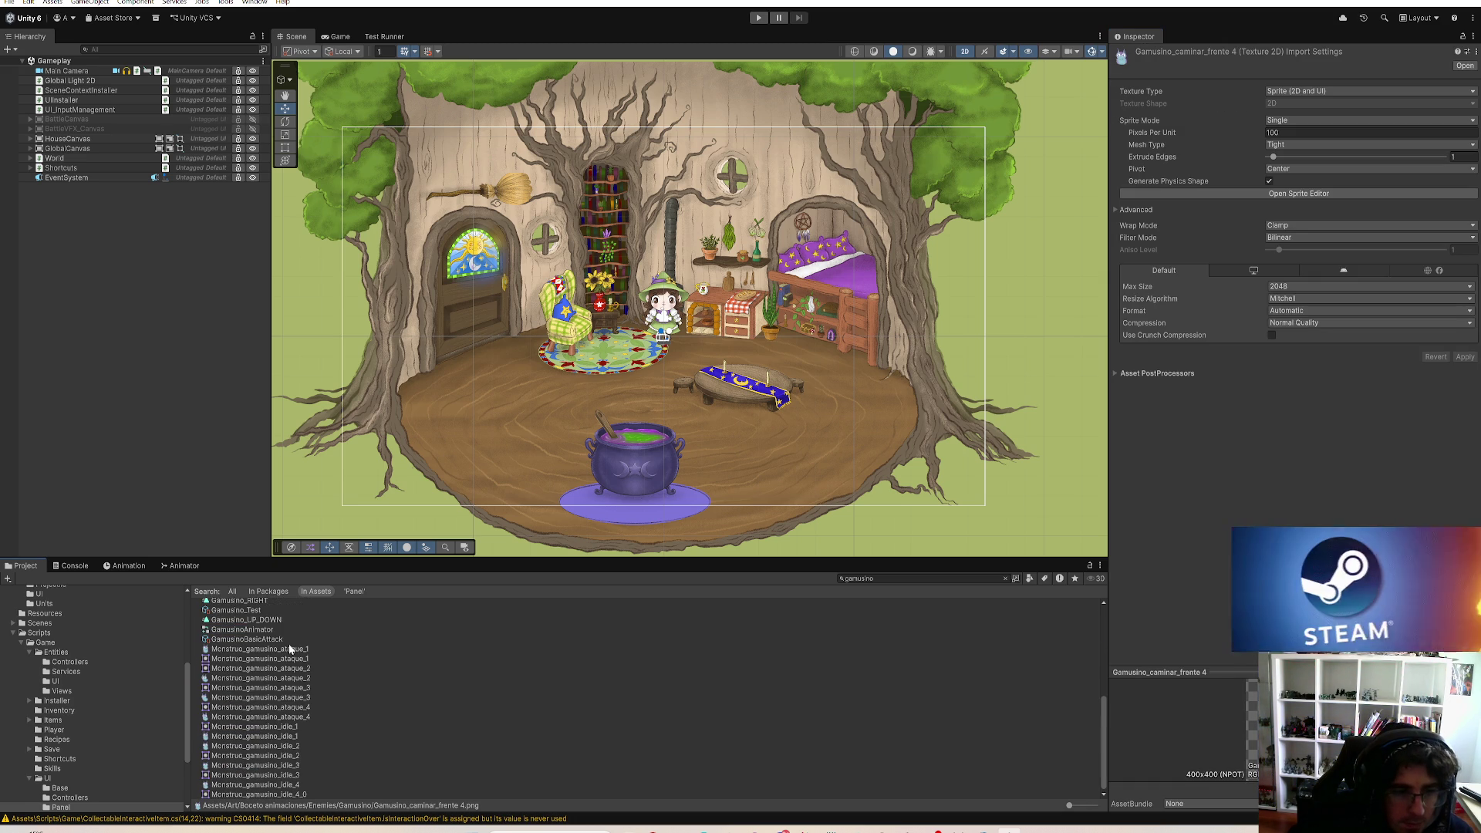
{"action": "left_click", "coordinate": [297, 650]}
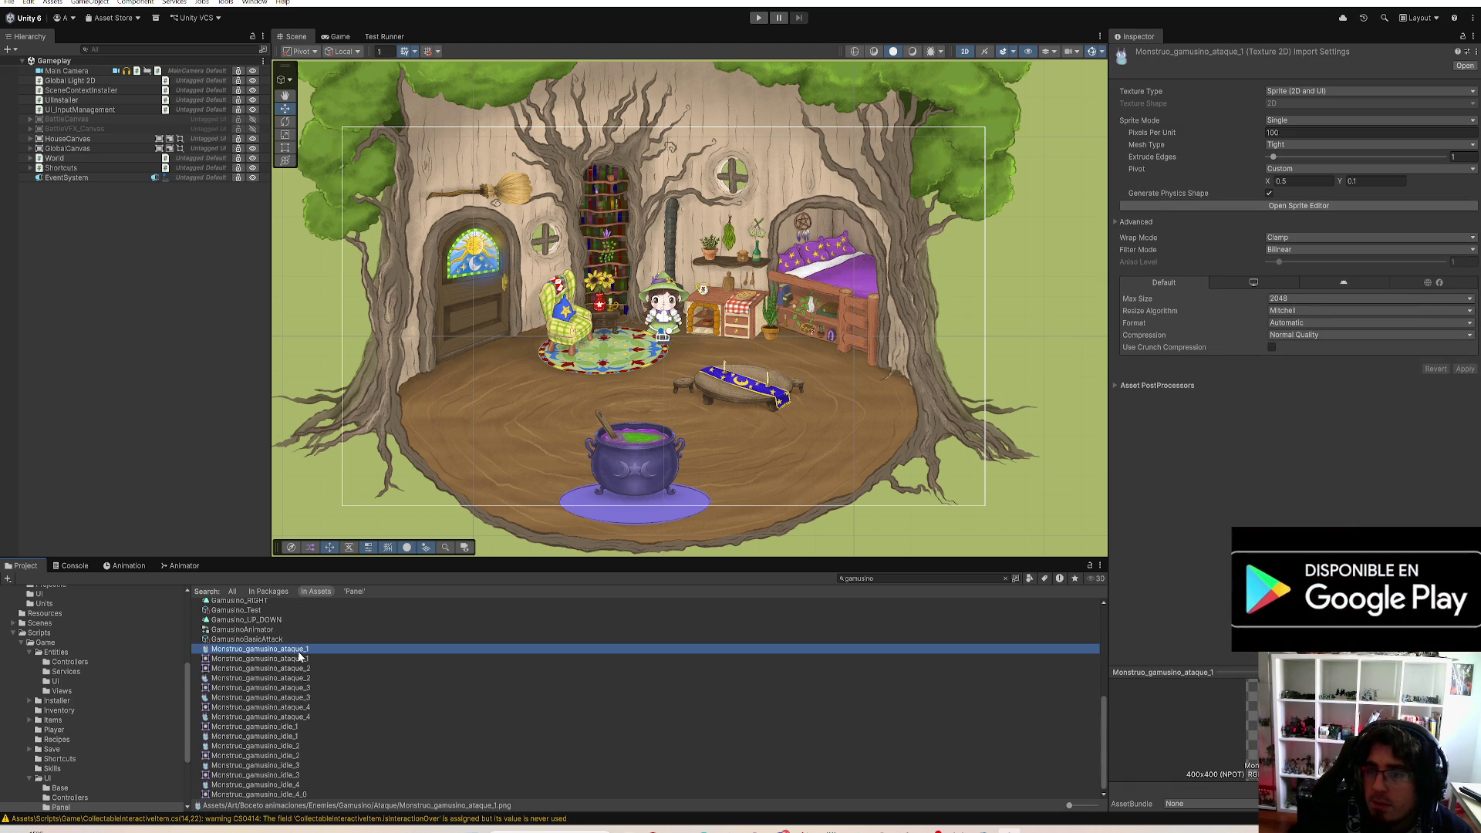
{"action": "left_click", "coordinate": [307, 665]}
{"action": "scroll", "coordinate": [311, 665], "scroll_direction": "up", "scroll_amount": 5}
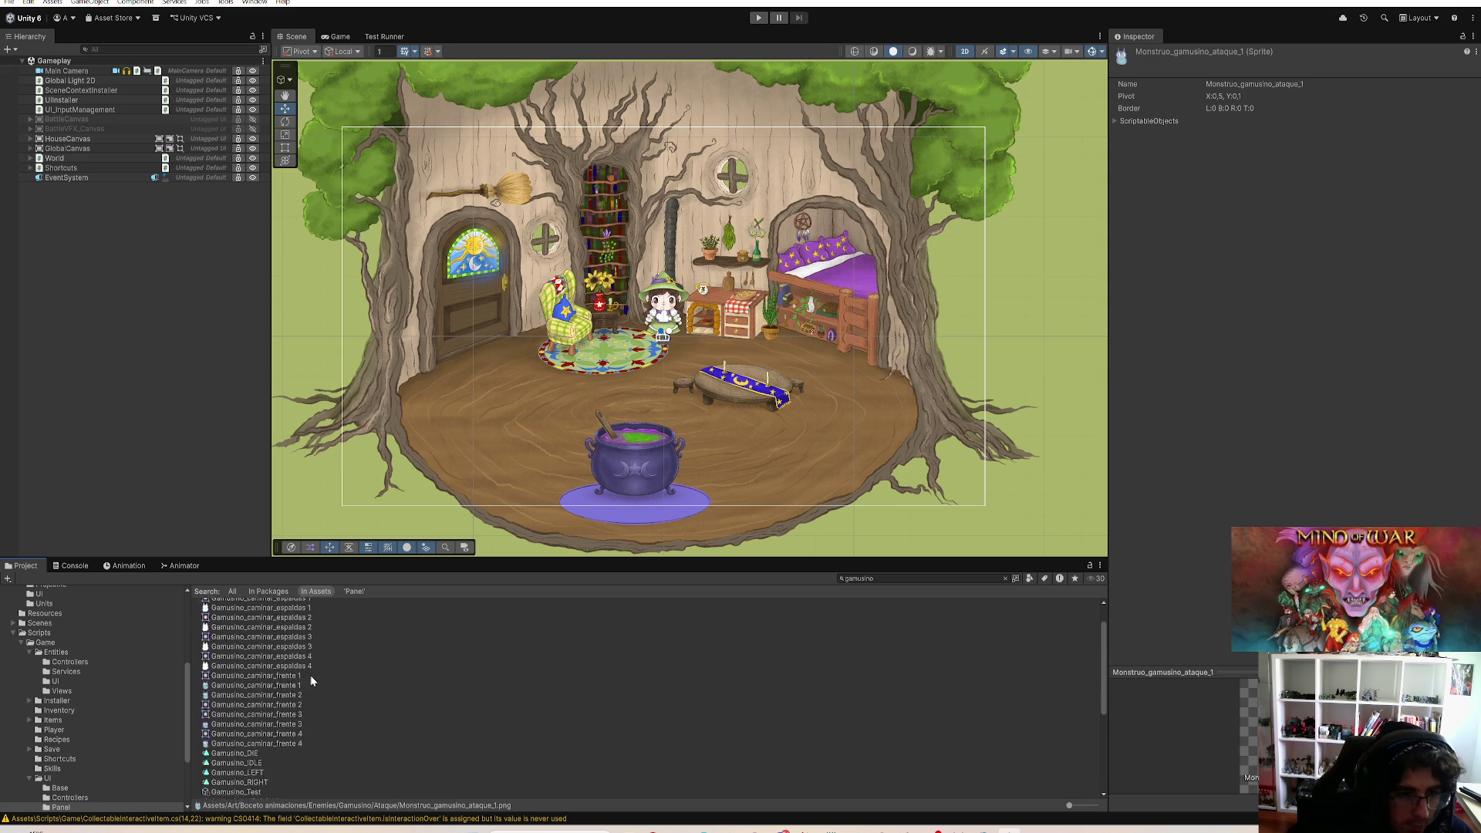
Step: Select the Gamusino_caminar_espaldas 1–4 textures together
{"action": "left_click", "coordinate": [296, 633]}
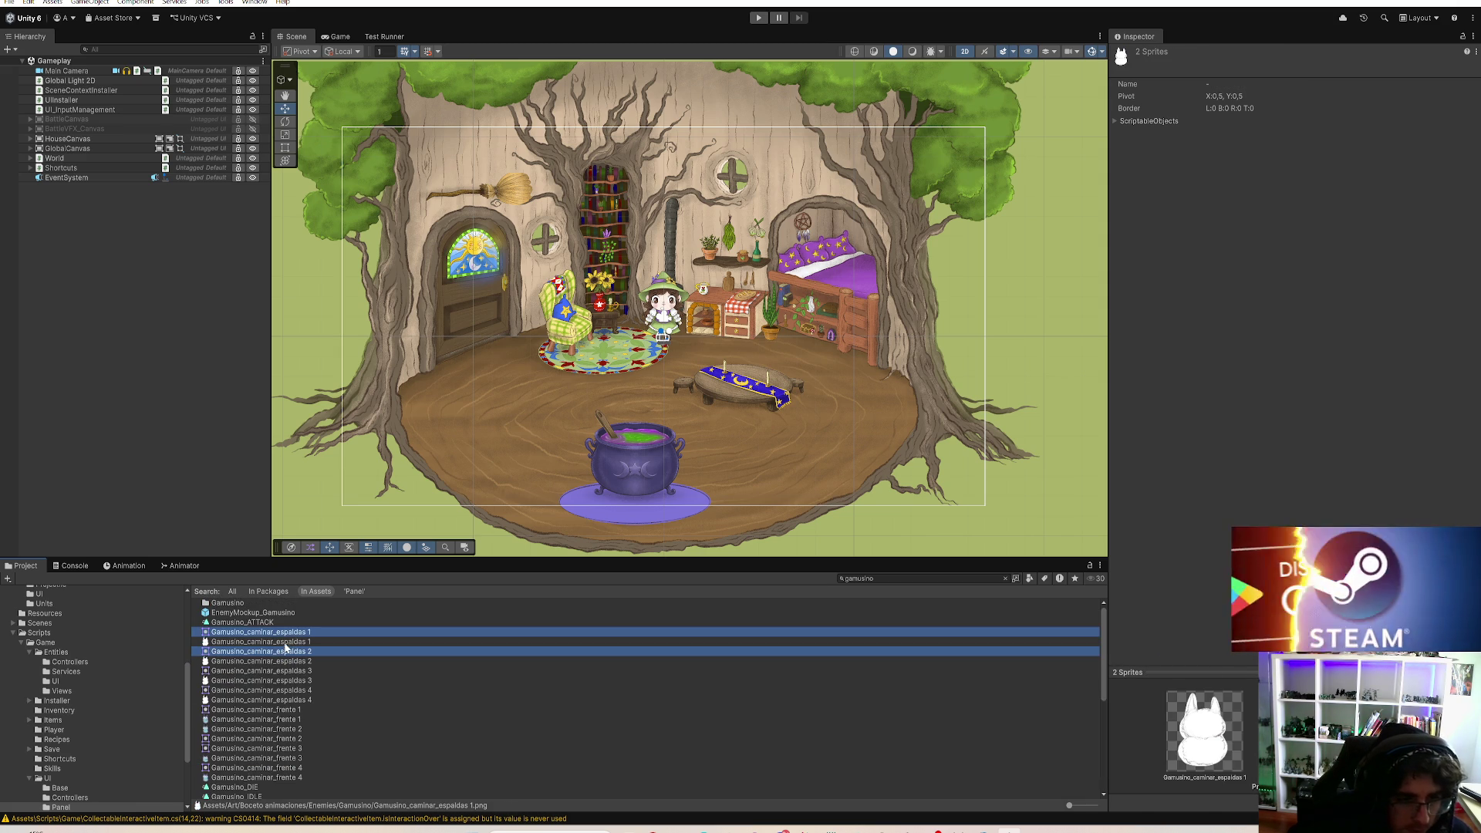
{"action": "left_click", "coordinate": [288, 643]}
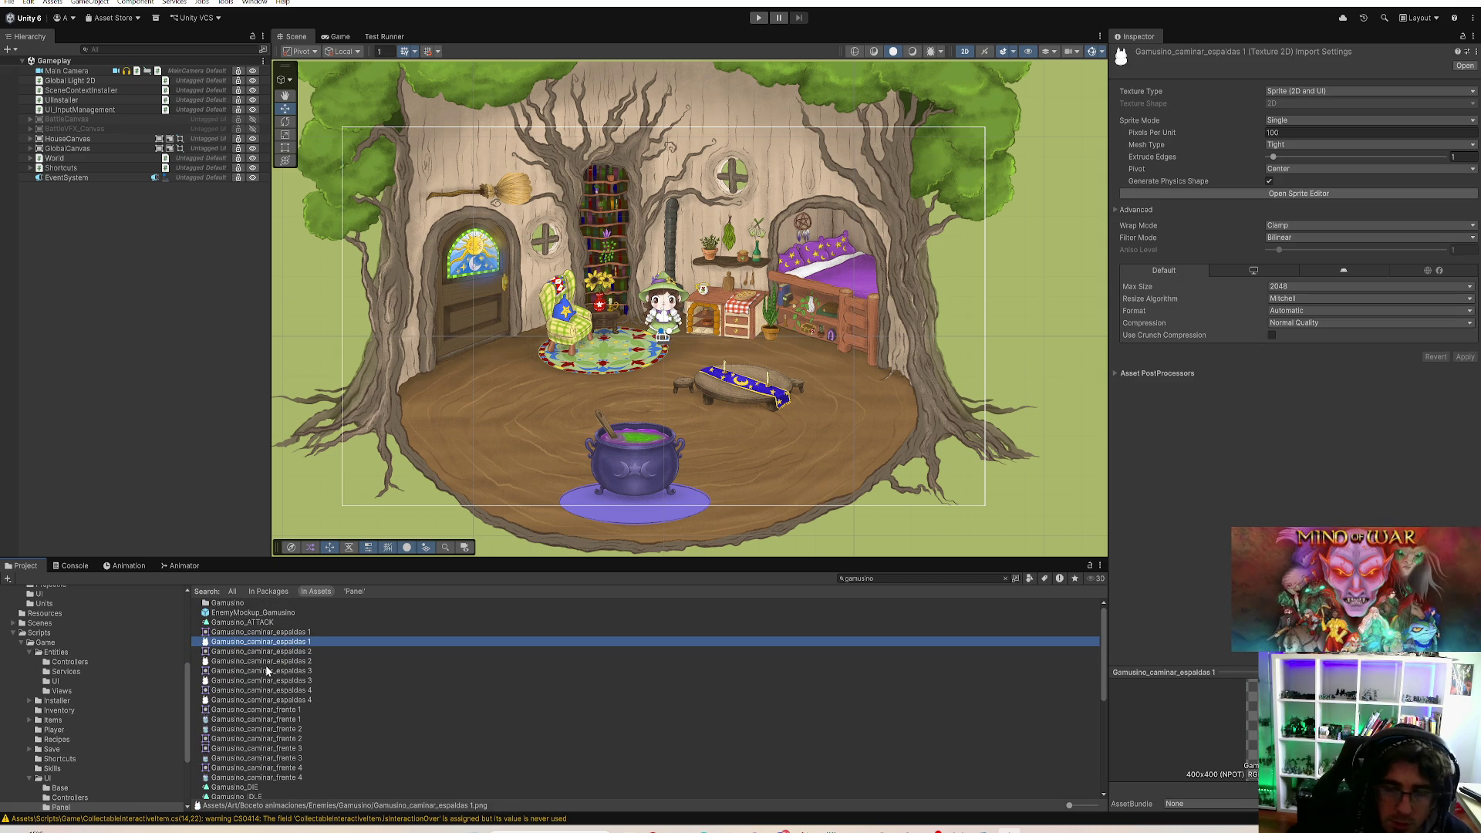
{"action": "left_click", "coordinate": [229, 662], "text": "ctrl"}
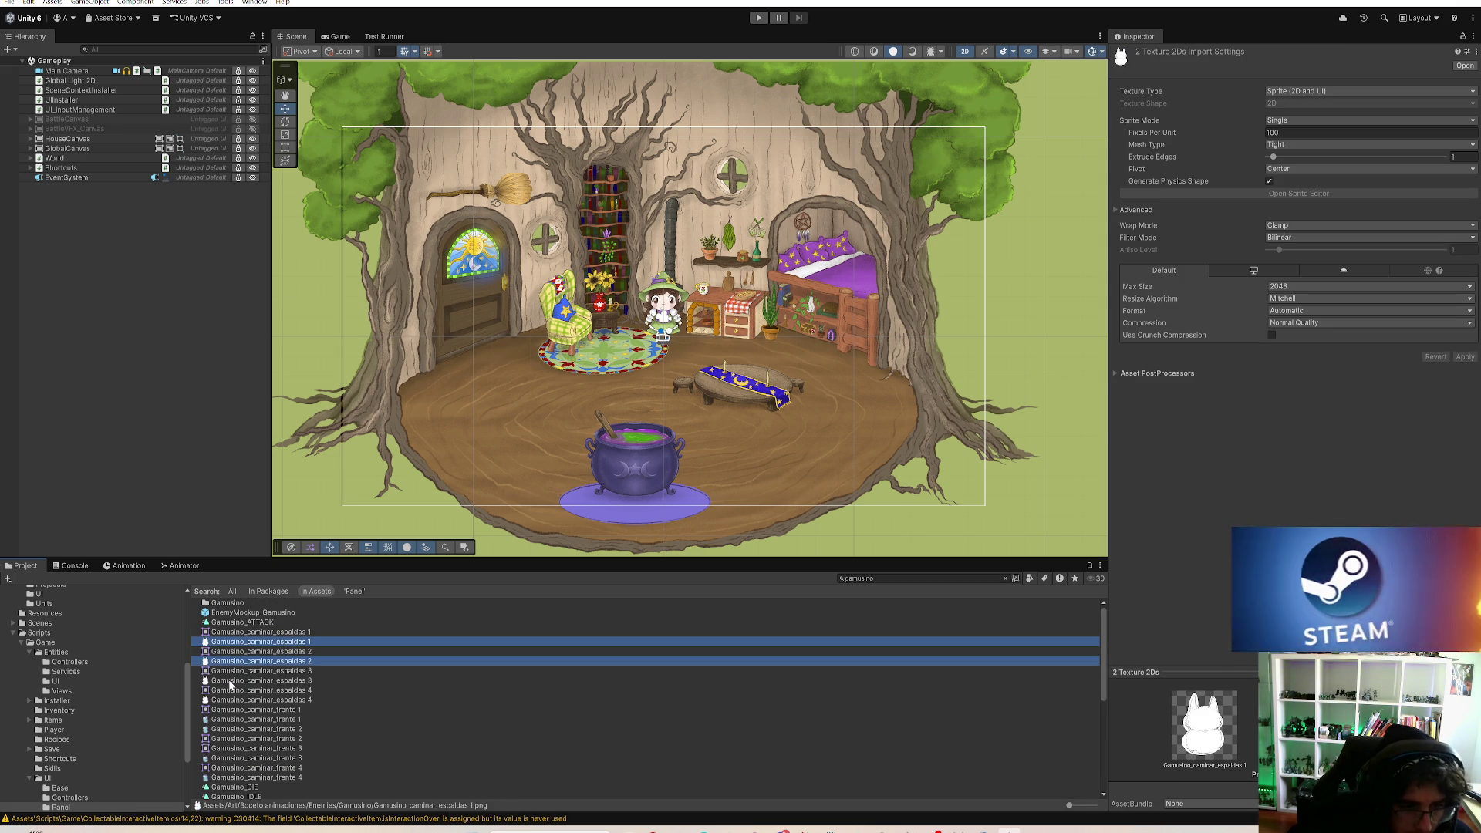
{"action": "left_click", "coordinate": [230, 681], "text": "ctrl"}
{"action": "left_click", "coordinate": [231, 700], "text": "ctrl"}
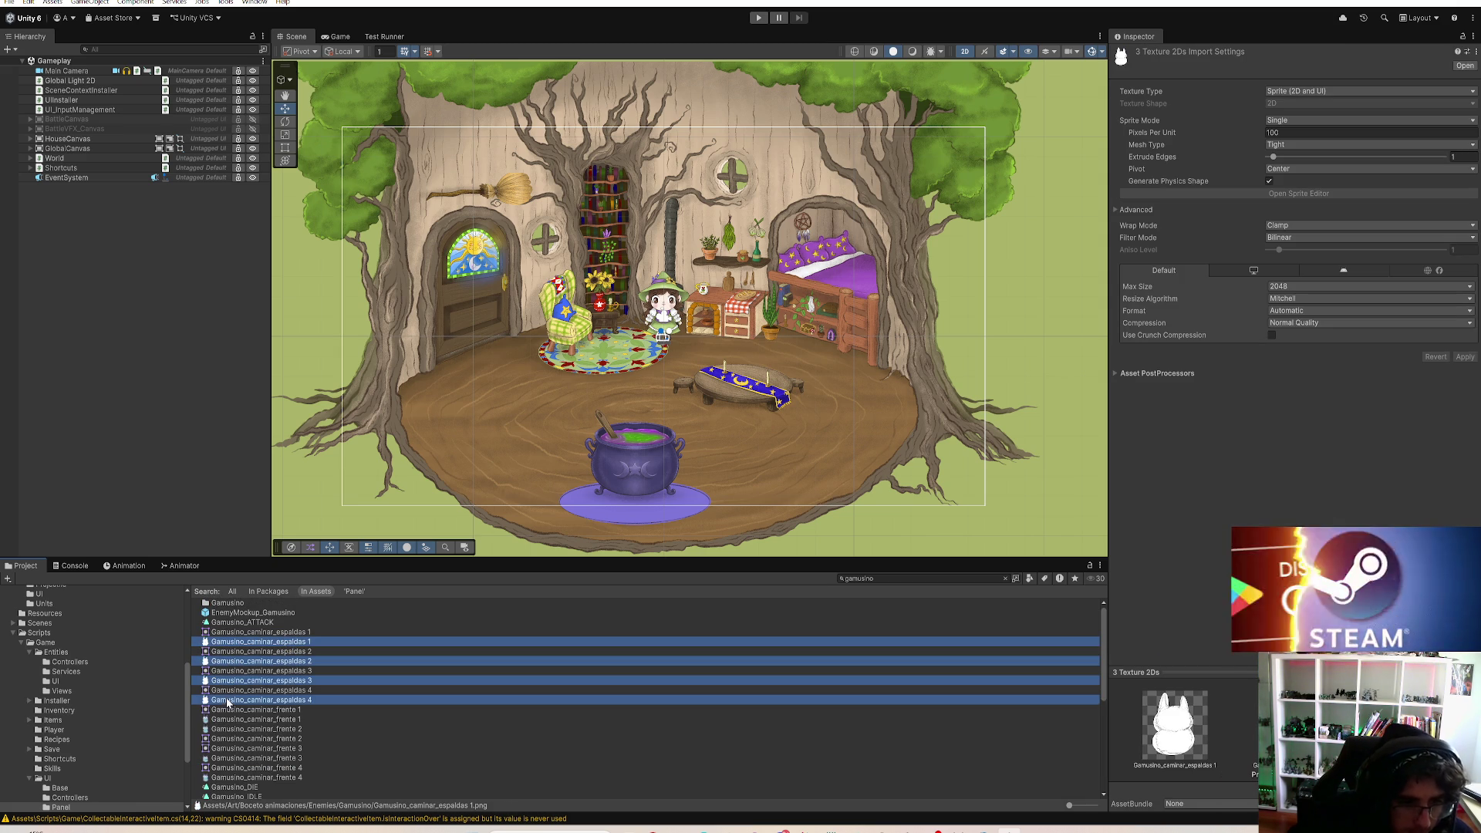
Step: Set their pivot to Custom with Y 0.1 and apply
{"action": "left_click", "coordinate": [1286, 170]}
{"action": "left_click", "coordinate": [1308, 311]}
{"action": "left_click", "coordinate": [1364, 182]}
{"action": "type", "text": "0.1"}
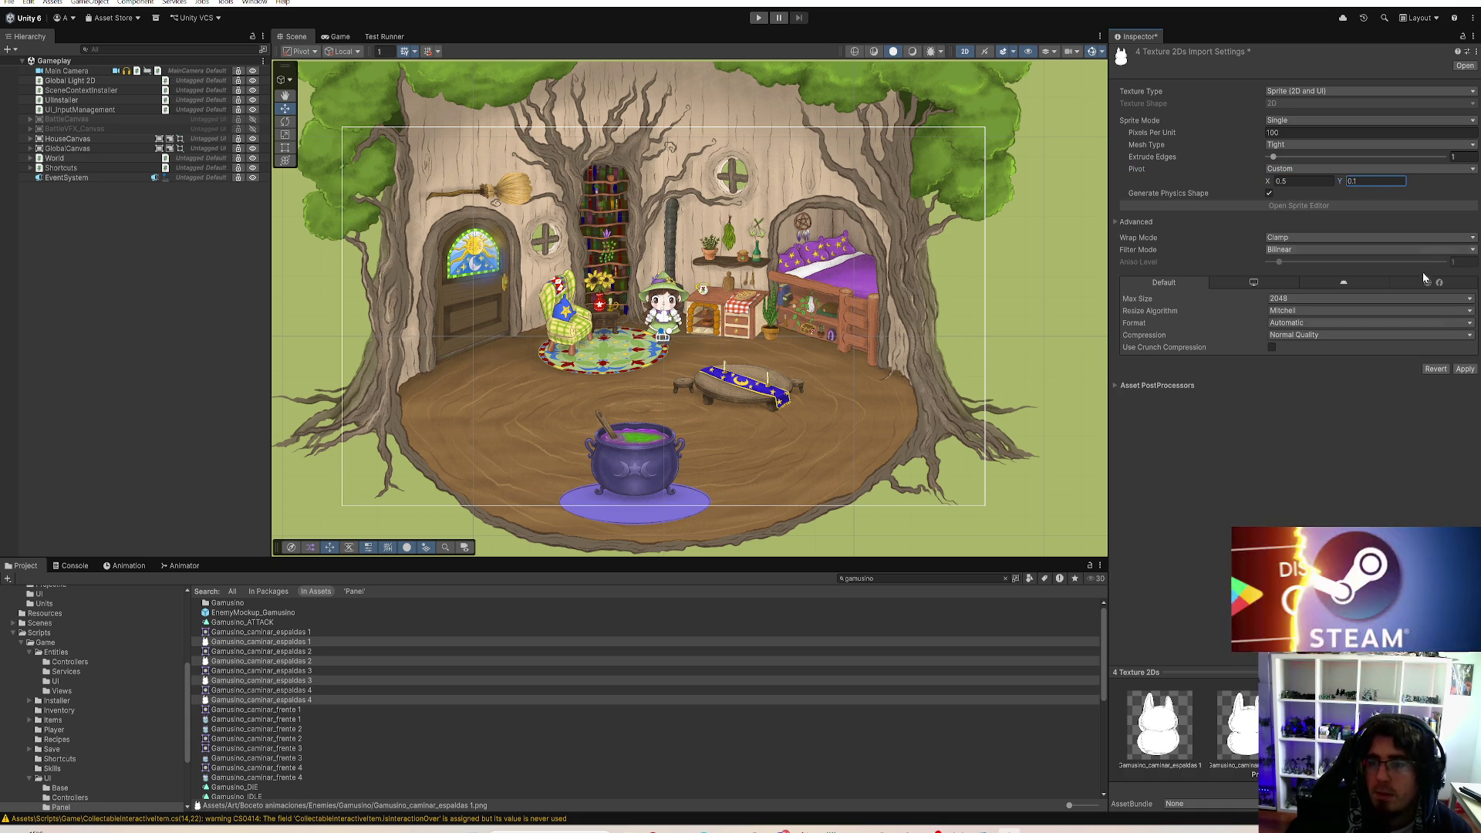
{"action": "left_click", "coordinate": [1464, 370]}
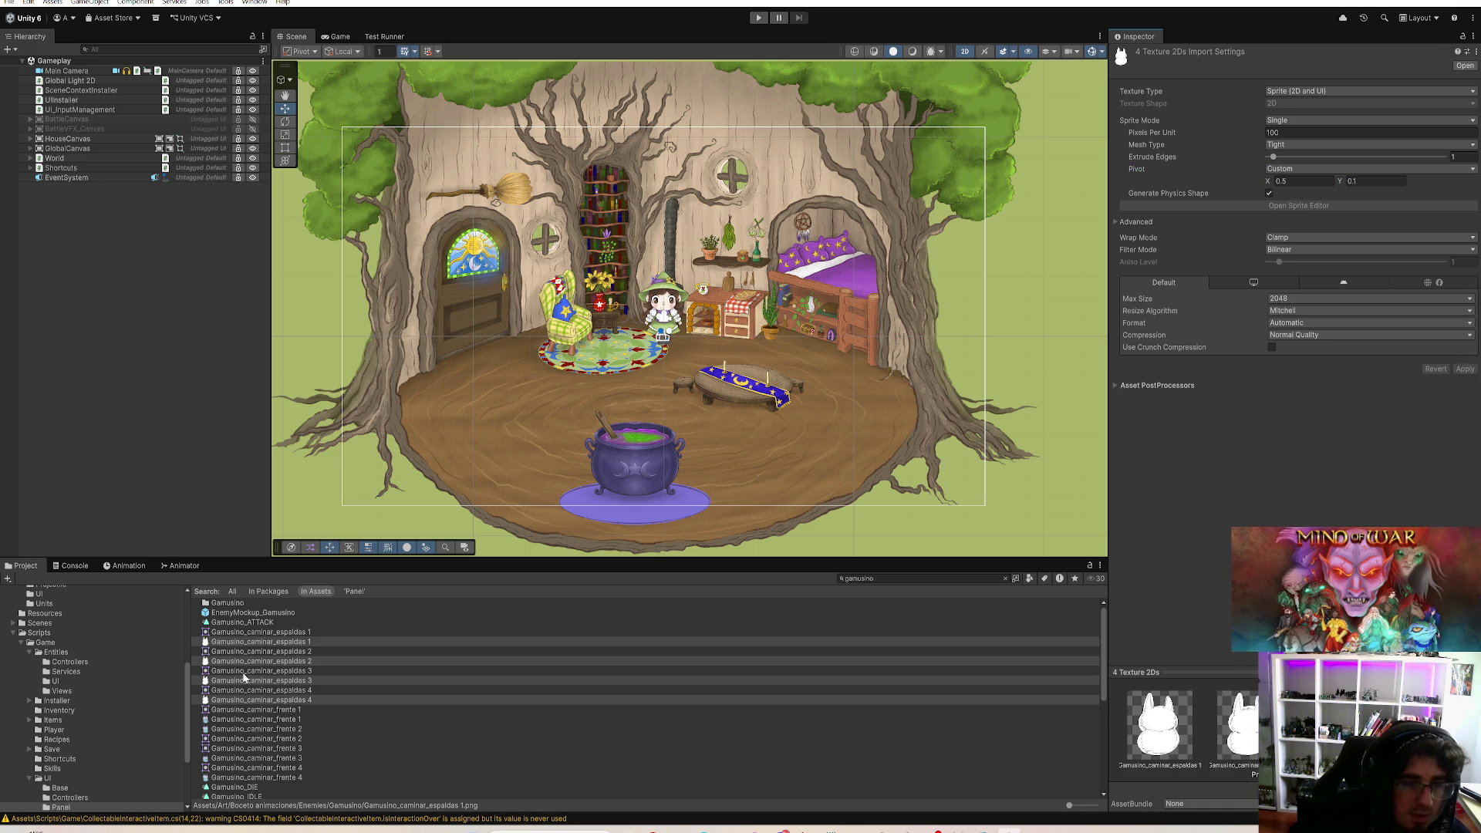
{"action": "scroll", "coordinate": [303, 732], "scroll_direction": "down", "scroll_amount": 2}
{"action": "left_click", "coordinate": [238, 683]}
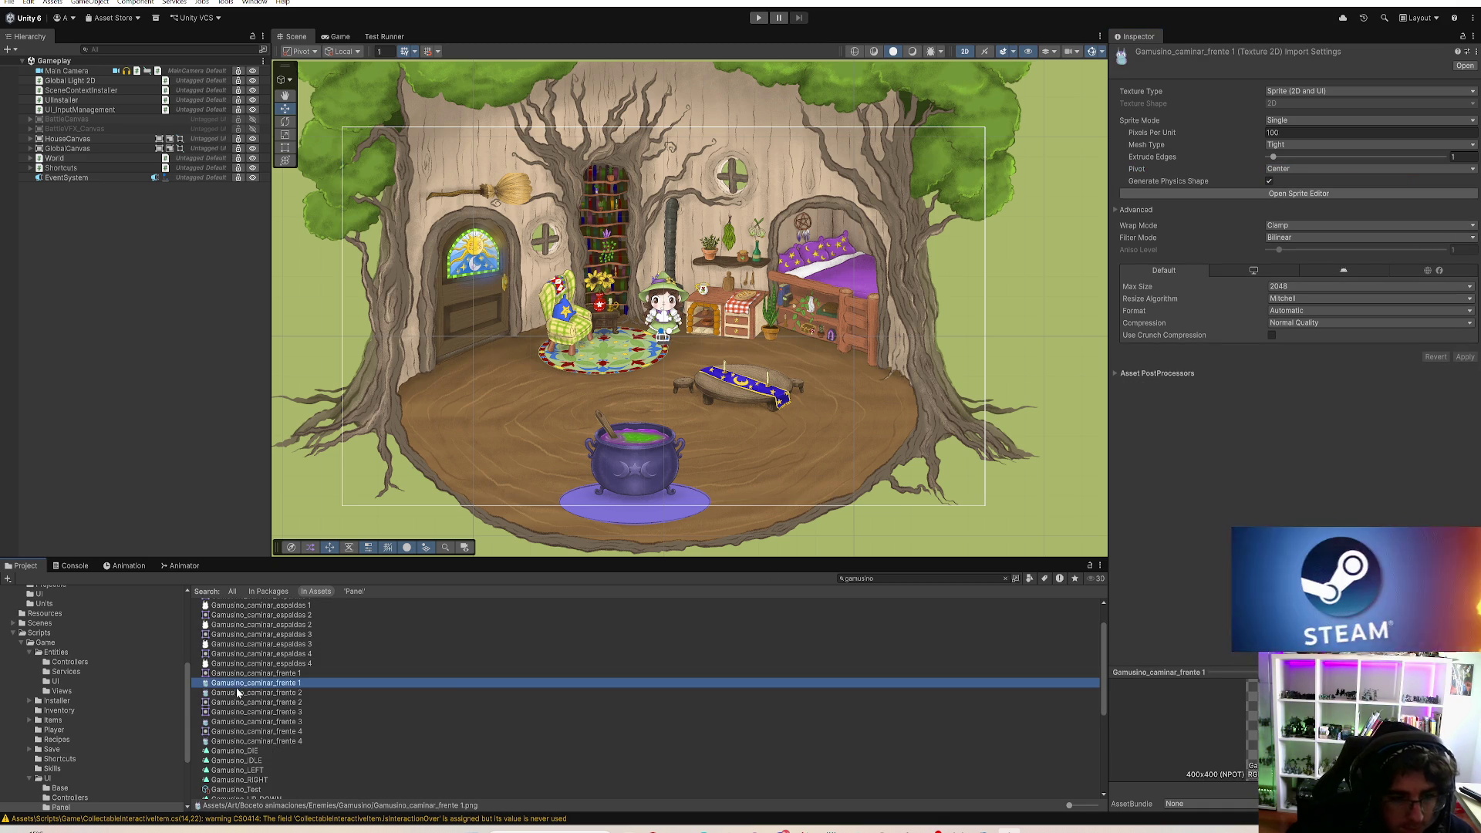
Step: Give the selected Gamusino_caminar_frente textures a custom pivot with adjusted vertical position and apply it
{"action": "left_click", "coordinate": [238, 693], "text": "ctrl"}
{"action": "left_click", "coordinate": [239, 722], "text": "ctrl"}
{"action": "left_click", "coordinate": [240, 742], "text": "ctrl"}
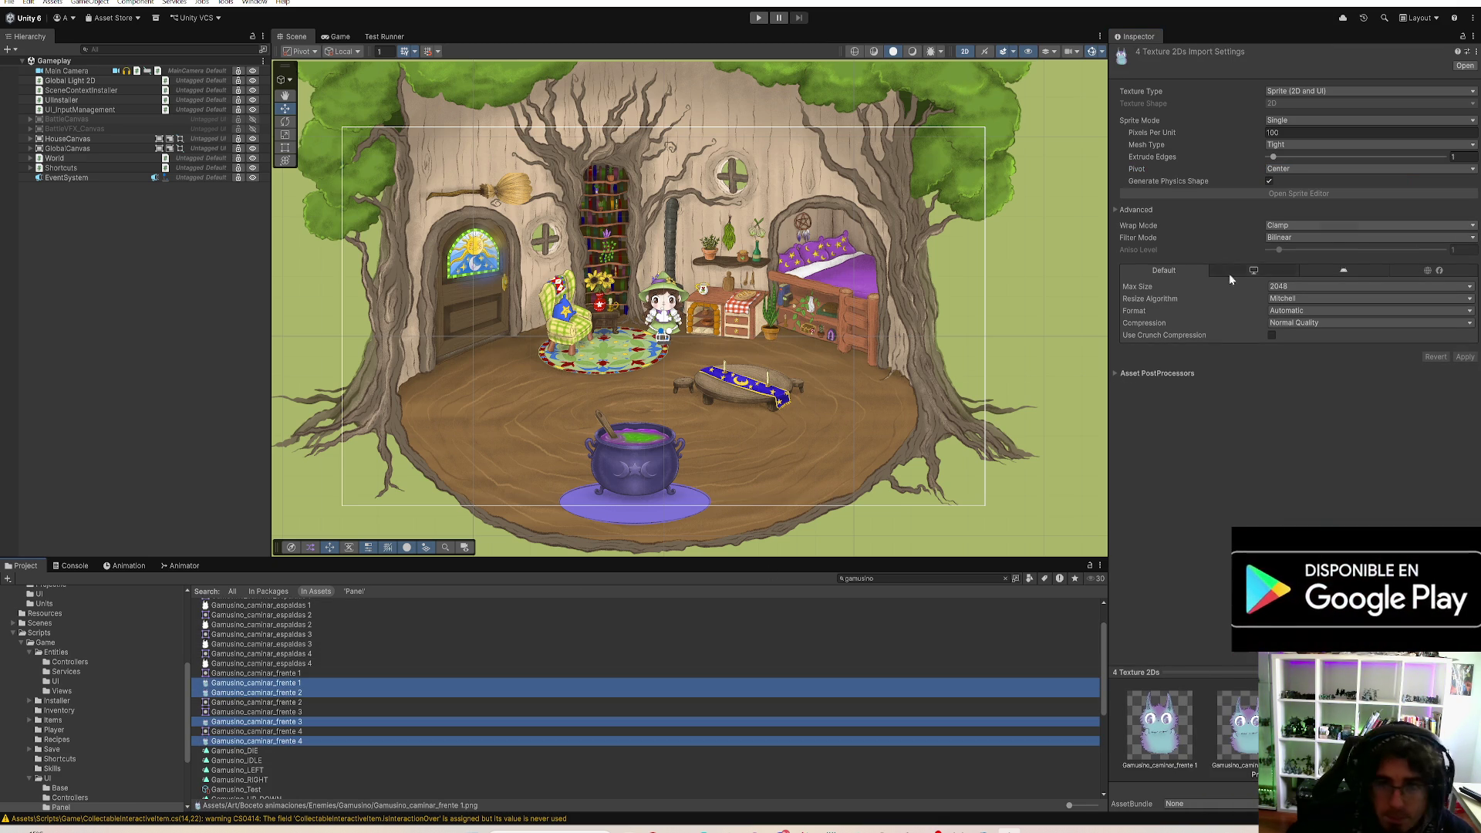
{"action": "left_click", "coordinate": [1303, 168]}
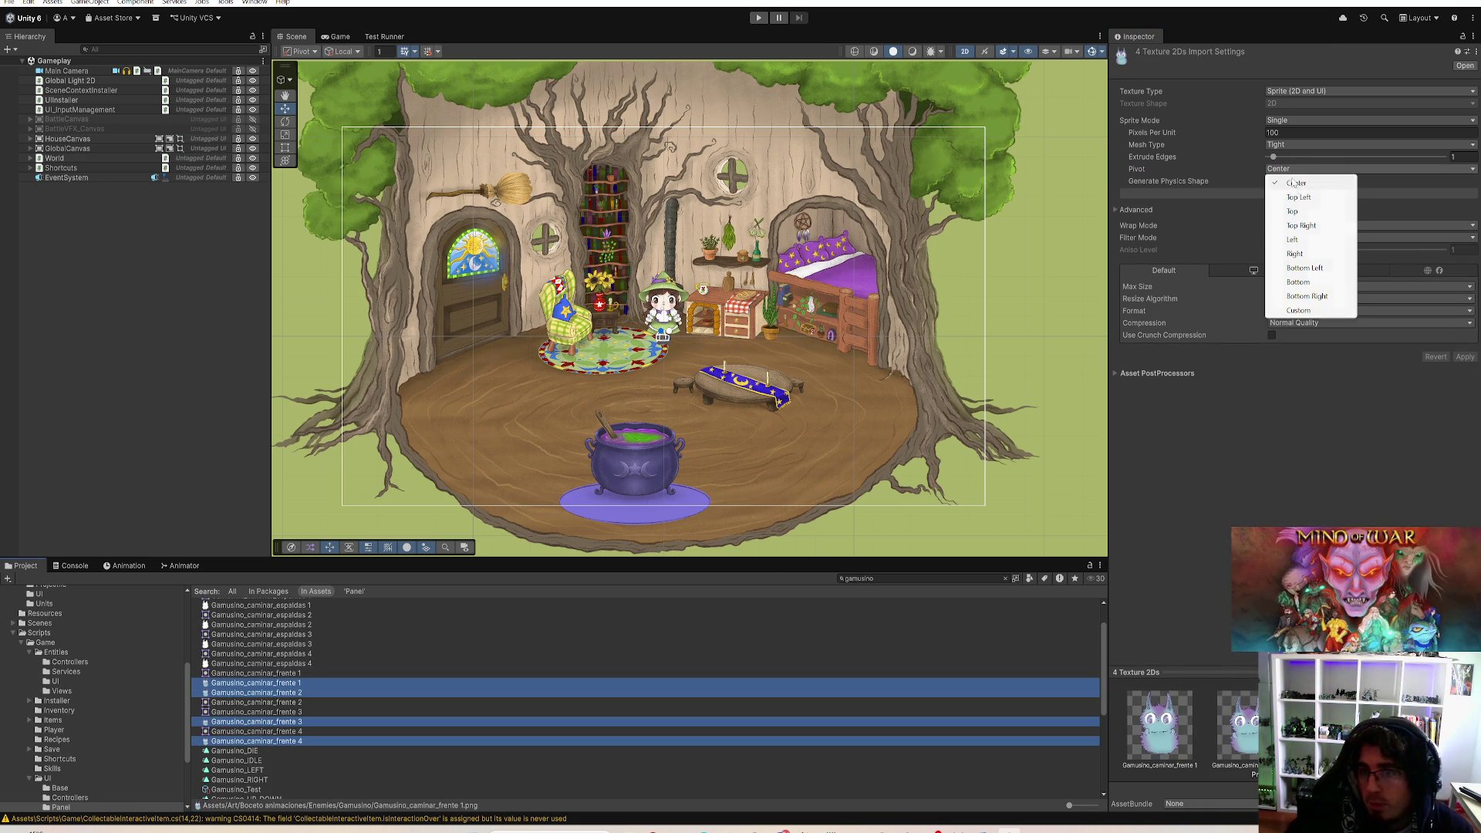
{"action": "left_click", "coordinate": [1298, 282]}
{"action": "left_click", "coordinate": [1312, 169]}
{"action": "left_click", "coordinate": [1301, 311]}
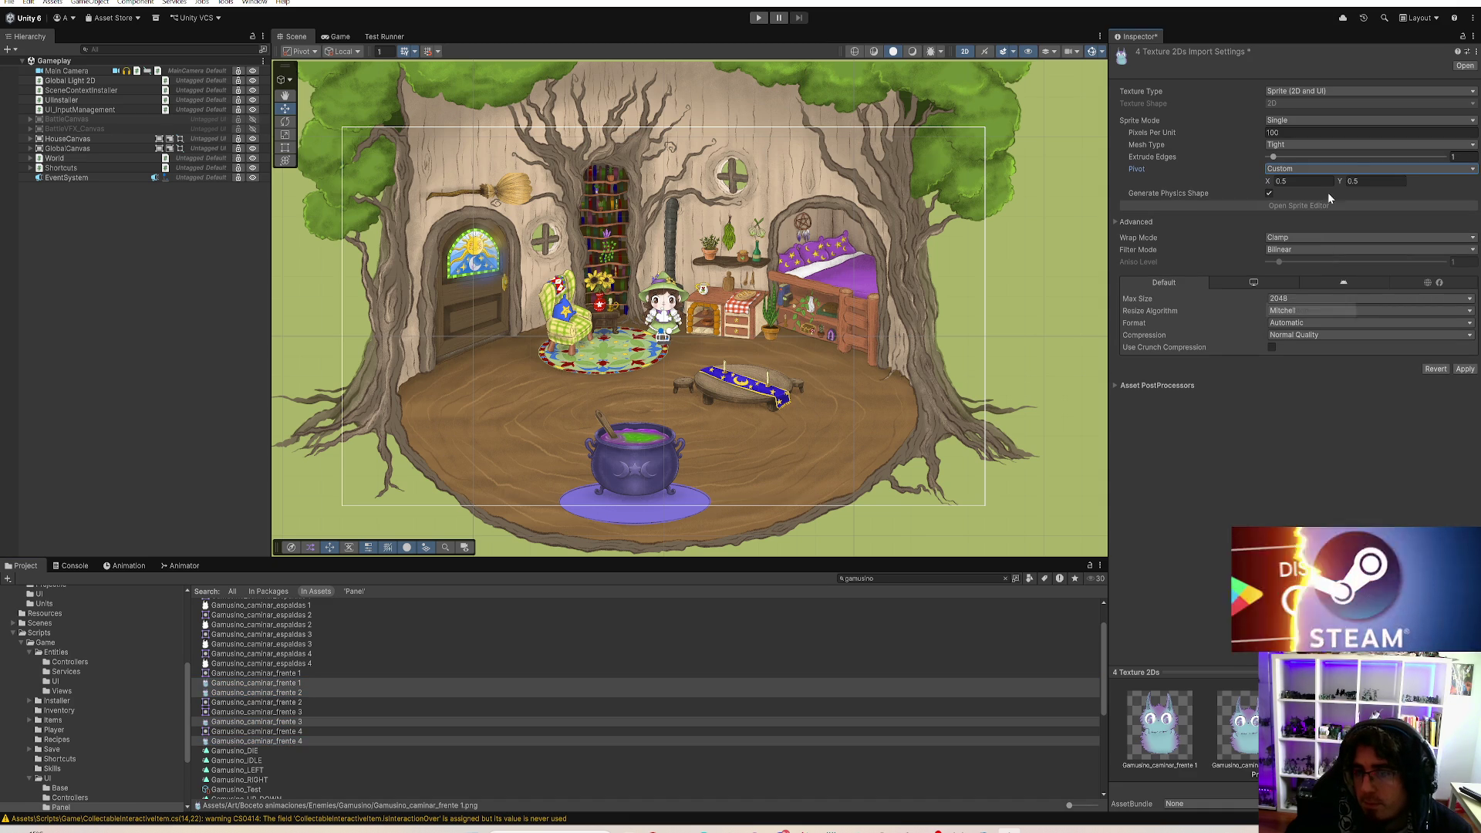
{"action": "left_click", "coordinate": [1376, 182]}
{"action": "left_click", "coordinate": [1465, 370]}
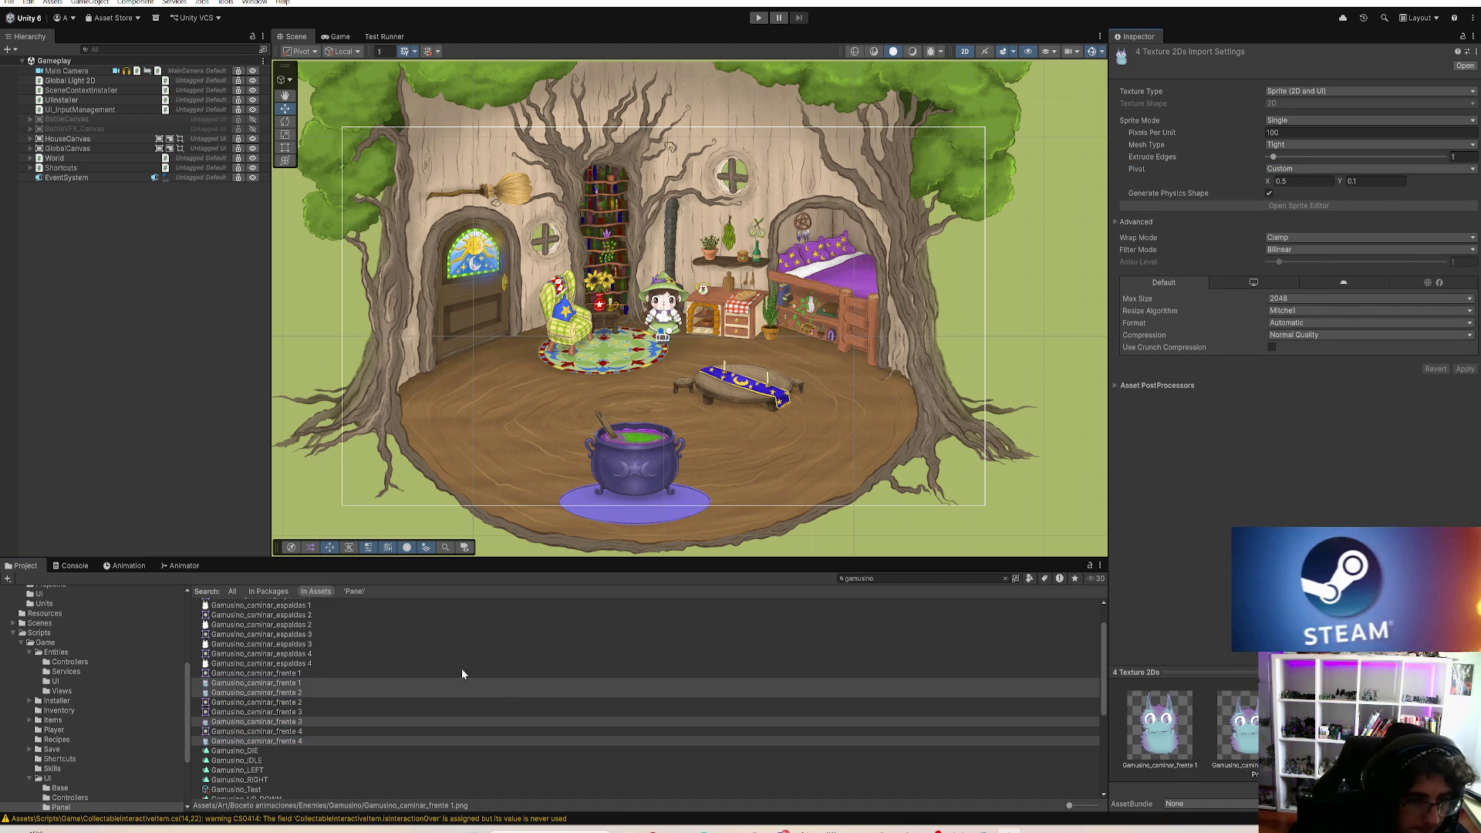
Step: Review the import settings of Gamusino_caminar_frente 4 and 3 individually
{"action": "scroll", "coordinate": [311, 725], "scroll_direction": "up", "scroll_amount": 2}
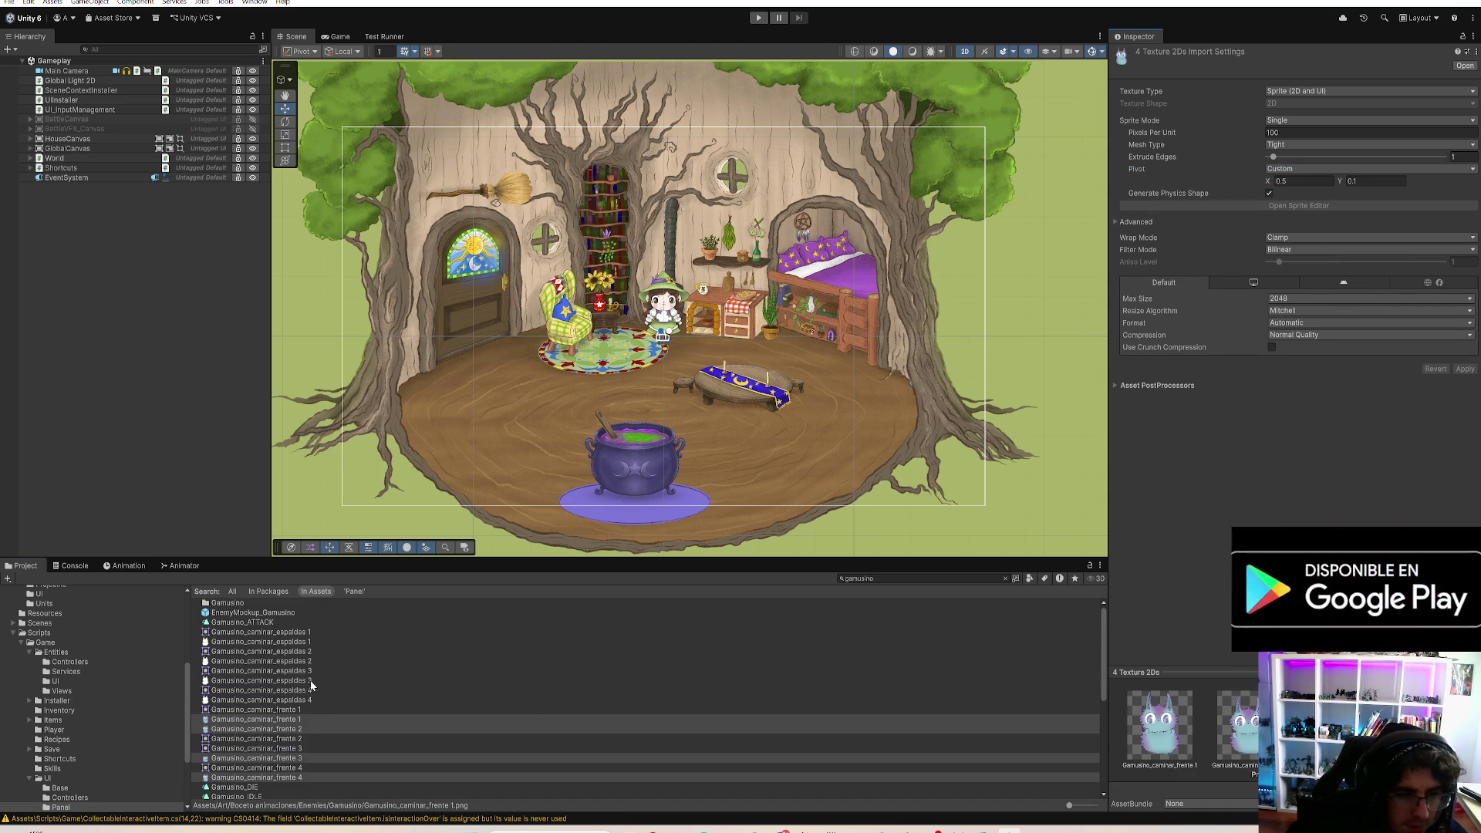
{"action": "scroll", "coordinate": [309, 681], "scroll_direction": "down", "scroll_amount": 3}
{"action": "left_click", "coordinate": [302, 705]}
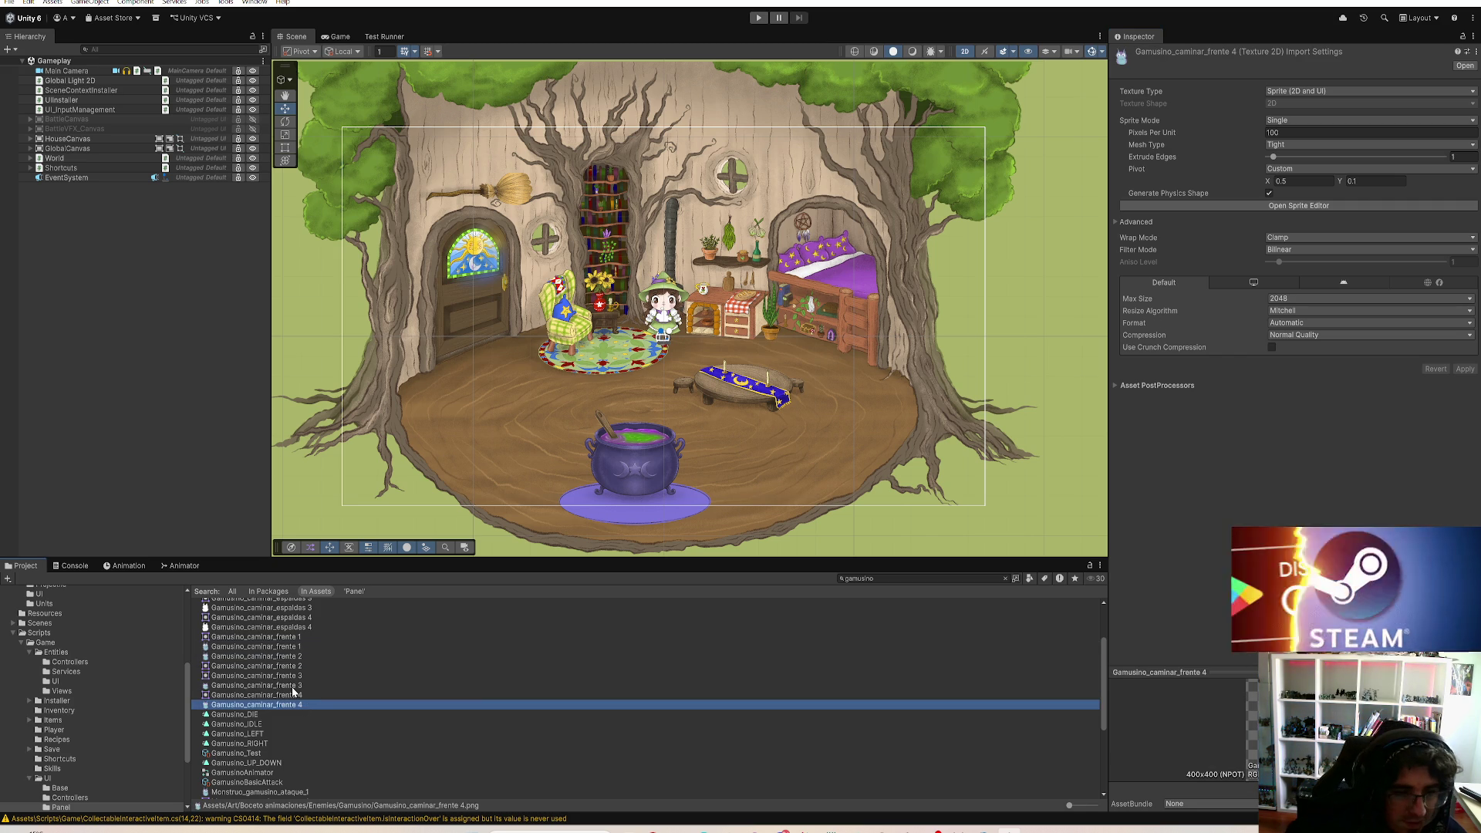
{"action": "key", "text": "Up"}
{"action": "key", "text": "Up"}
{"action": "scroll", "coordinate": [311, 727], "scroll_direction": "down", "scroll_amount": 5}
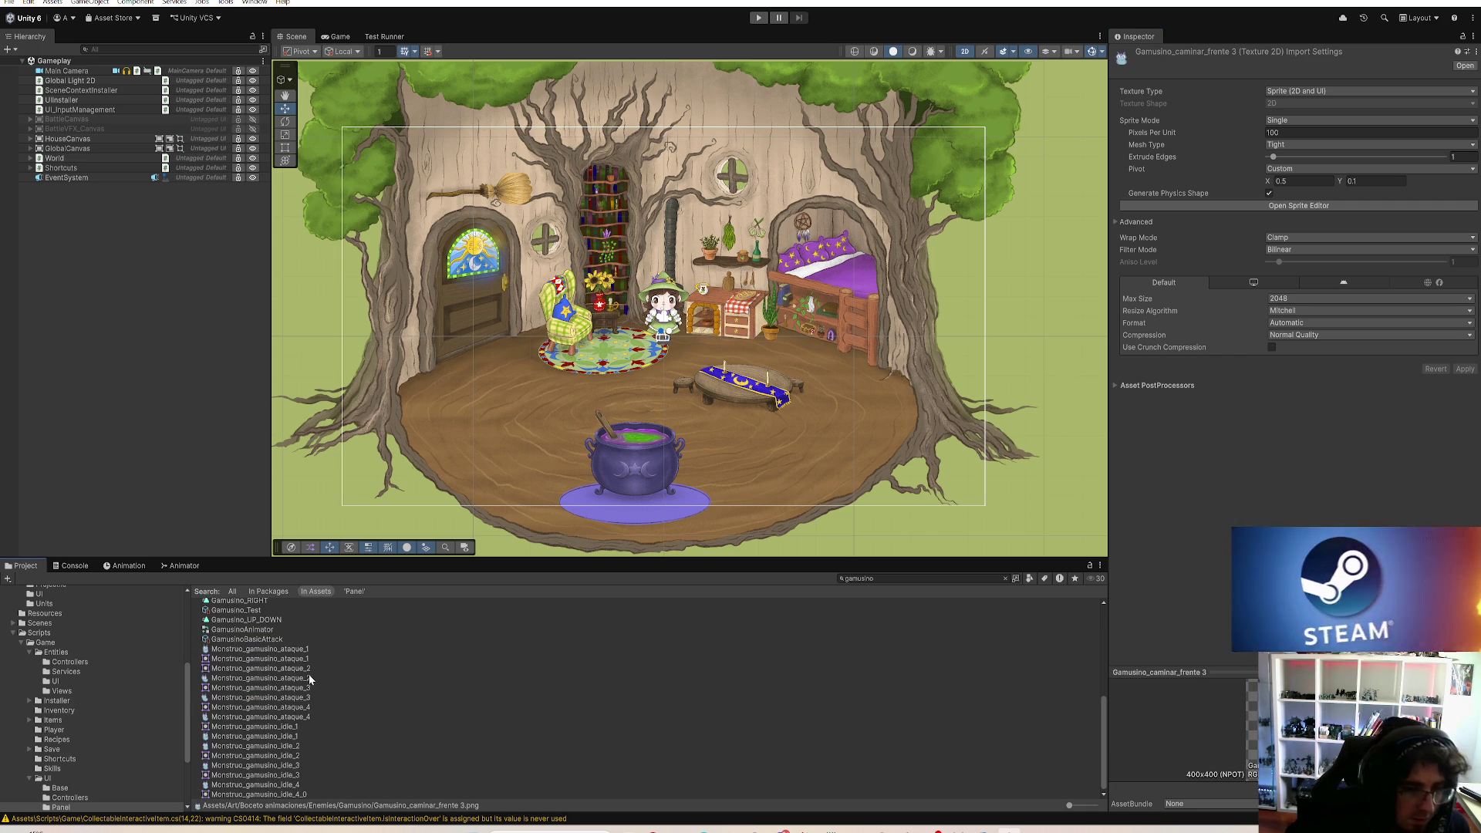
Step: Compare the import settings of the Monstruo_gamusino ataque 1–4 and idle 1–4 sprites
{"action": "left_click", "coordinate": [261, 678]}
{"action": "left_click", "coordinate": [261, 659]}
{"action": "left_click", "coordinate": [261, 649]}
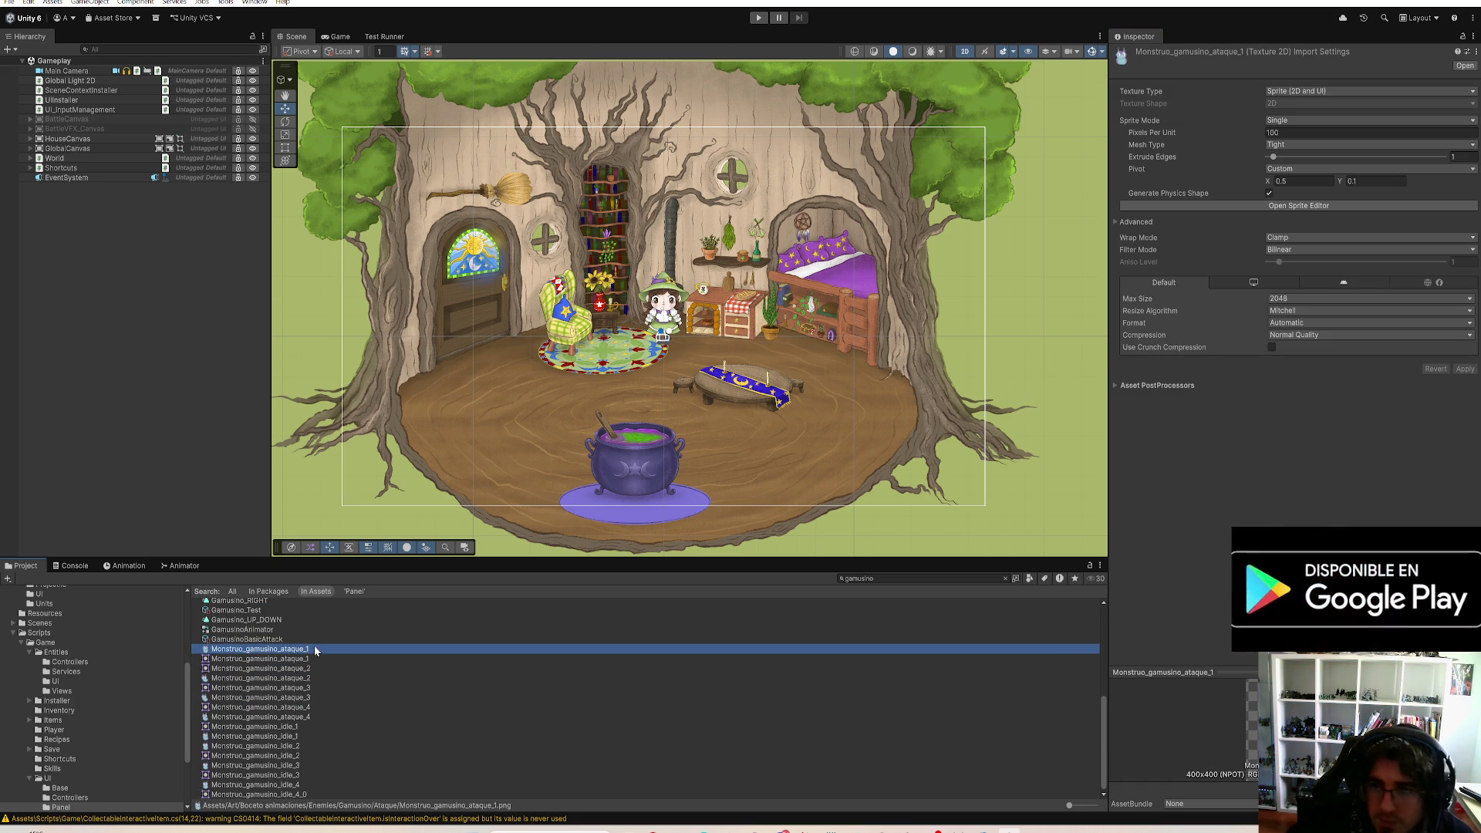
{"action": "left_click", "coordinate": [295, 679]}
{"action": "left_click", "coordinate": [318, 698]}
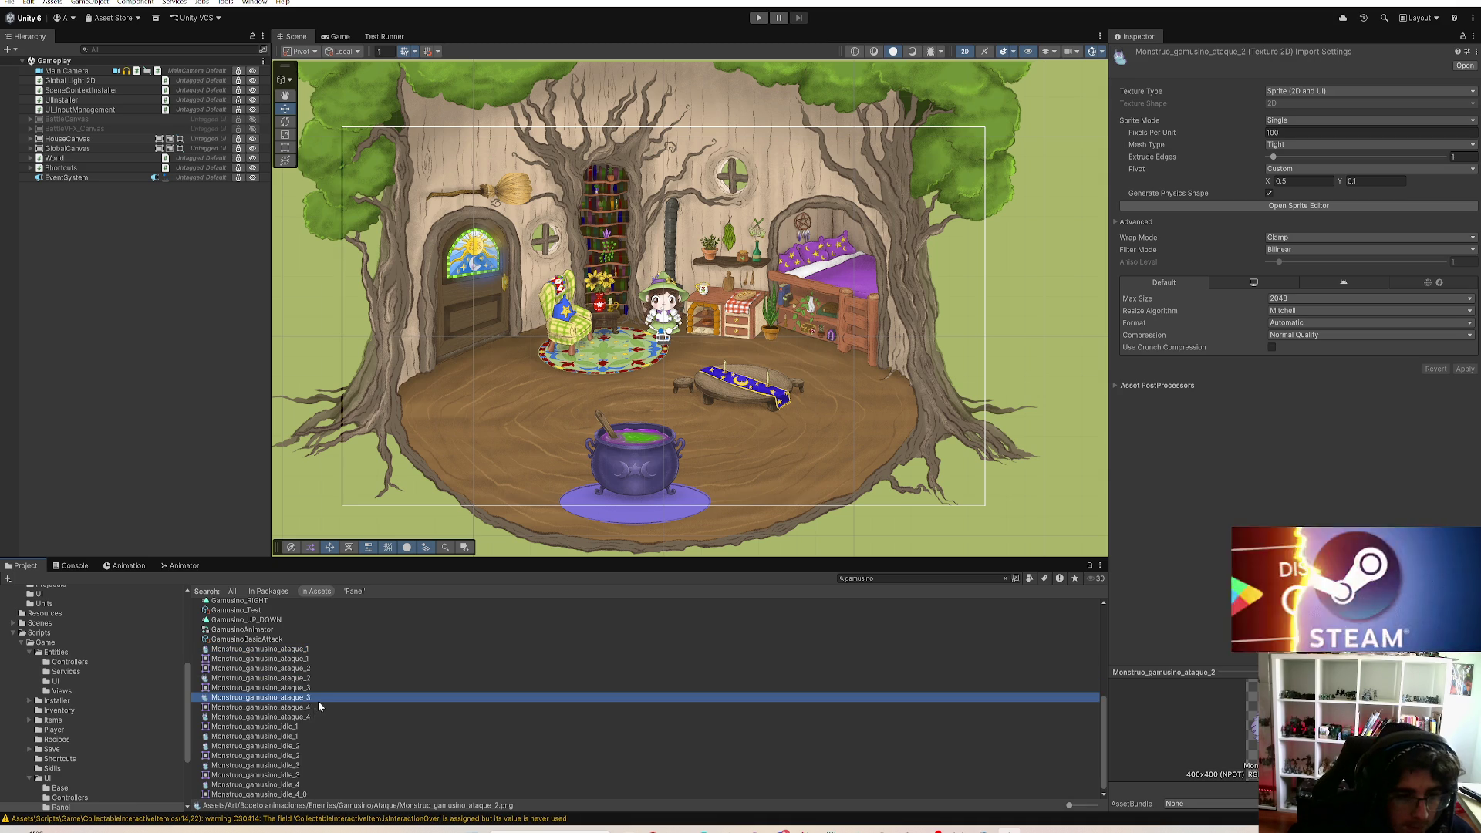
{"action": "left_click", "coordinate": [311, 717]}
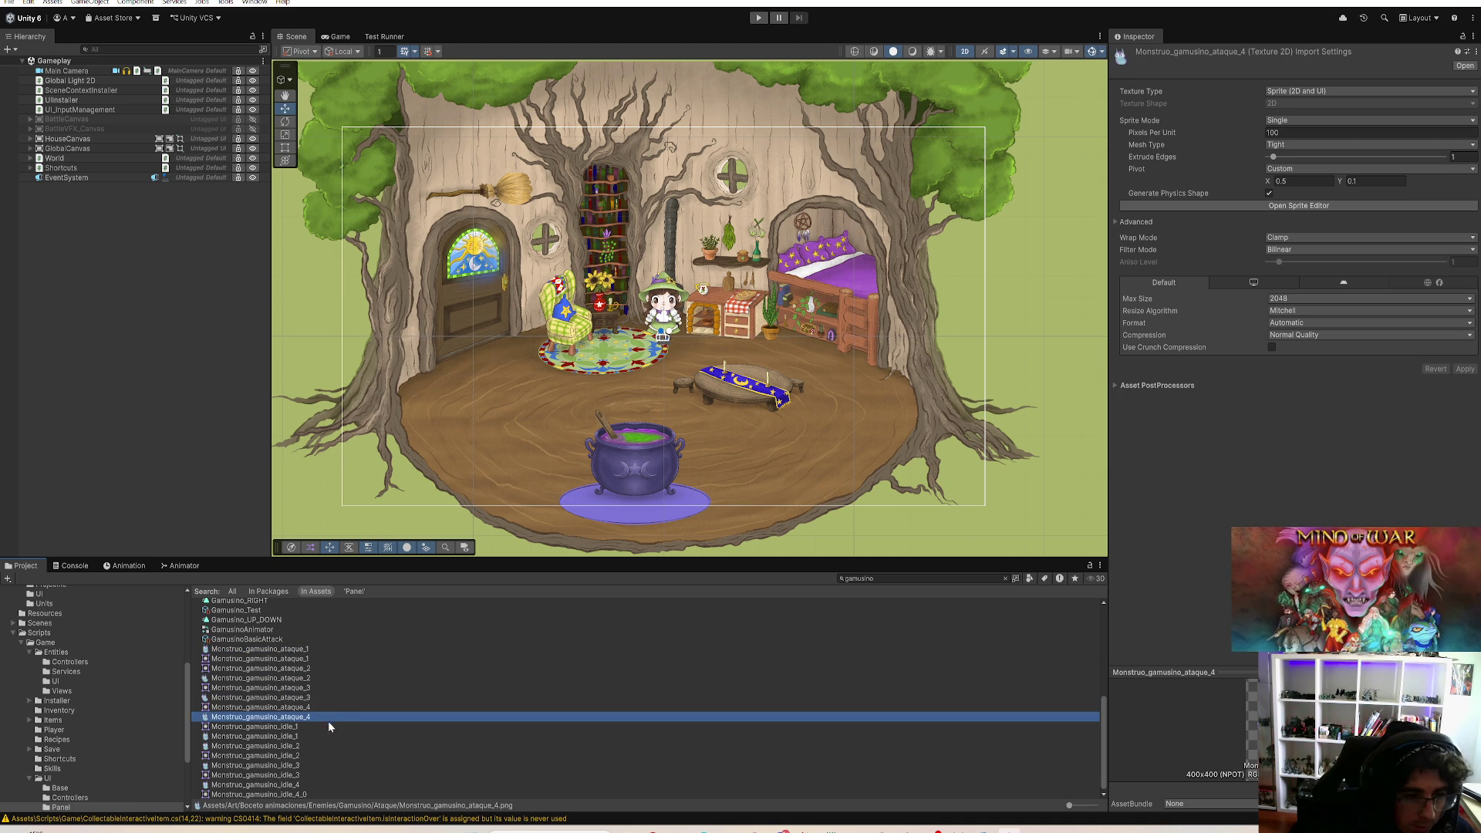
{"action": "left_click", "coordinate": [297, 736]}
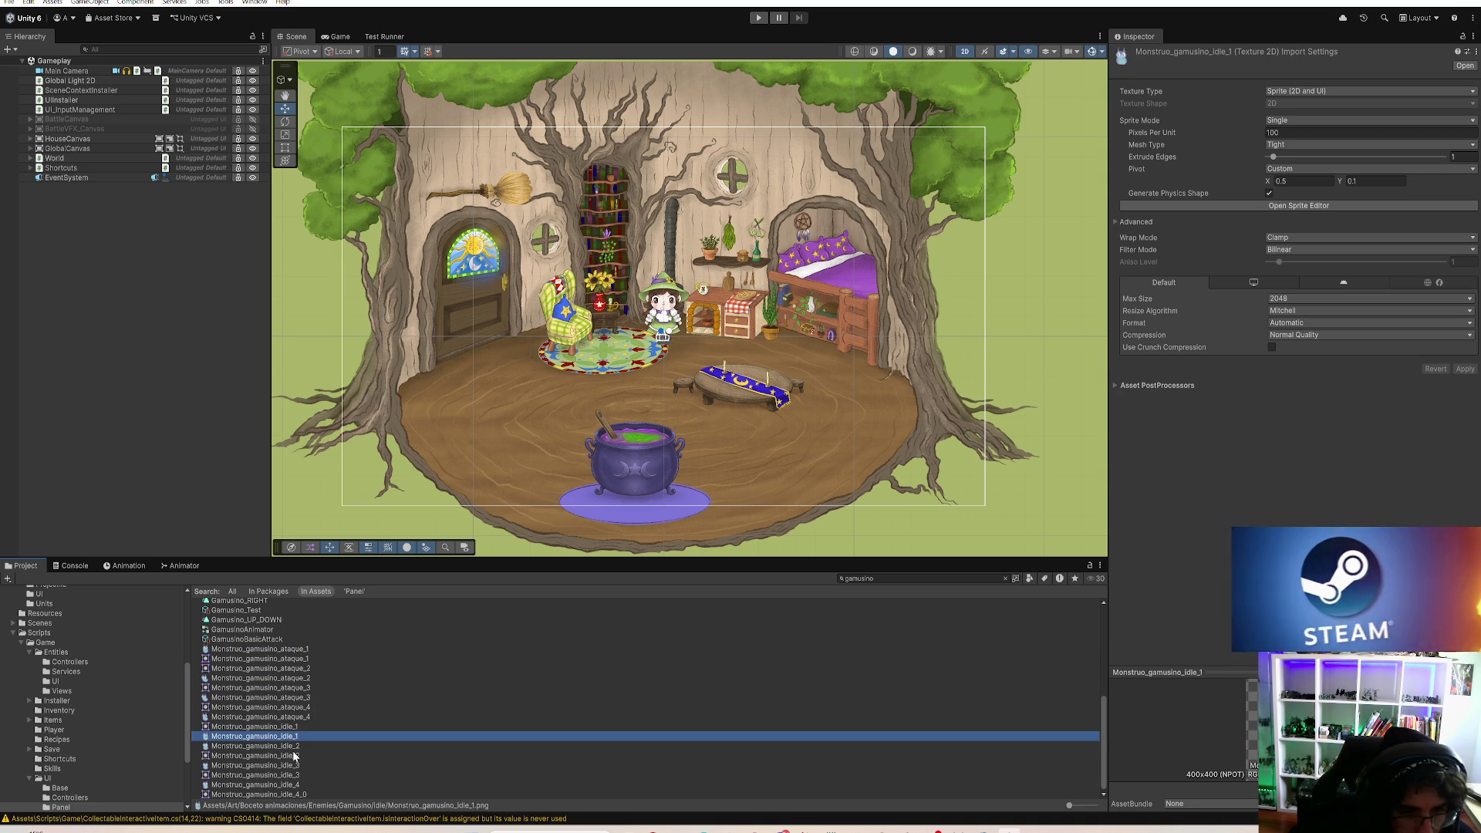
{"action": "left_click", "coordinate": [298, 757]}
{"action": "left_click", "coordinate": [313, 736]}
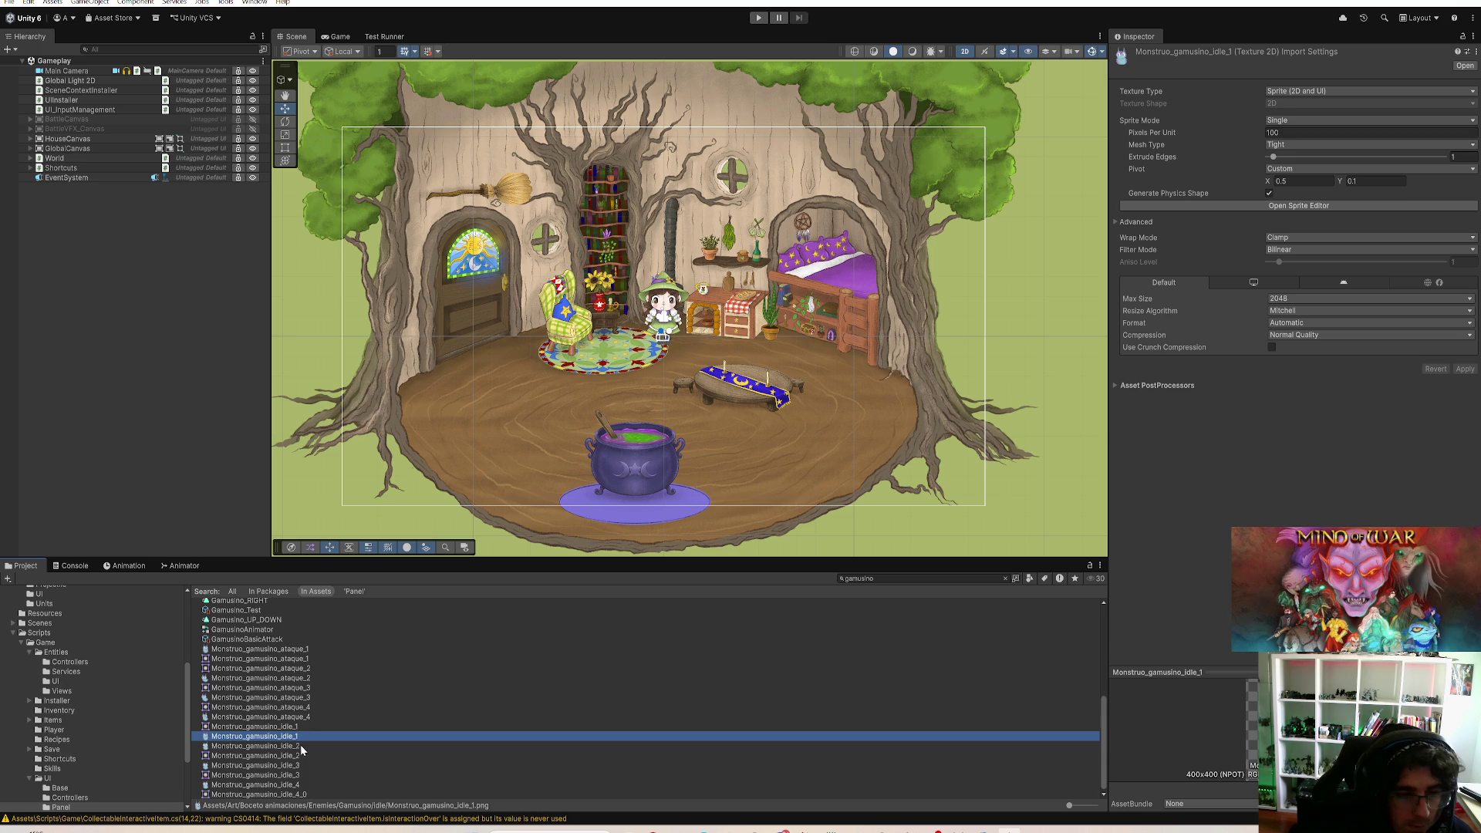
{"action": "left_click", "coordinate": [299, 743], "text": "ctrl"}
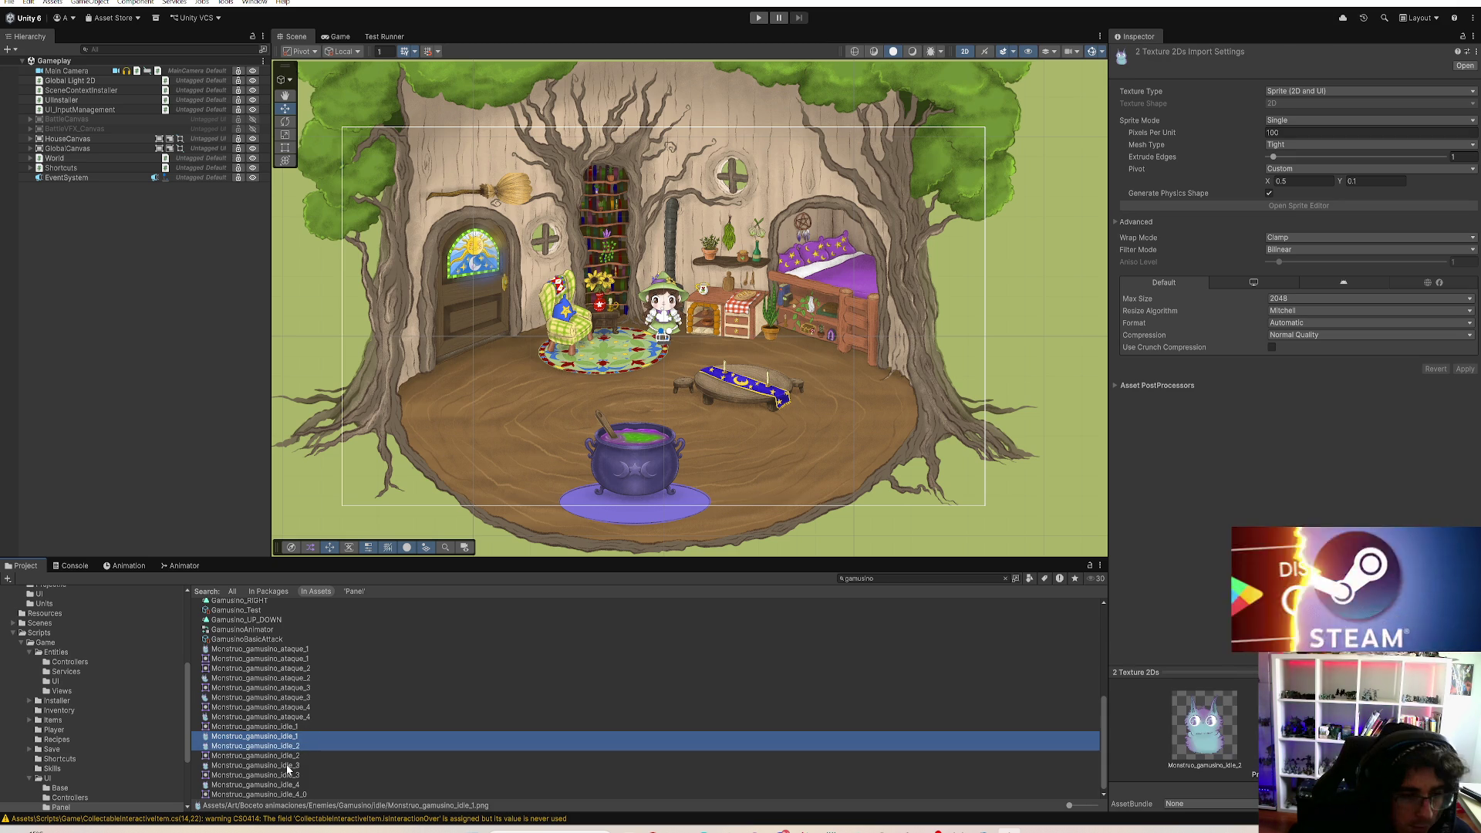
{"action": "left_click", "coordinate": [287, 766], "text": "ctrl"}
{"action": "left_click", "coordinate": [290, 785]}
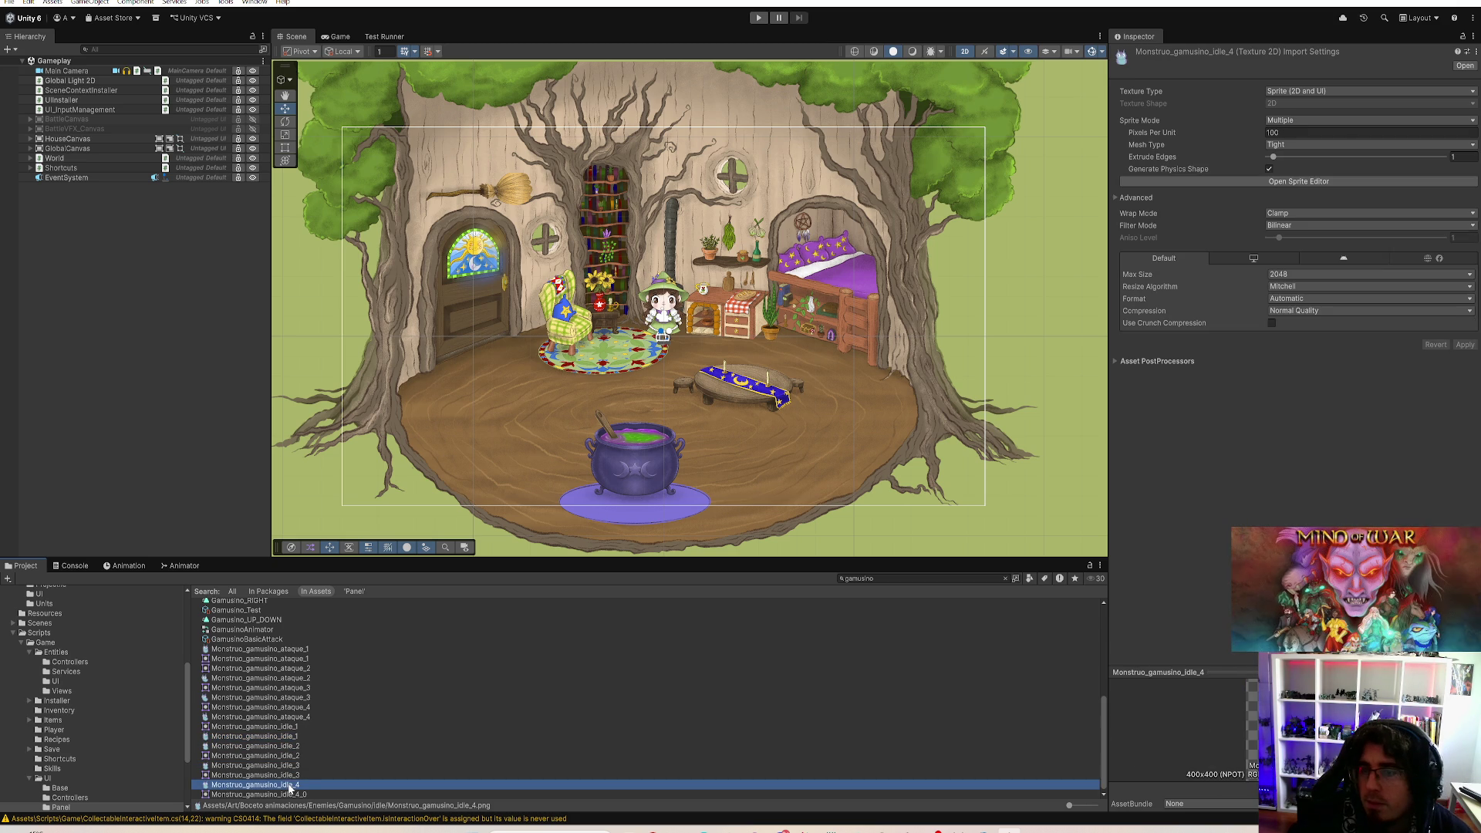
Step: Make Monstruo_gamusino_idle_4 a Single sprite with custom pivot X 0.5, Y 0.1 and apply
{"action": "left_click", "coordinate": [1279, 121]}
{"action": "left_click", "coordinate": [1281, 135]}
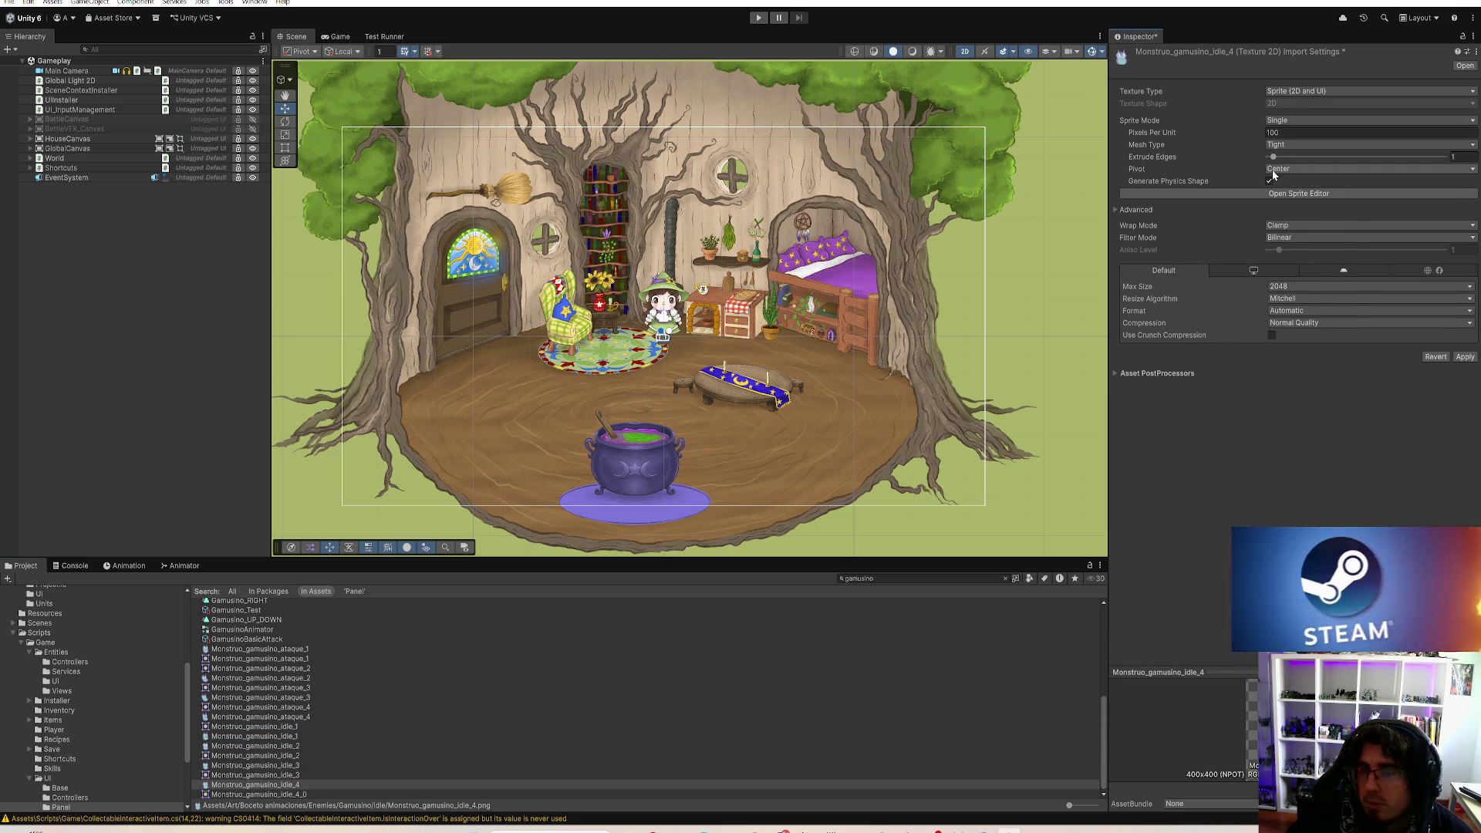
{"action": "left_click", "coordinate": [1281, 169]}
{"action": "left_click", "coordinate": [1294, 312]}
{"action": "left_click", "coordinate": [1375, 180]}
{"action": "type", "text": "0.1"}
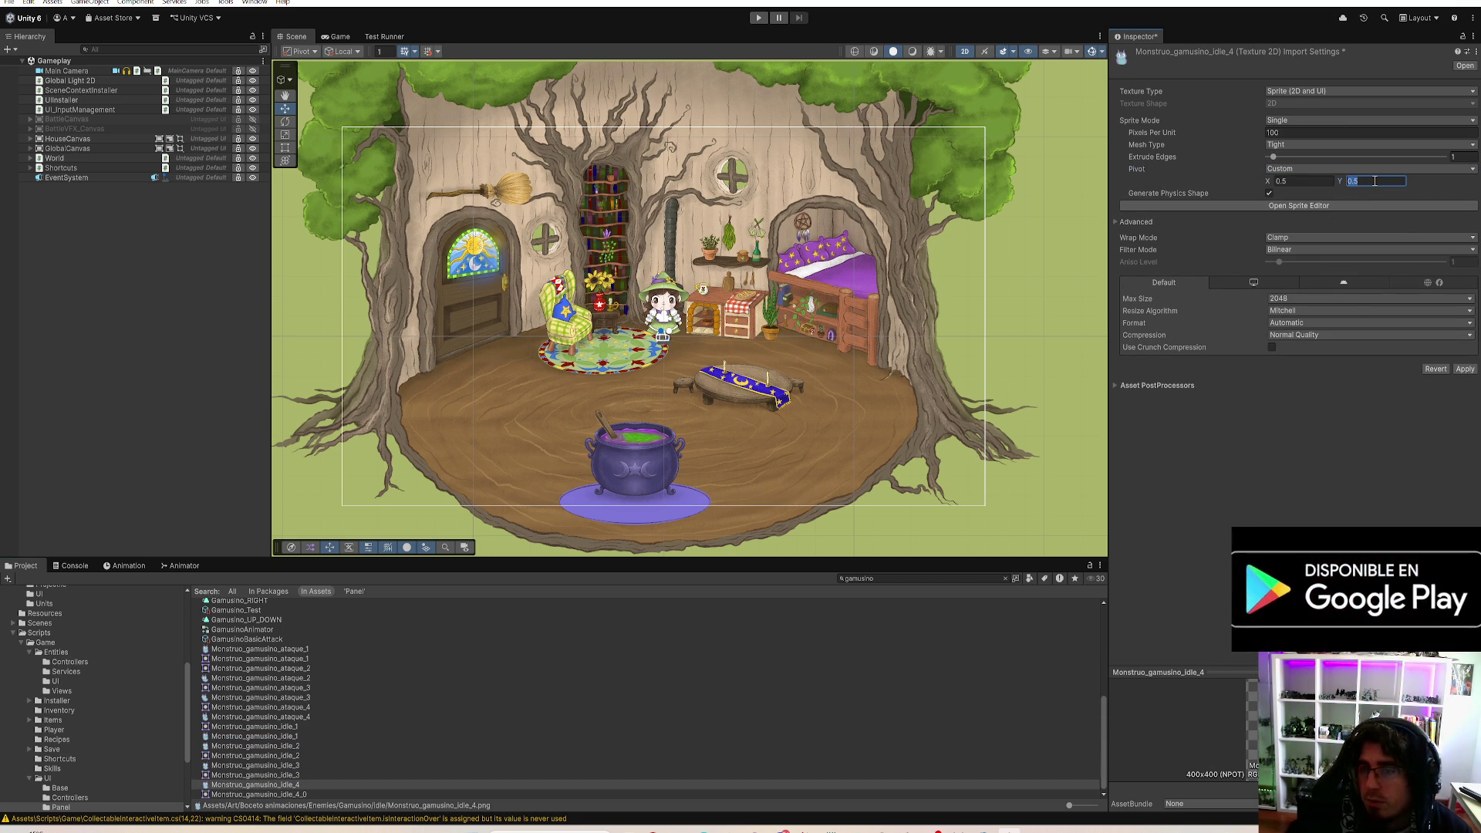
{"action": "left_click", "coordinate": [1465, 369]}
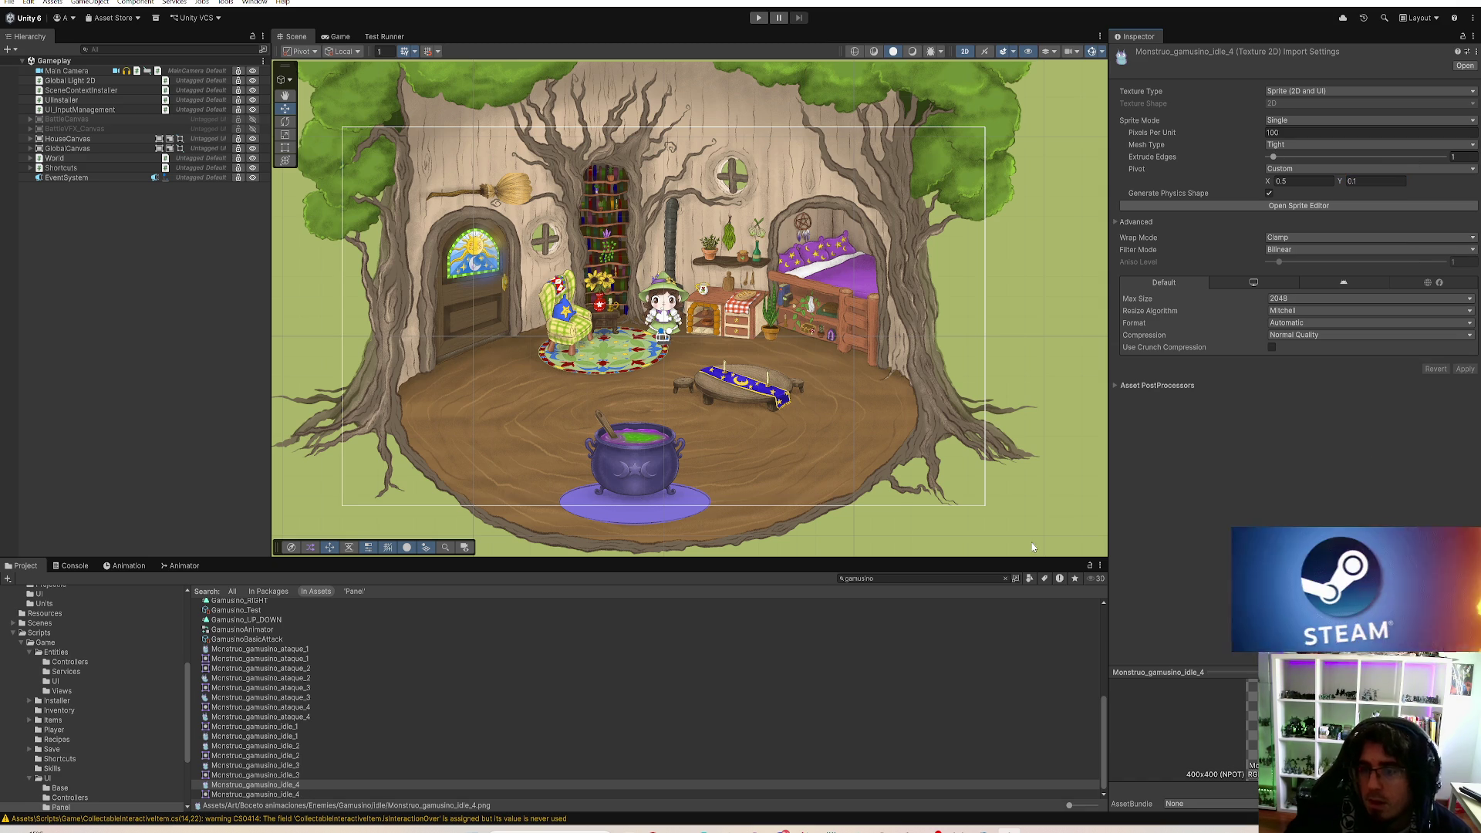
Step: Begin renaming Monstruo_gamusino_idle_4, click away to commit, and review the list
{"action": "left_click", "coordinate": [248, 783]}
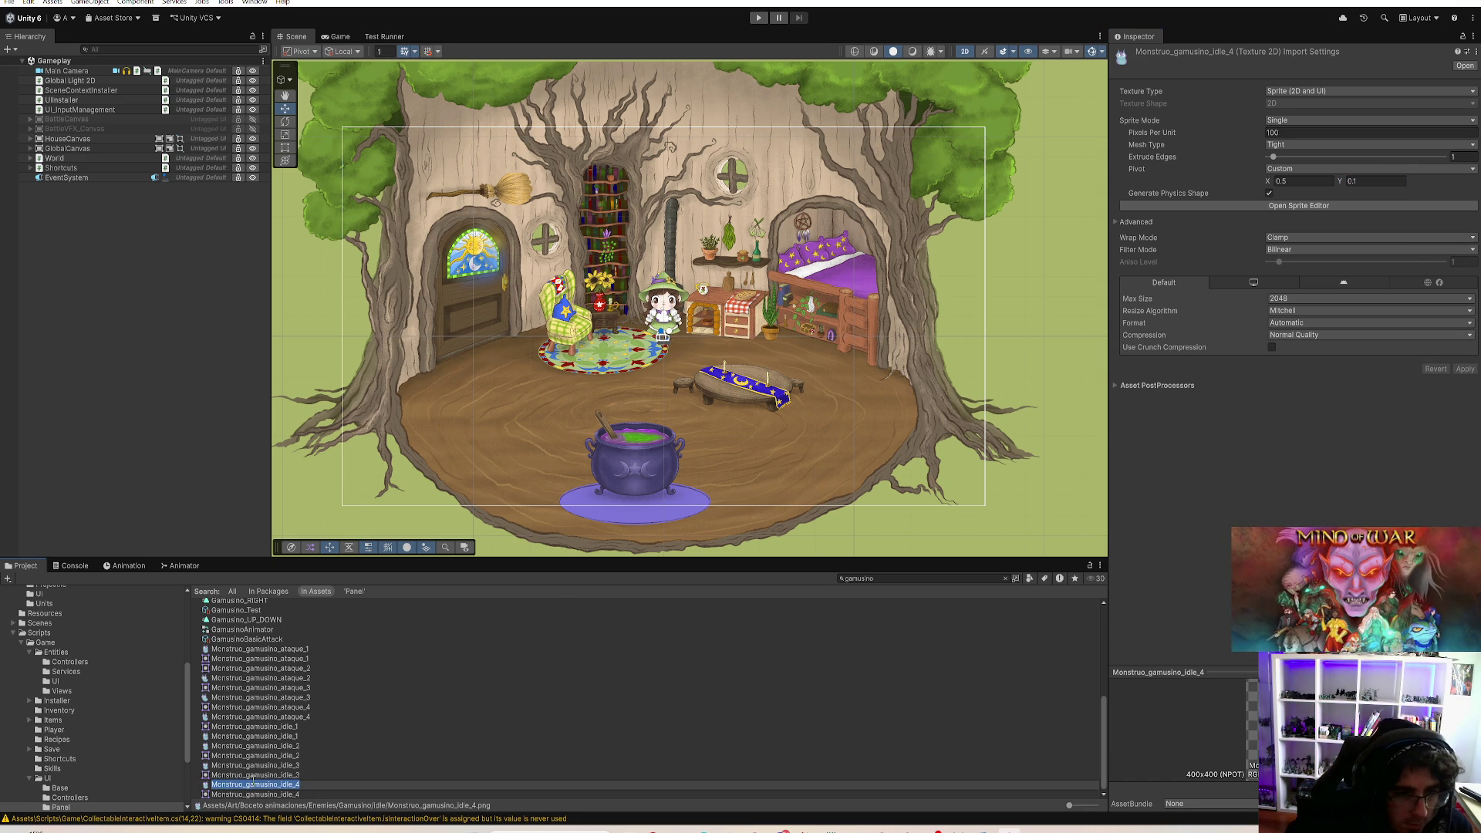
{"action": "left_click", "coordinate": [309, 655]}
{"action": "scroll", "coordinate": [313, 659], "scroll_direction": "up", "scroll_amount": 5}
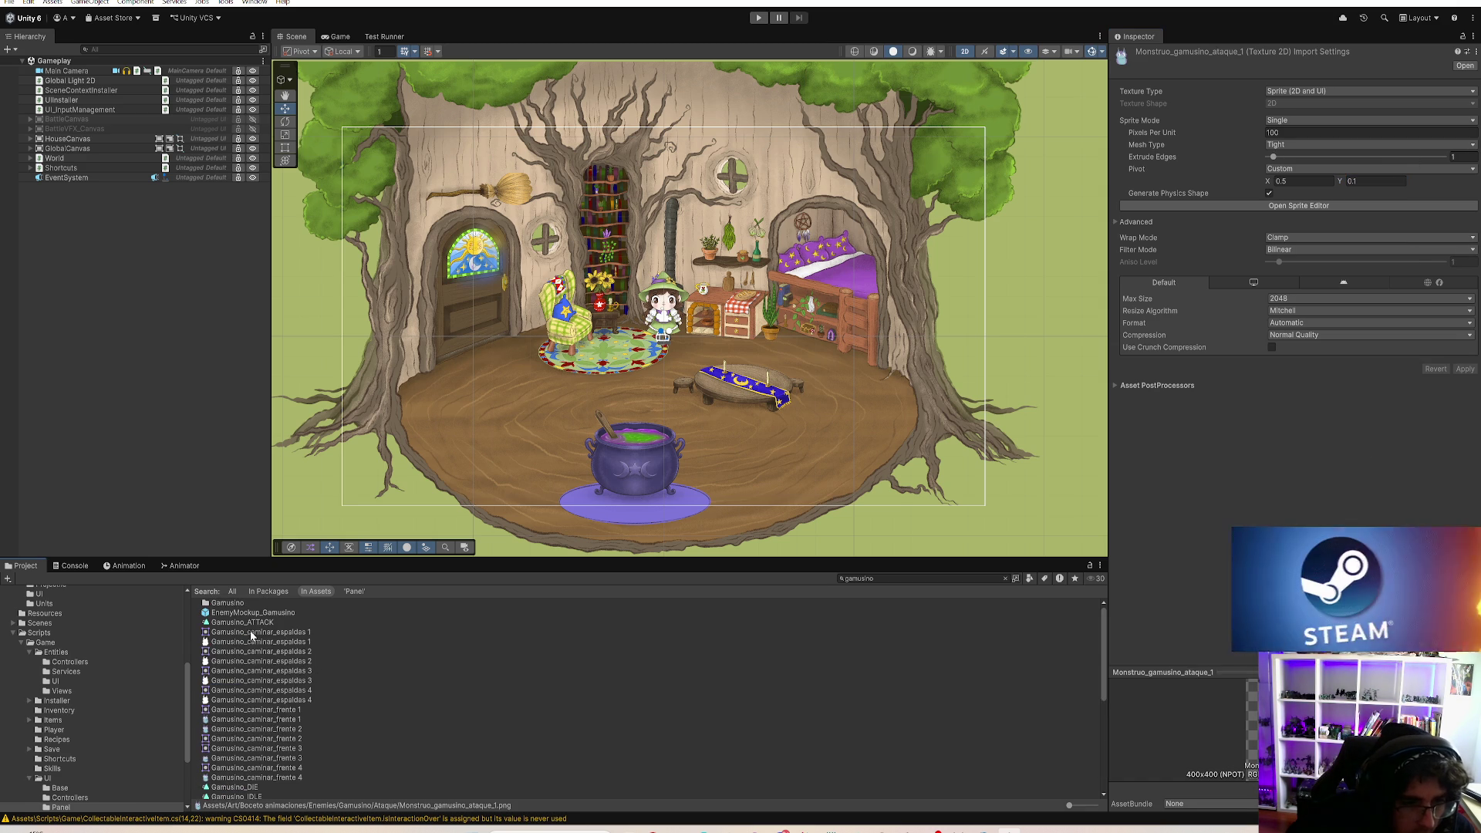
{"action": "scroll", "coordinate": [324, 653], "scroll_direction": "down", "scroll_amount": 5}
Step: Rename the idle_4 and idle_3 sprites to Gamusino_idle_4 and Gamusino_idle_3
{"action": "left_click", "coordinate": [253, 794]}
{"action": "left_click", "coordinate": [294, 785]}
{"action": "key", "text": "F2"}
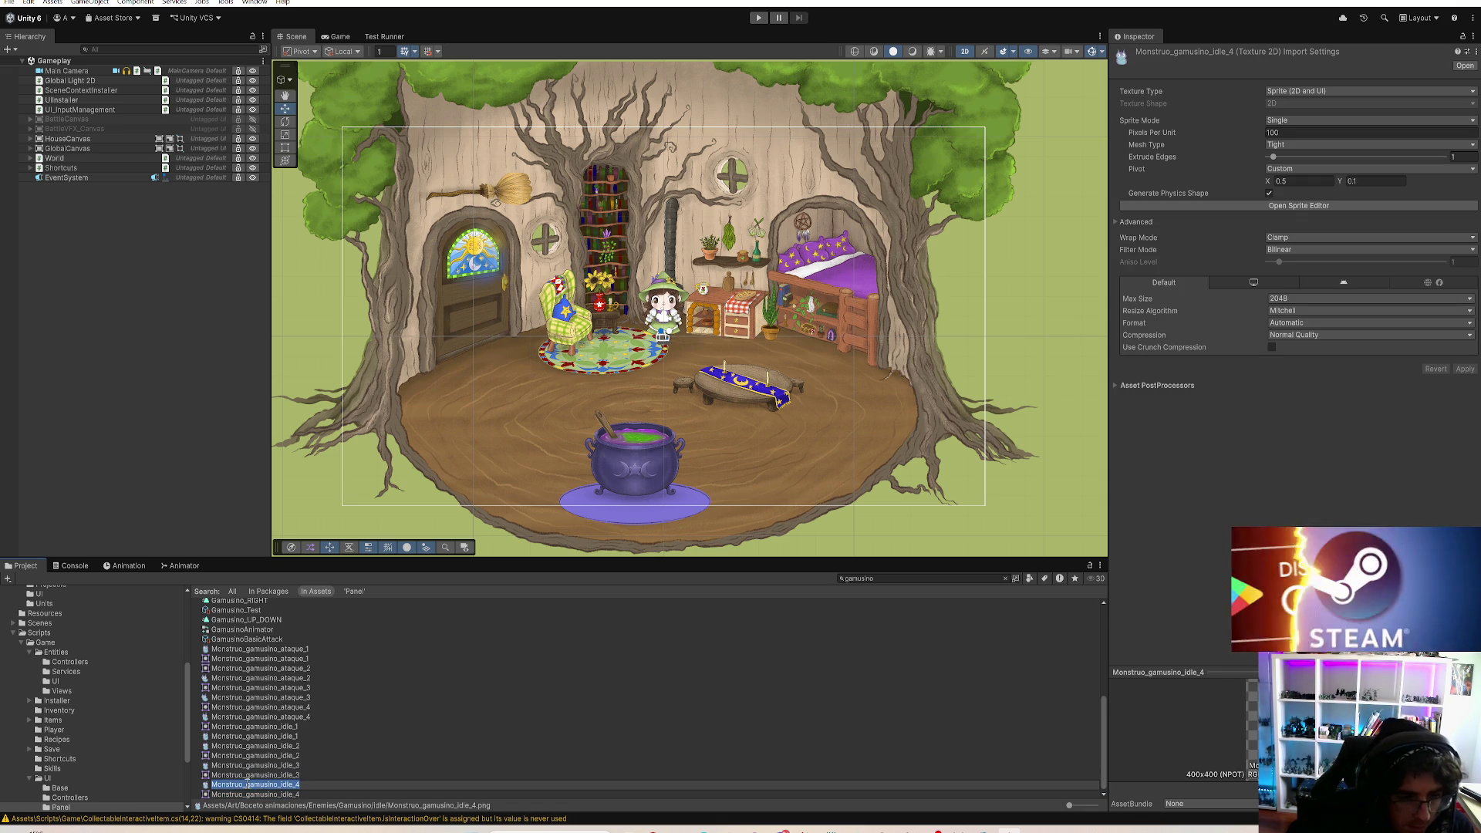
{"action": "type", "text": "Gamusino_idle_4"}
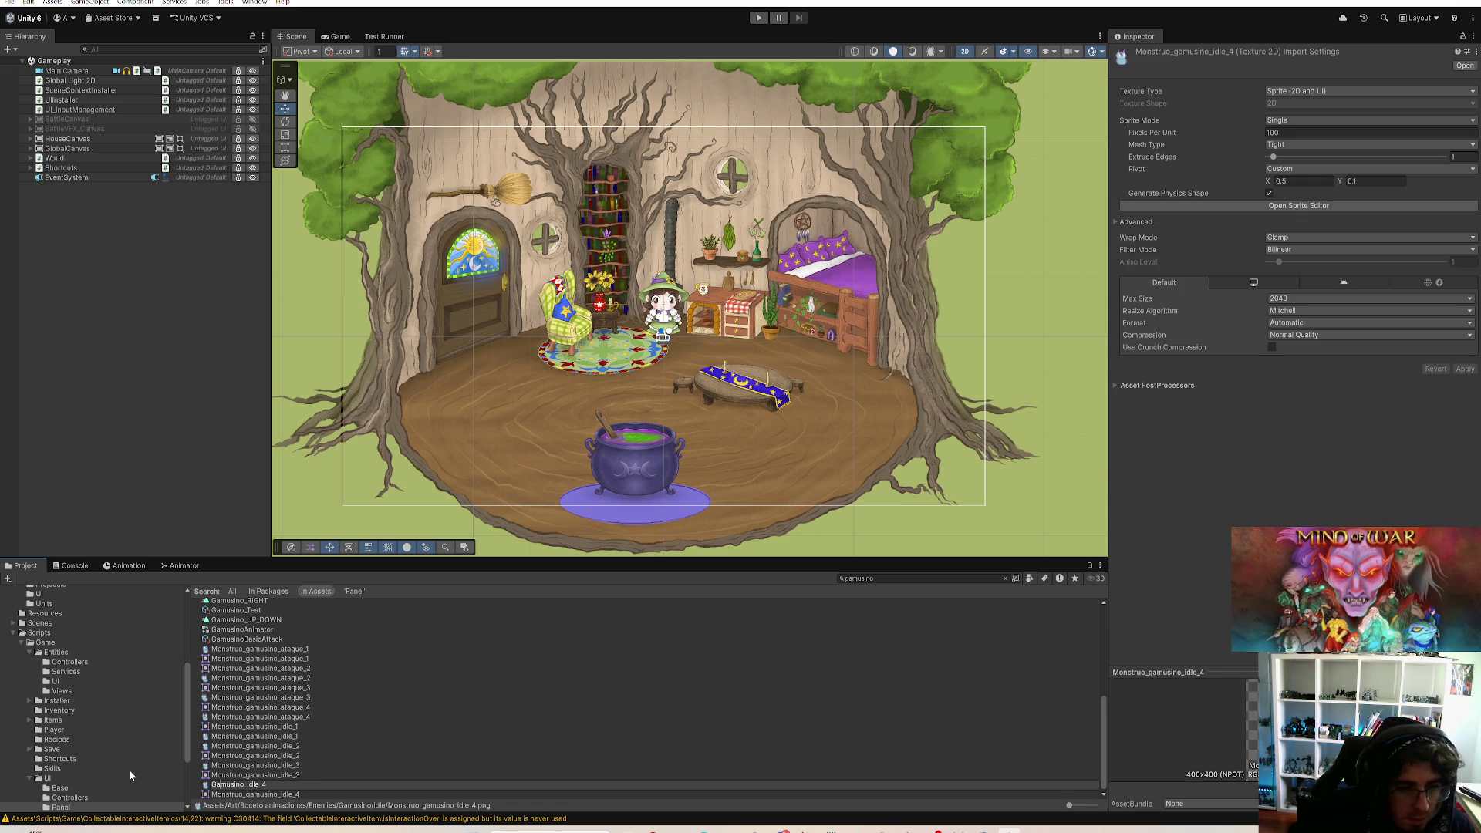
{"action": "key", "text": "Return"}
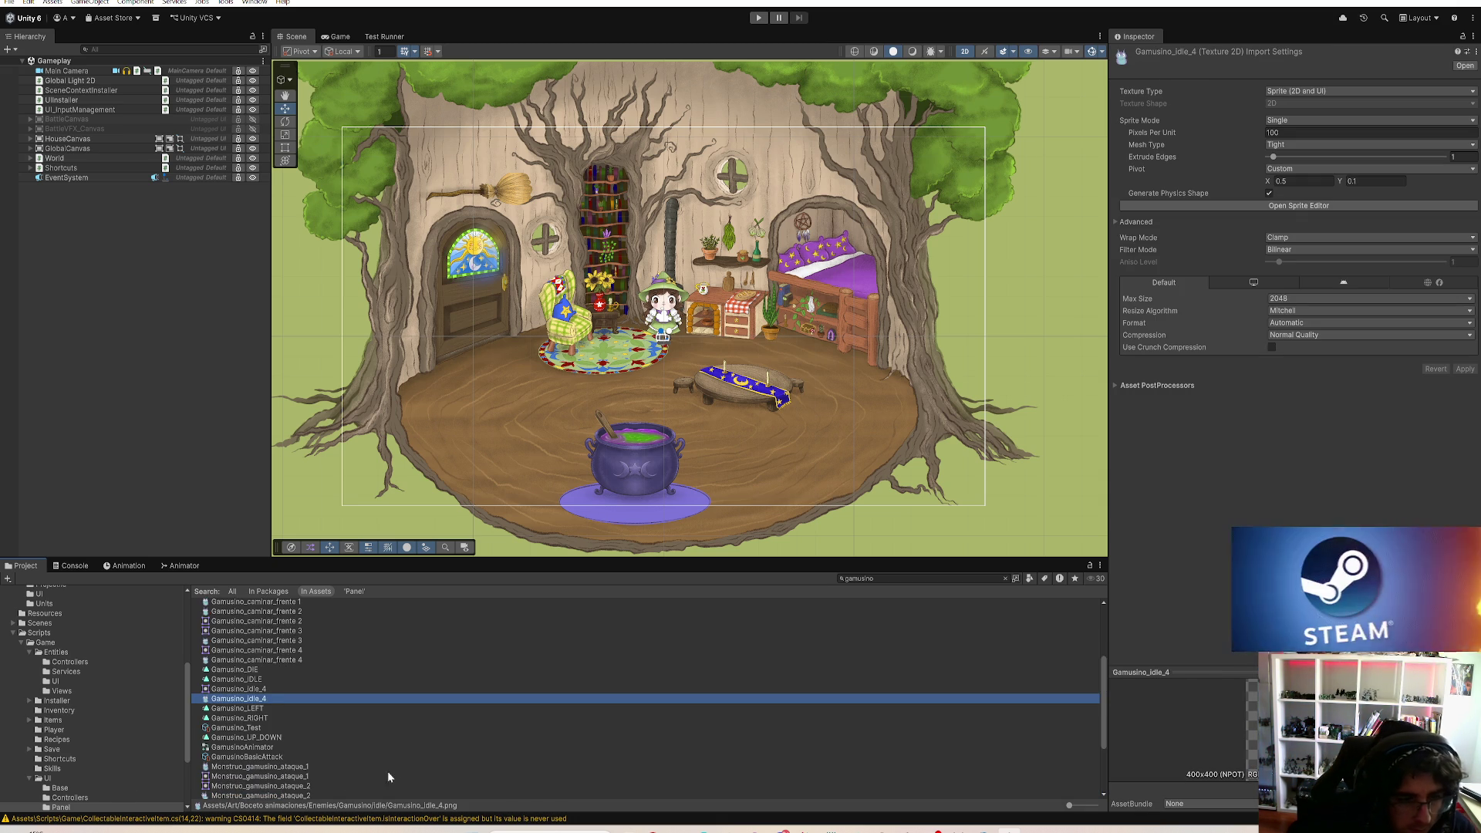
{"action": "scroll", "coordinate": [348, 781], "scroll_direction": "down", "scroll_amount": 3}
{"action": "left_click", "coordinate": [278, 785]}
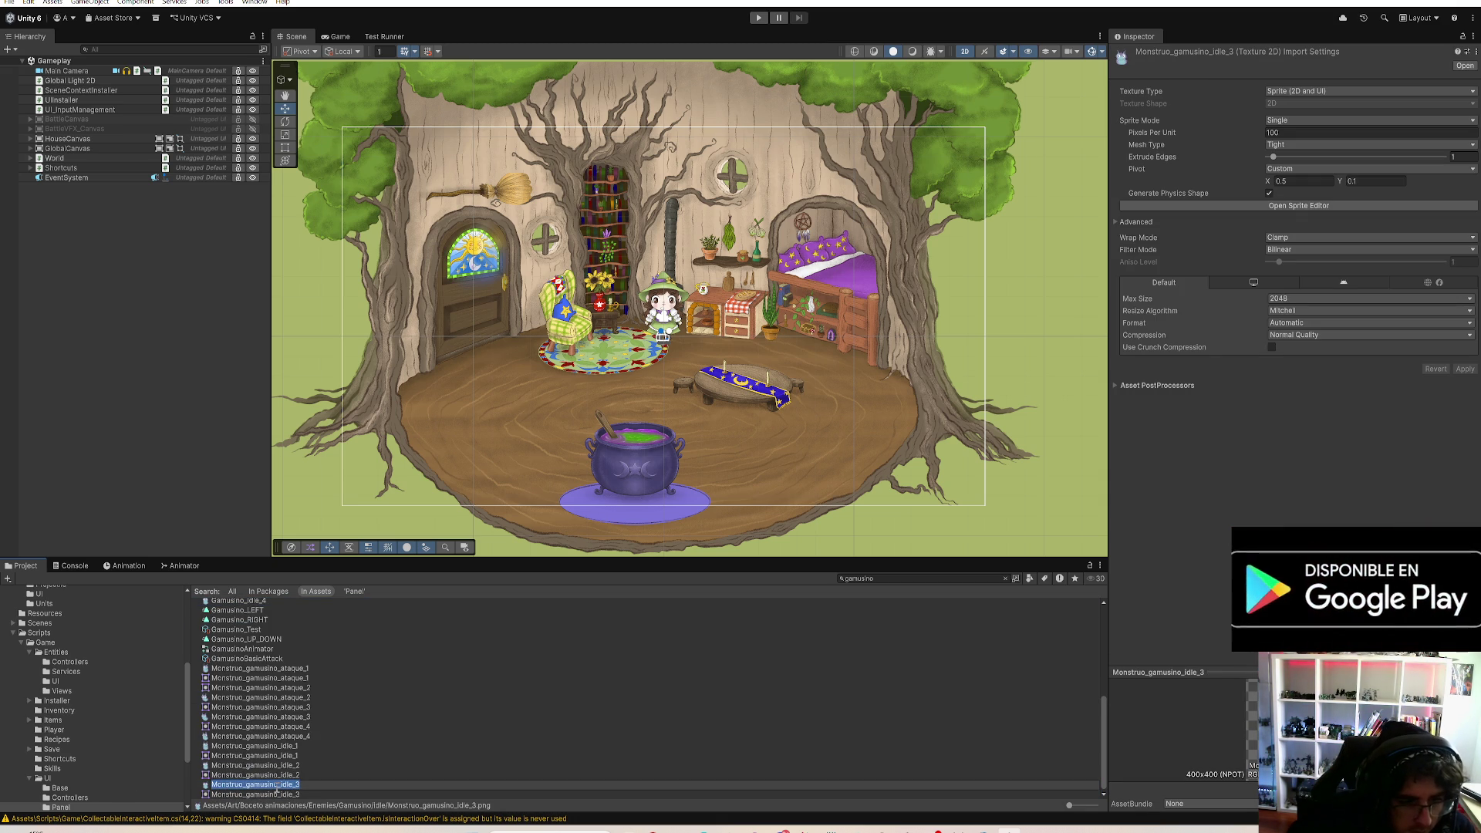
{"action": "key", "text": "F2"}
{"action": "type", "text": "Gamusino_idle_3"}
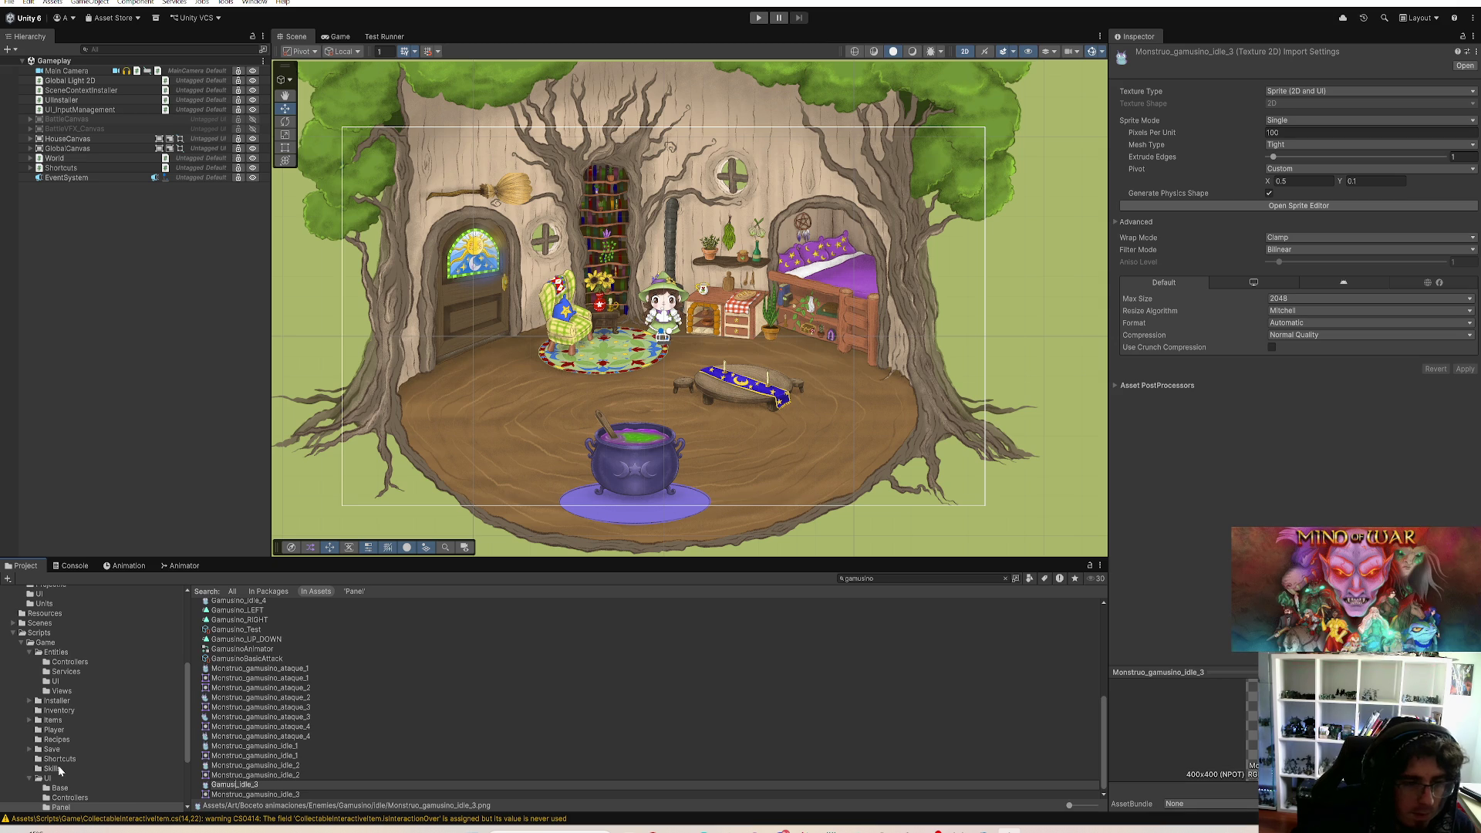
{"action": "key", "text": "Return"}
{"action": "scroll", "coordinate": [323, 715], "scroll_direction": "down", "scroll_amount": 3}
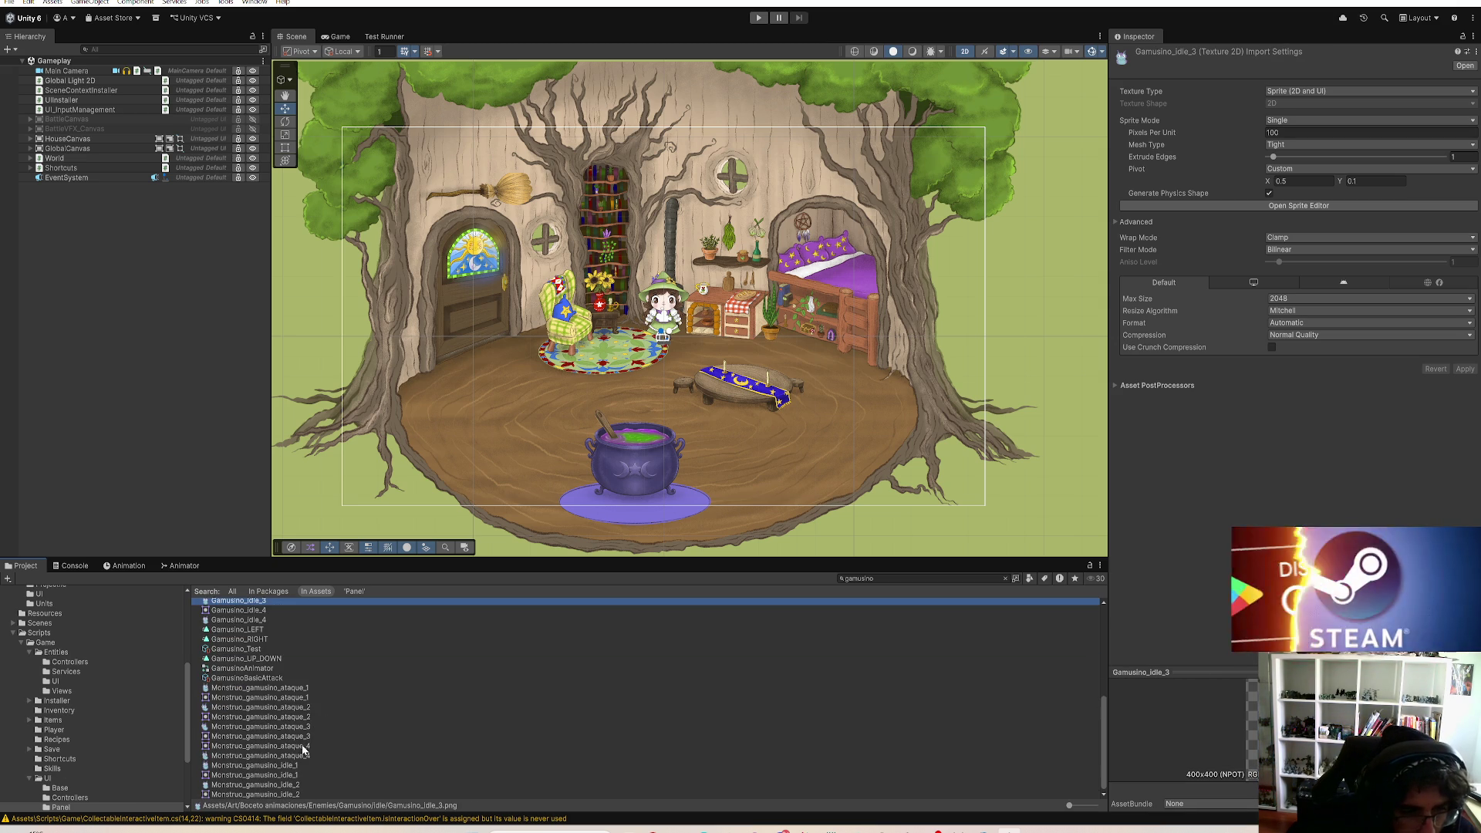
Step: Rename idle_2 and idle_1 to Gamusino_idle_2 and Gamusino_idle_1 by replacing the Monstruo_g prefix
{"action": "left_click", "coordinate": [287, 785]}
{"action": "key", "text": "F2"}
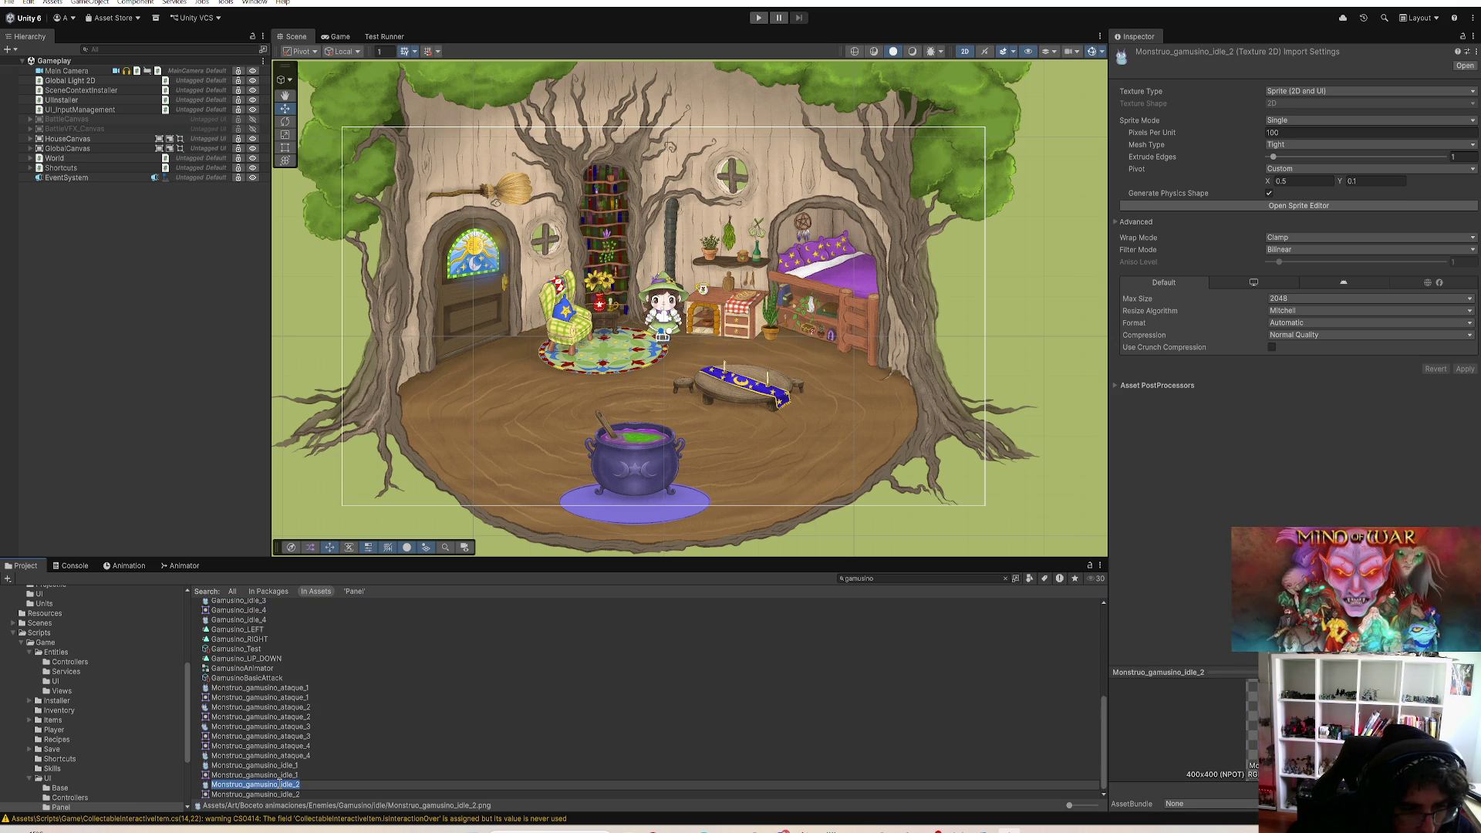
{"action": "left_click", "coordinate": [249, 784]}
{"action": "key", "text": "shift+End"}
{"action": "key", "text": "BackSpace"}
{"action": "key", "text": "BackSpace"}
{"action": "key", "text": "BackSpace"}
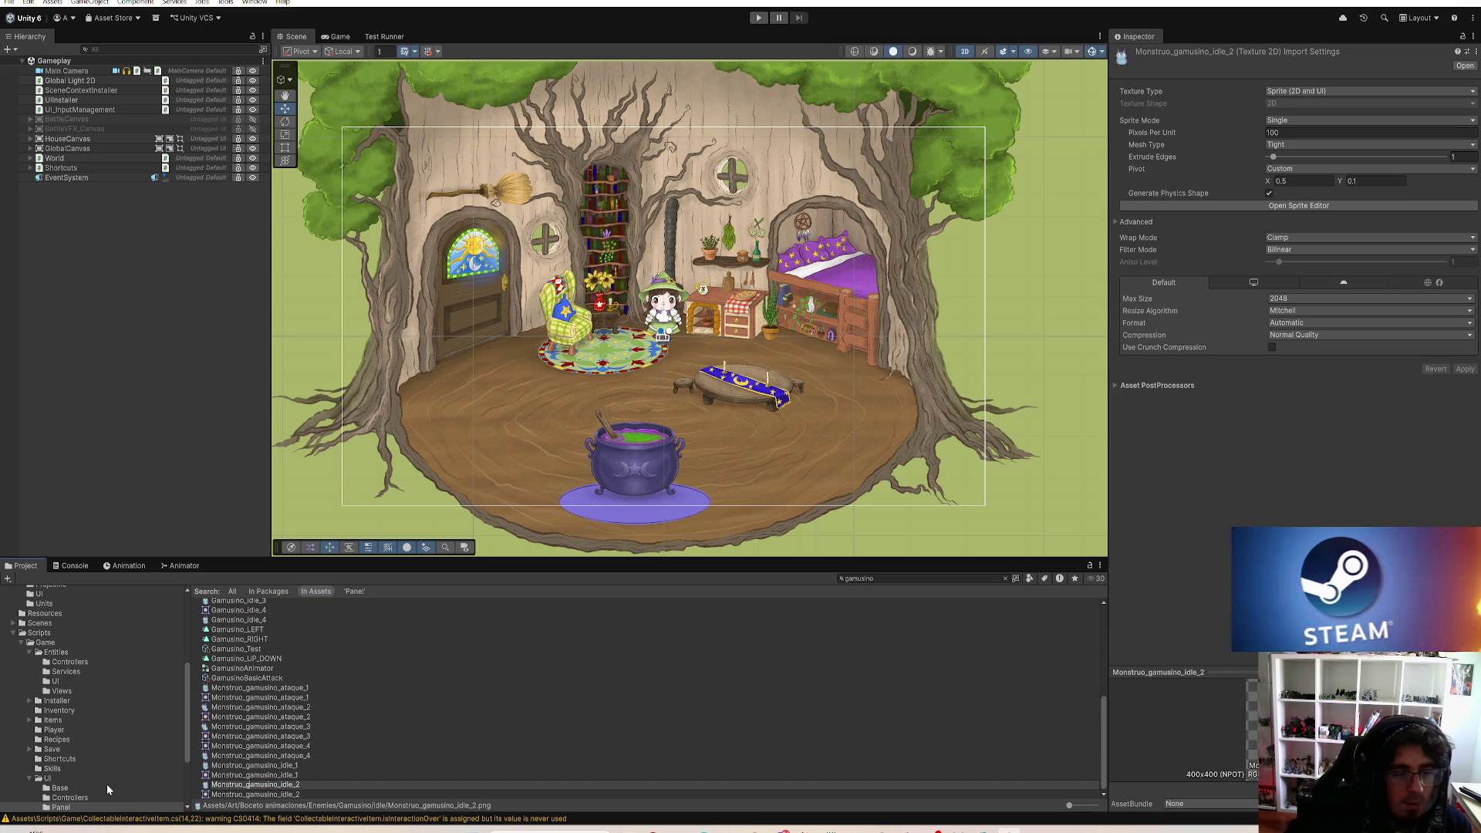
{"action": "type", "text": "G"}
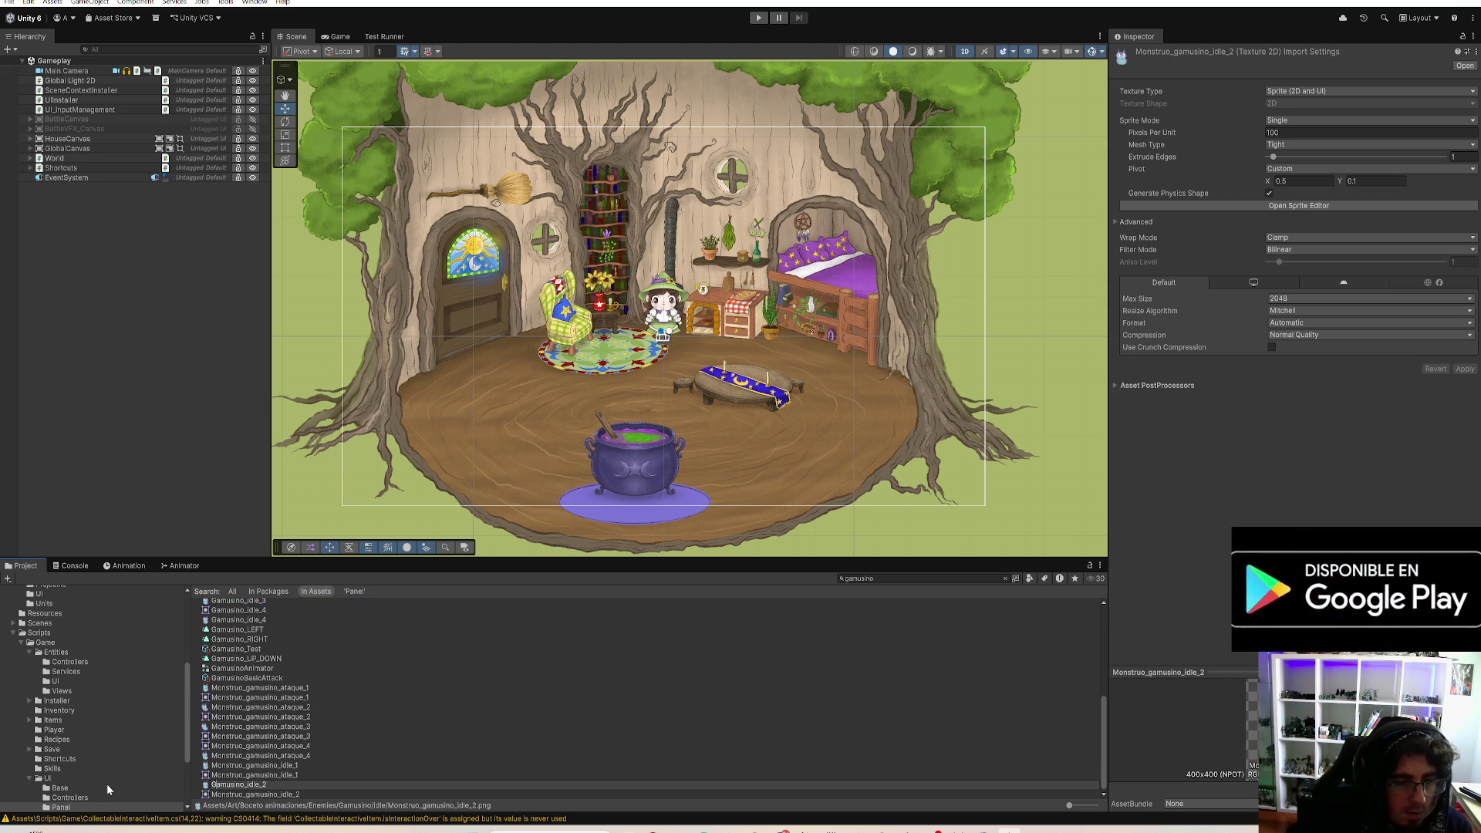
{"action": "key", "text": "Return"}
{"action": "left_click", "coordinate": [262, 785]}
{"action": "left_click", "coordinate": [256, 784]}
{"action": "left_click", "coordinate": [248, 785]}
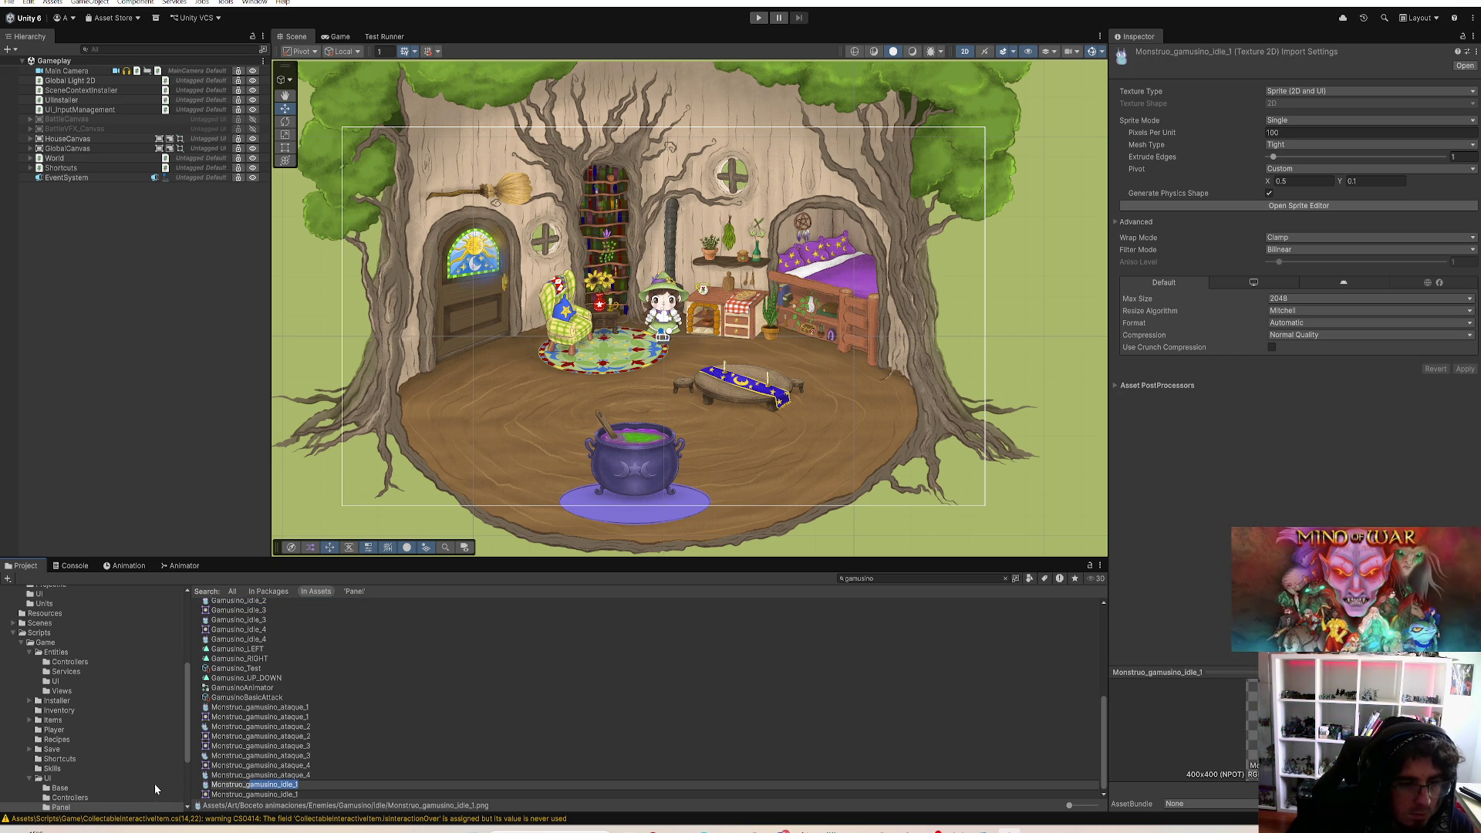
{"action": "key", "text": "BackSpace"}
{"action": "key", "text": "BackSpace"}
{"action": "key", "text": "BackSpace"}
{"action": "type", "text": "G"}
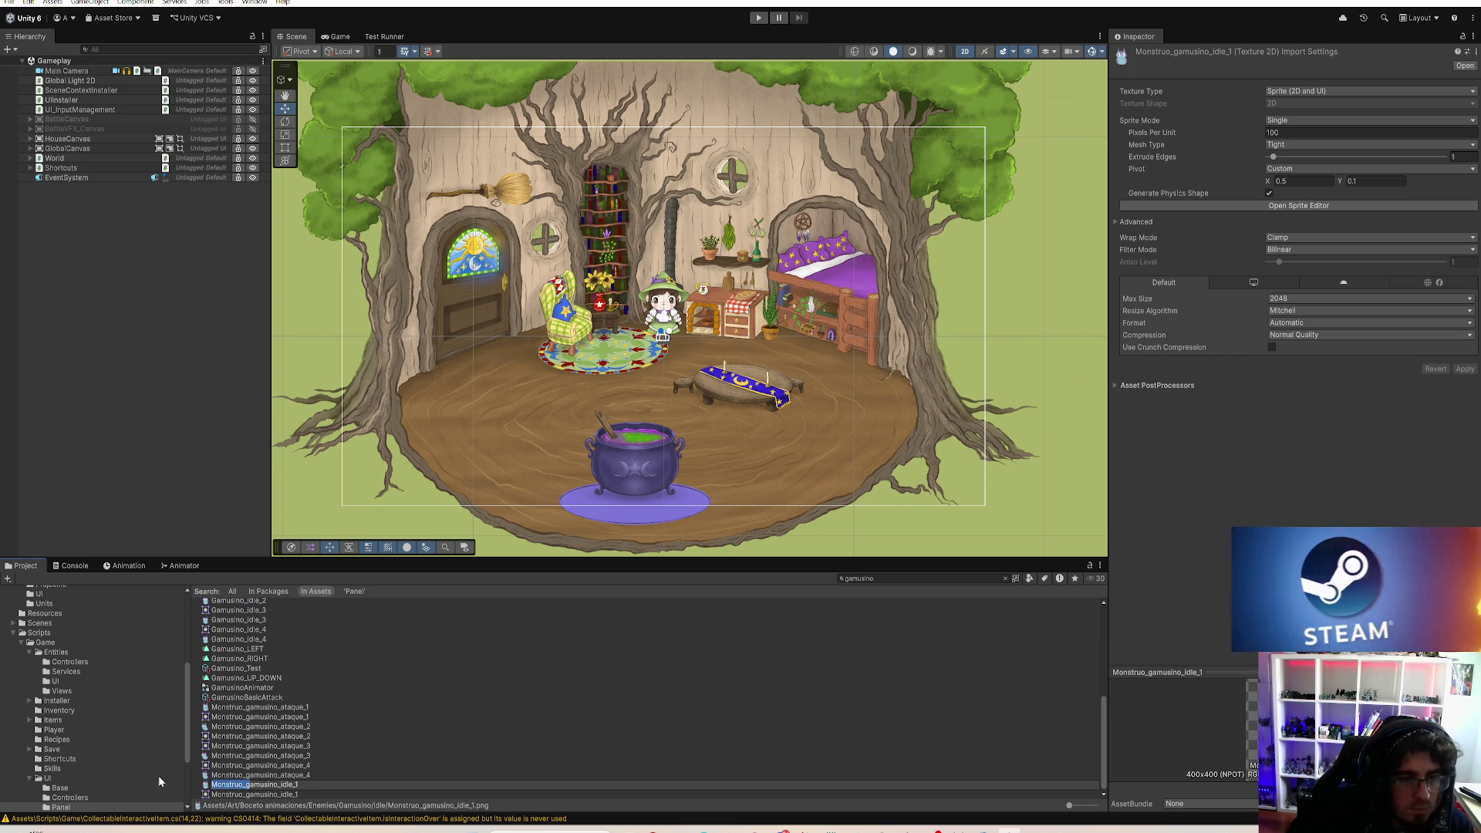
{"action": "key", "text": "Return"}
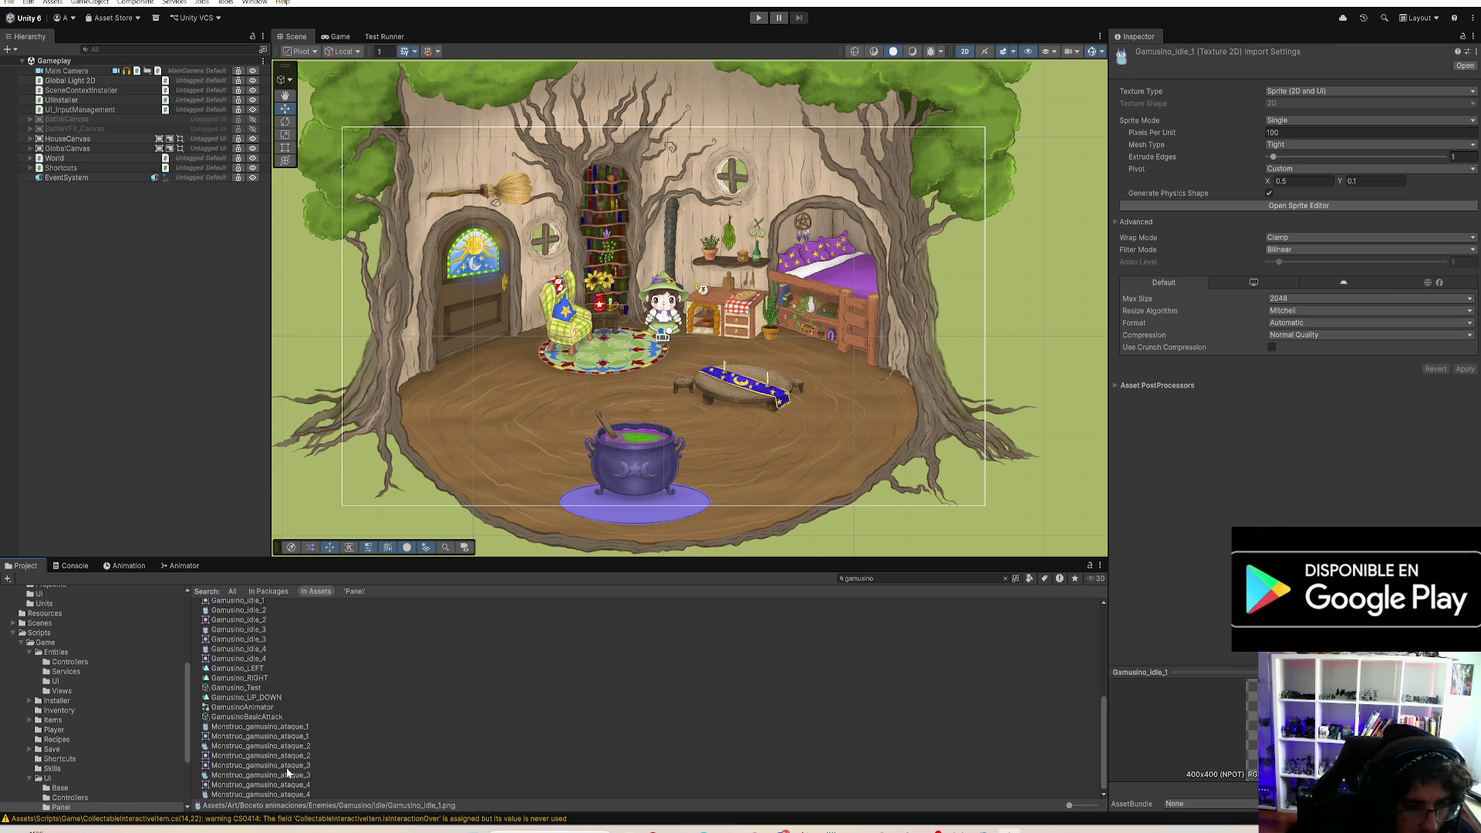
Step: Rename the ataque_4 and ataque_3 sprites to Gamusino_ataque_4 and Gamusino_ataque_3
{"action": "left_click", "coordinate": [266, 794]}
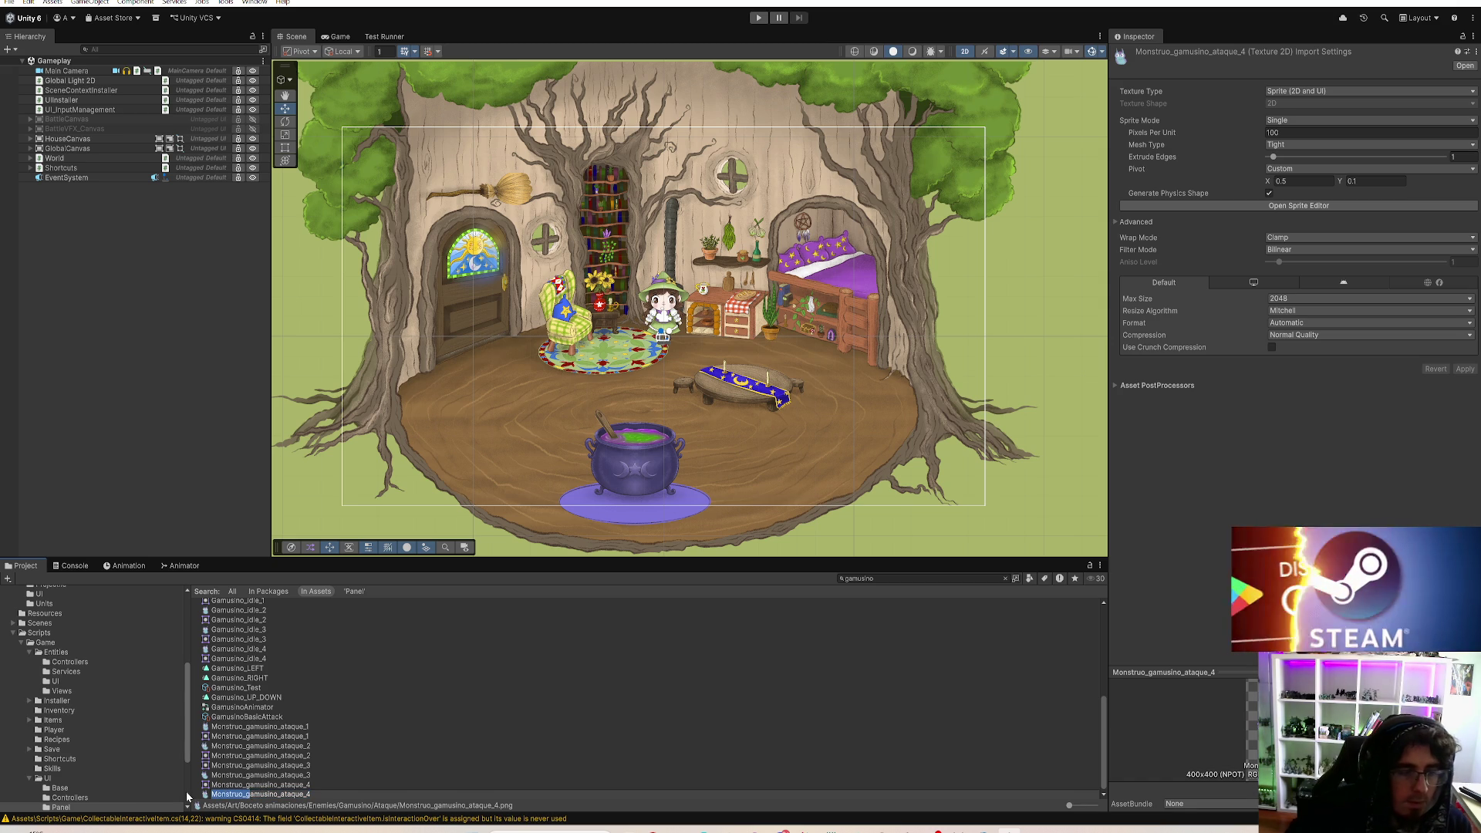
{"action": "type", "text": "G"}
{"action": "key", "text": "Return"}
{"action": "left_click", "coordinate": [255, 794]}
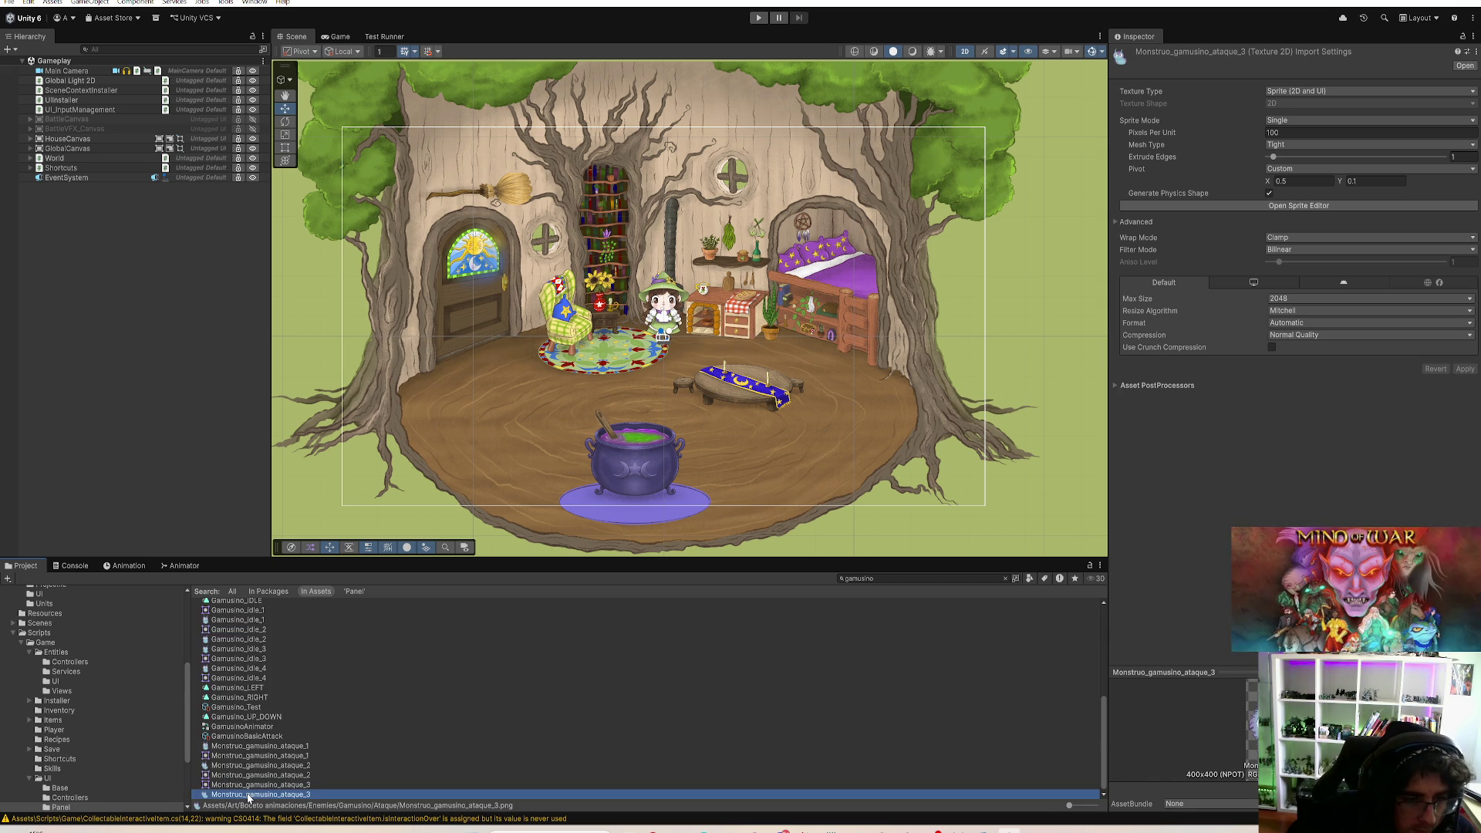
{"action": "key", "text": "F2"}
{"action": "type", "text": "G"}
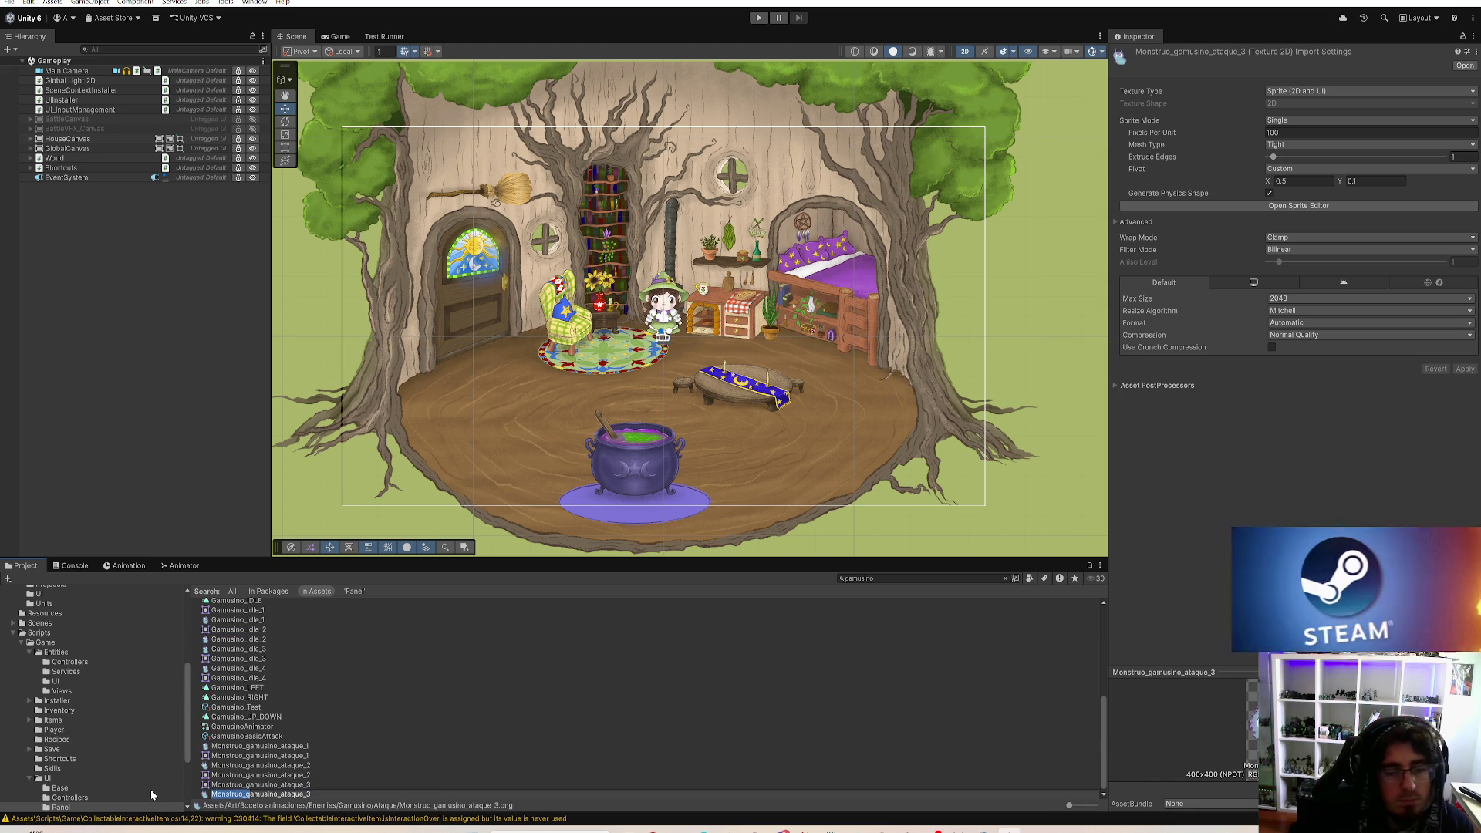
{"action": "key", "text": "Return"}
Step: Rename ataque_2 and ataque_1 to Gamusino_ataque_2 and Gamusino_ataque_1
{"action": "left_click", "coordinate": [262, 793]}
{"action": "key", "text": "F2"}
{"action": "left_click_drag", "start_coordinate": [212, 794], "coordinate": [247, 794]}
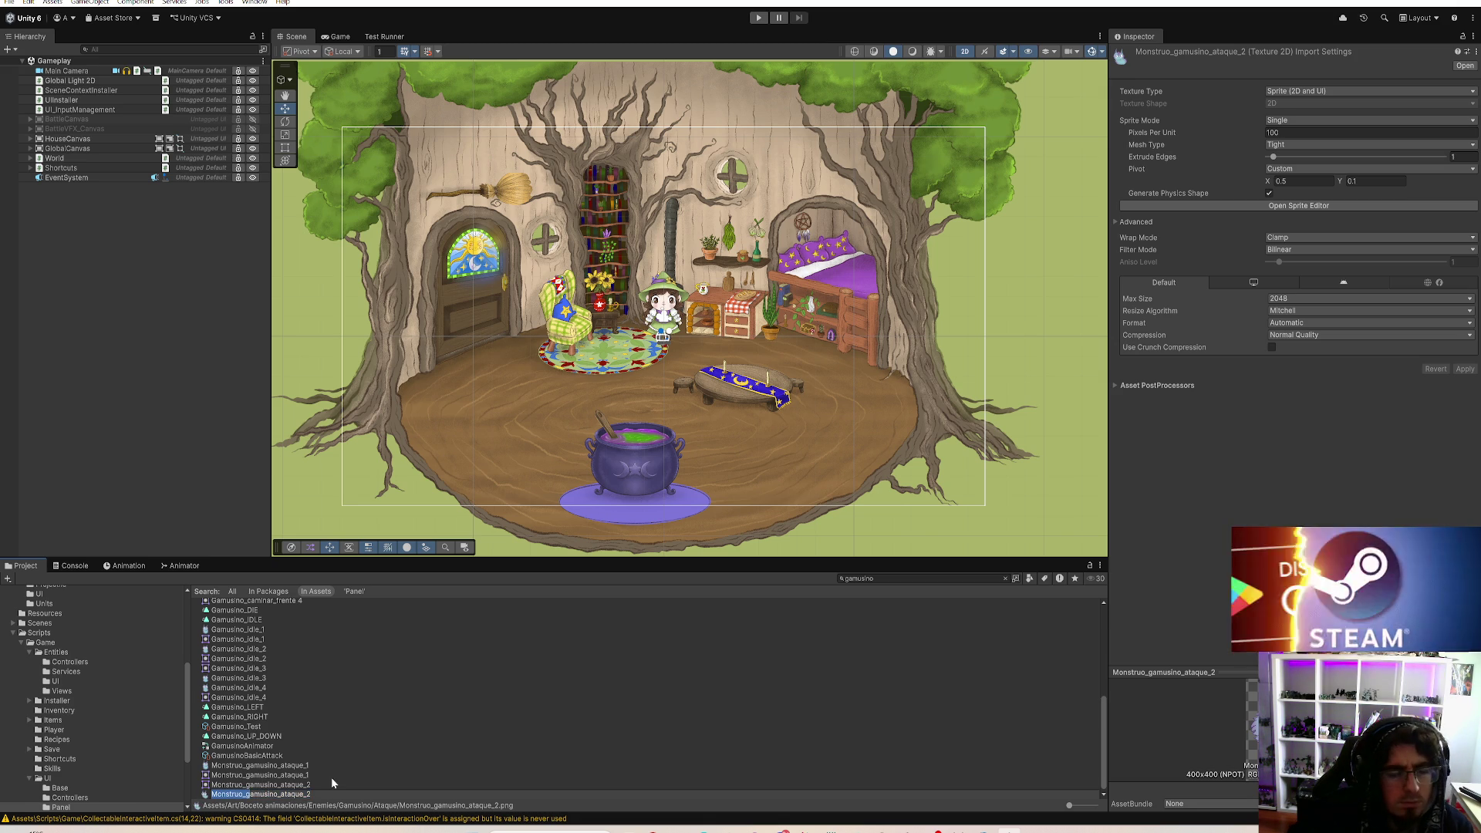
{"action": "type", "text": "G"}
{"action": "key", "text": "Return"}
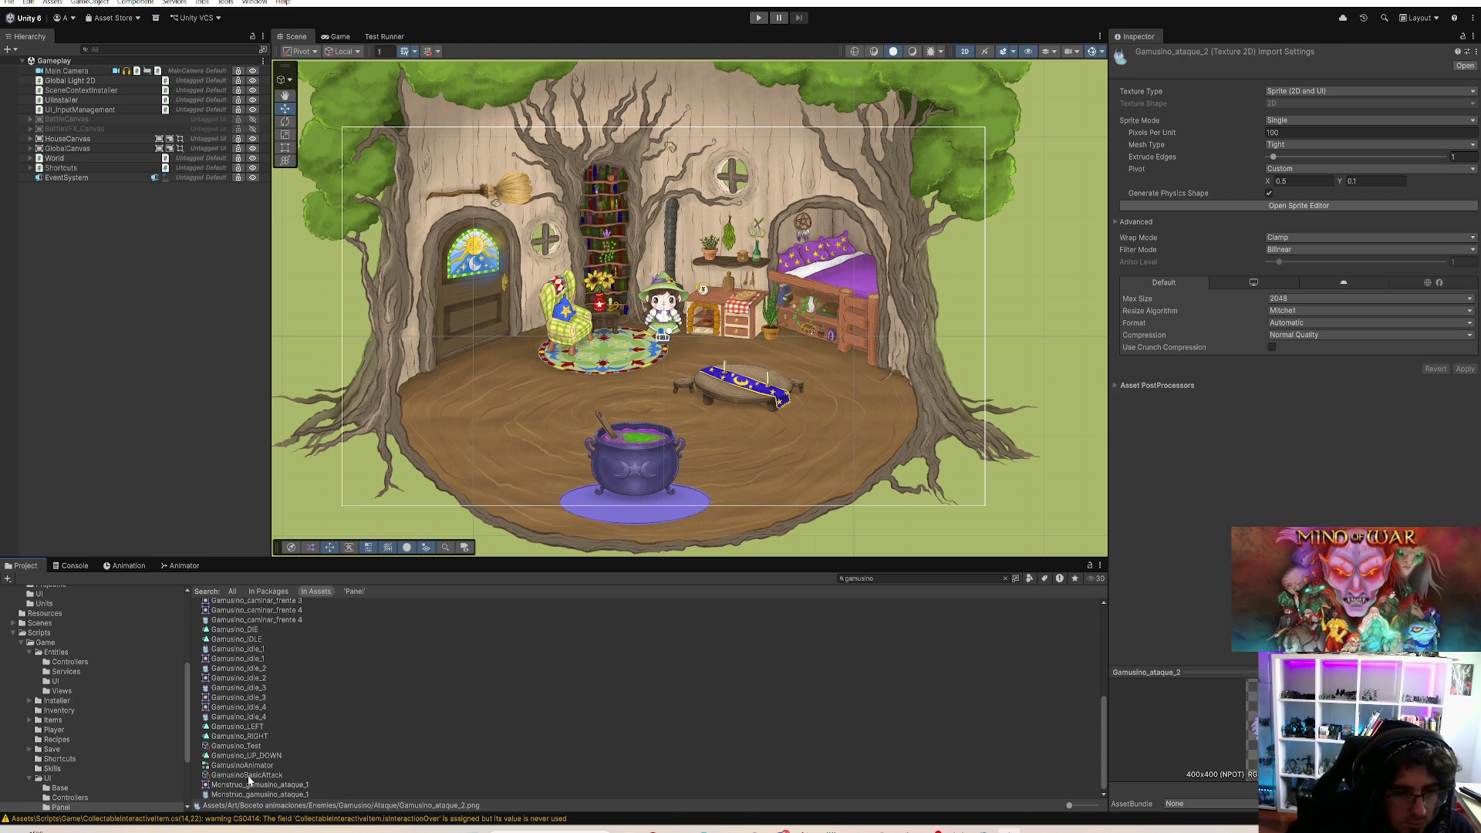
{"action": "left_click", "coordinate": [252, 795]}
{"action": "key", "text": "F2"}
{"action": "left_click_drag", "start_coordinate": [248, 794], "coordinate": [169, 794]}
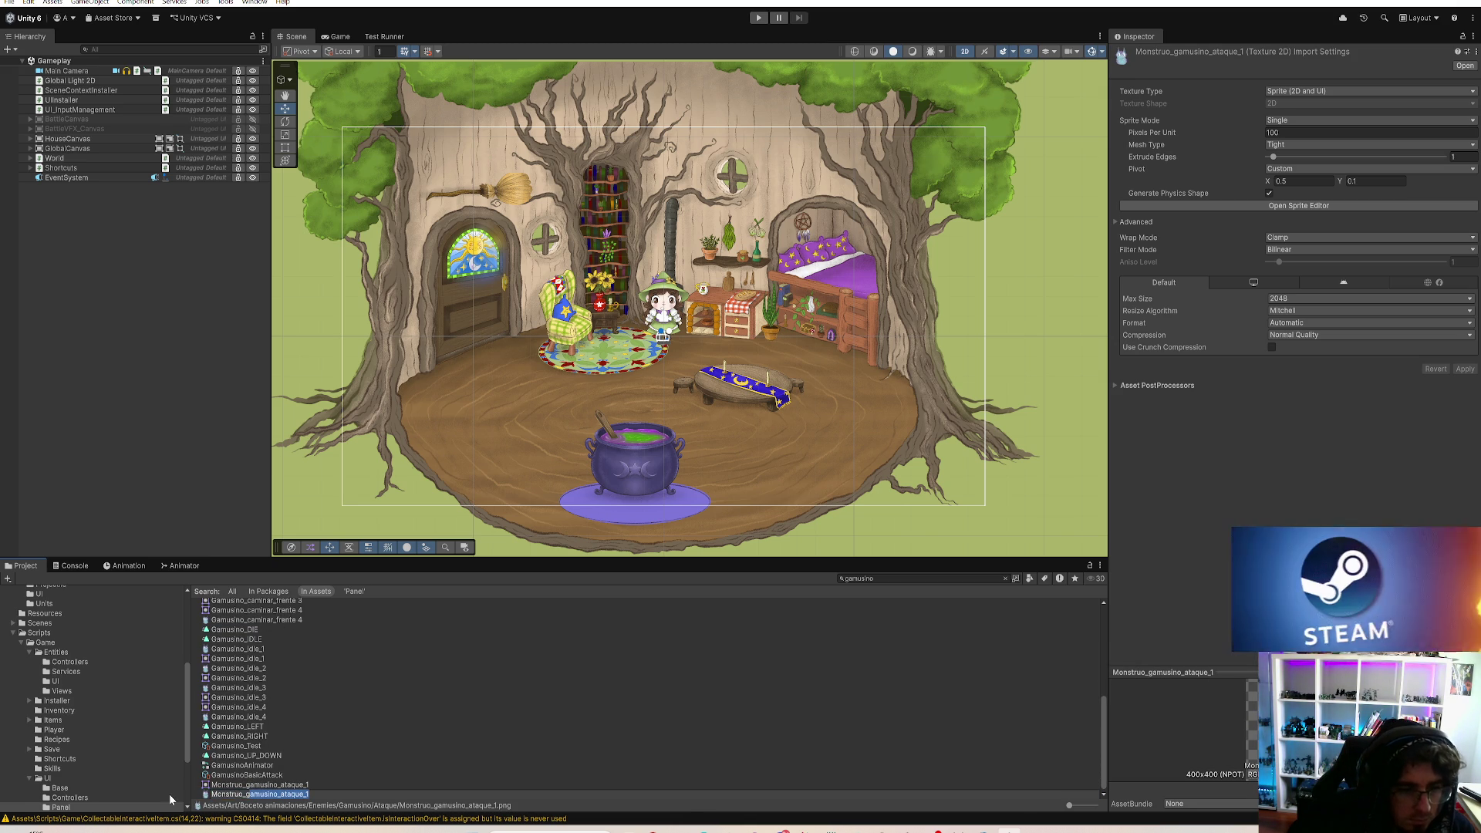
{"action": "type", "text": "G"}
{"action": "key", "text": "Return"}
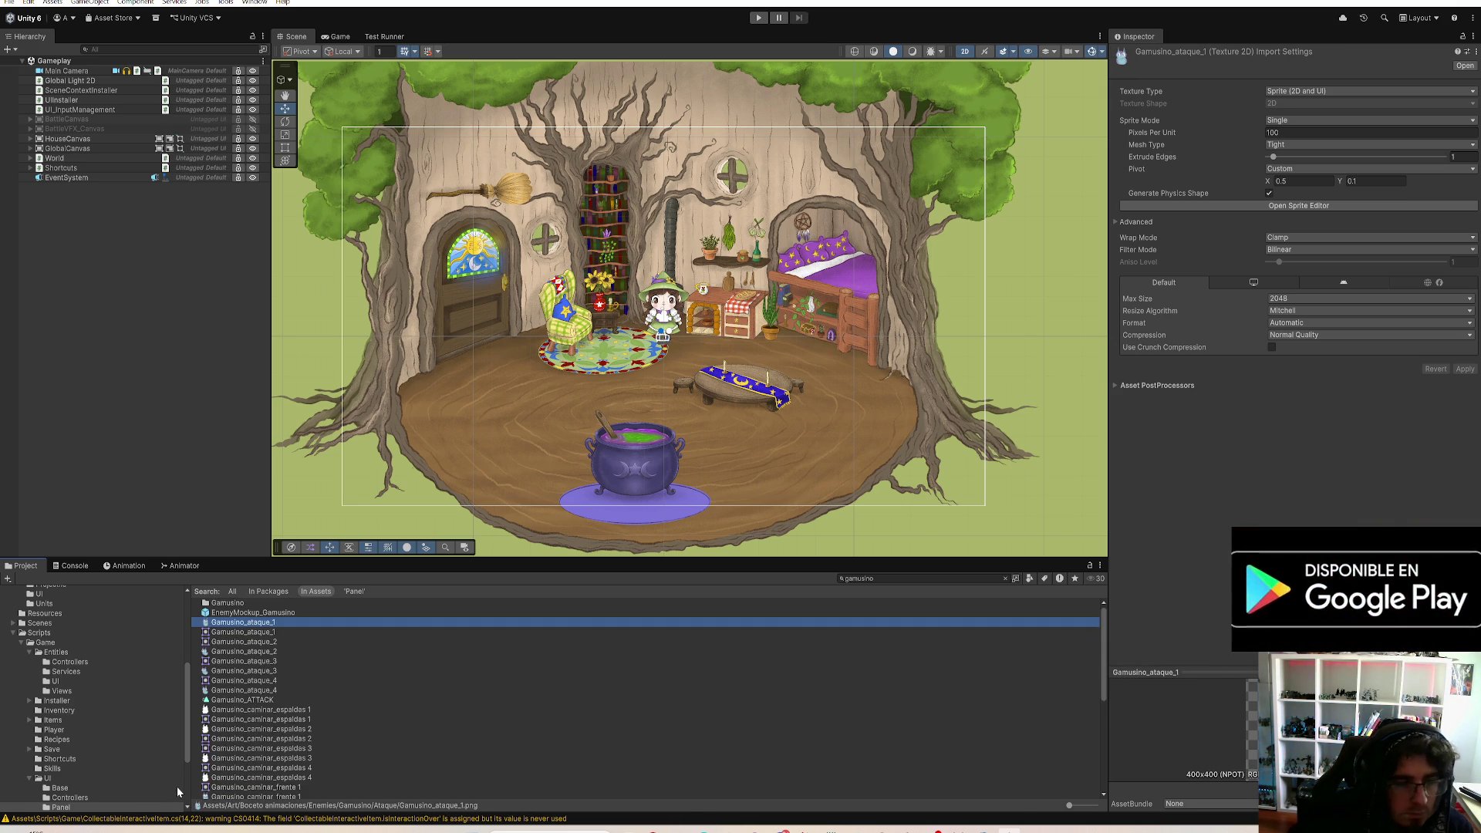
Step: Check the renamed Gamusino_ataque sprites in the gamusino search results
{"action": "scroll", "coordinate": [270, 764], "scroll_direction": "down", "scroll_amount": 1}
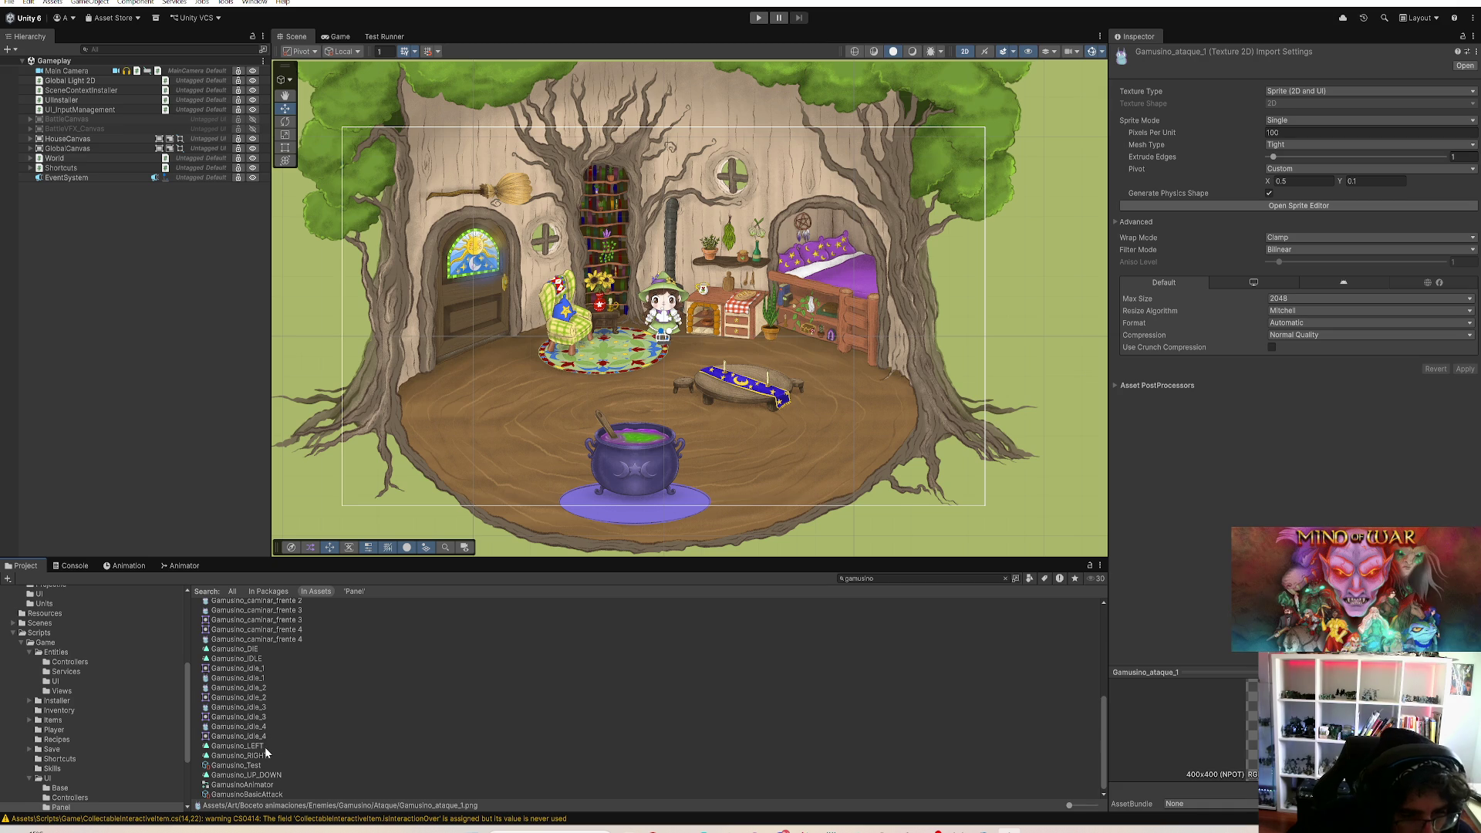
{"action": "scroll", "coordinate": [279, 745], "scroll_direction": "up", "scroll_amount": 3}
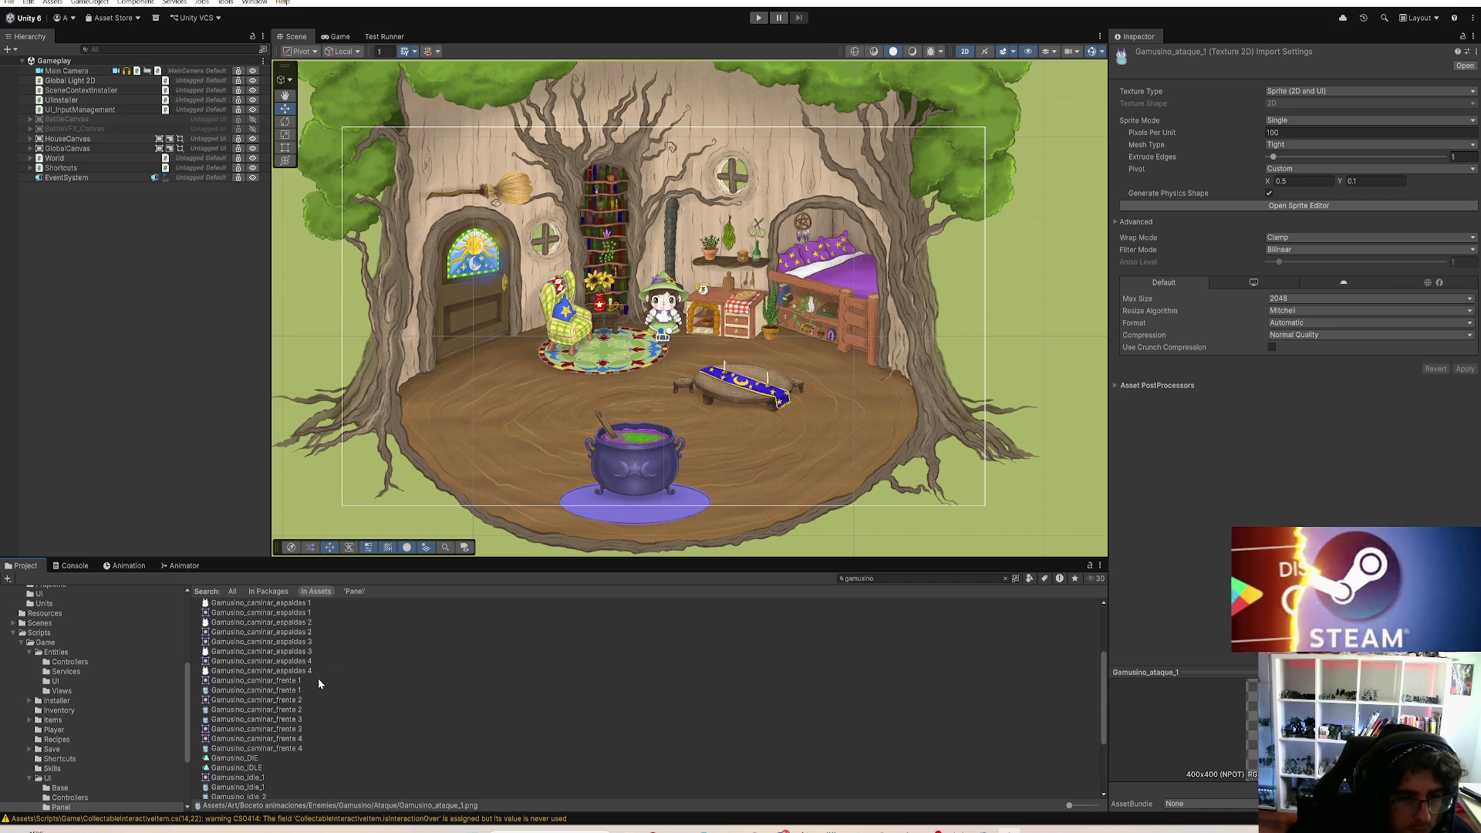
{"action": "scroll", "coordinate": [318, 678], "scroll_direction": "up", "scroll_amount": 3}
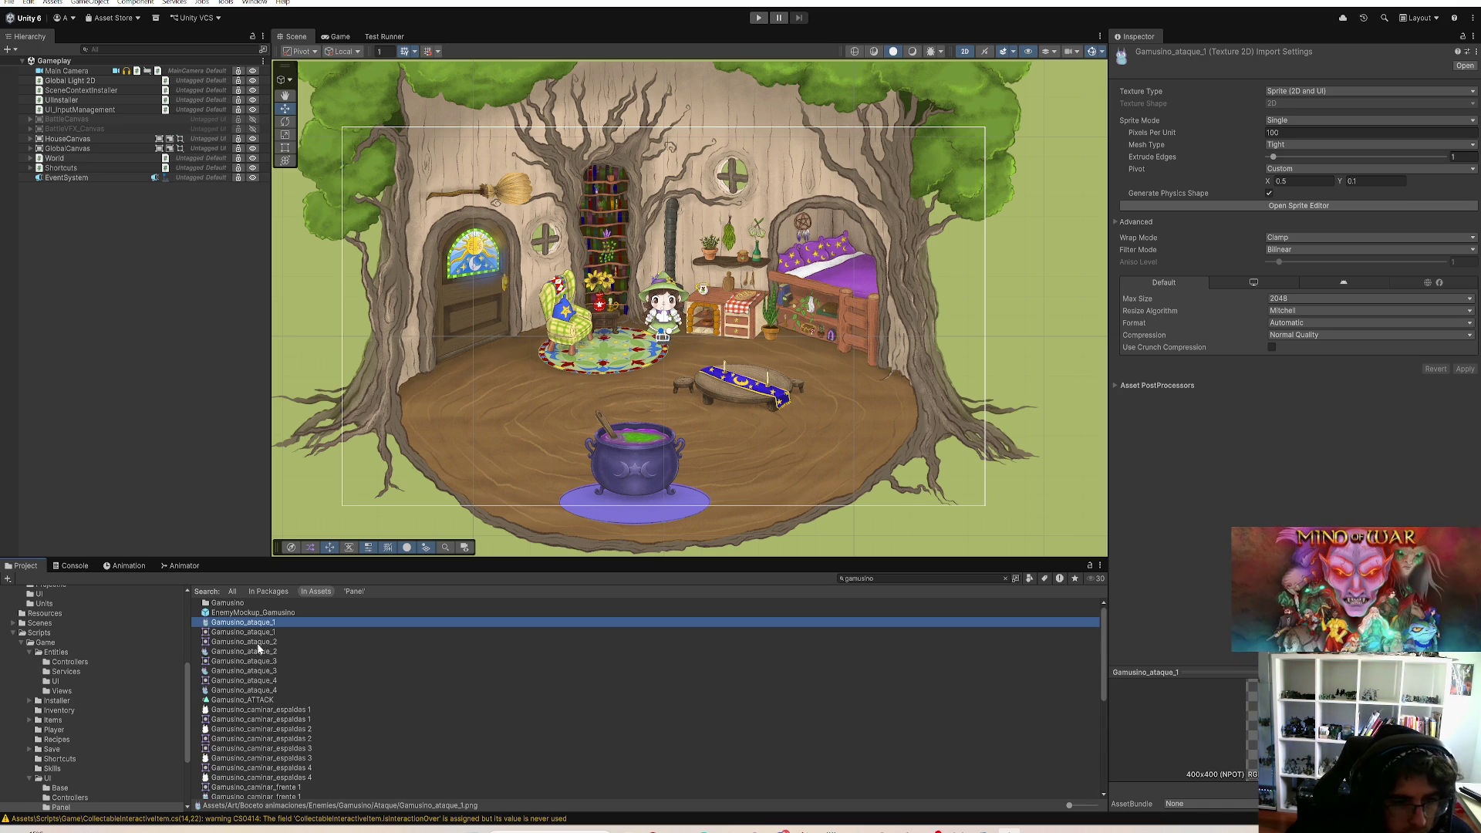
{"action": "left_click", "coordinate": [273, 631]}
{"action": "left_click", "coordinate": [275, 642]}
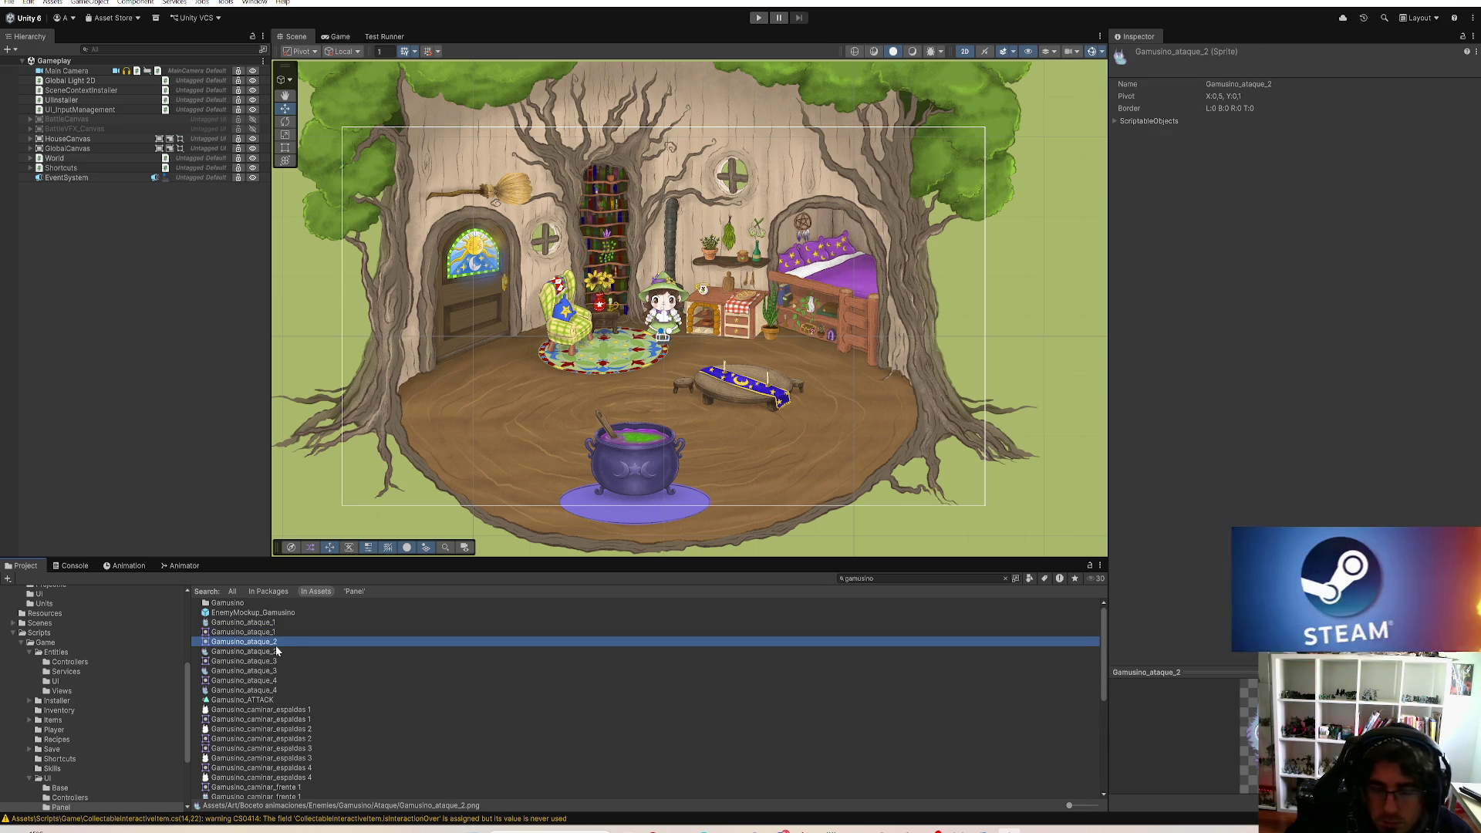
{"action": "left_click", "coordinate": [317, 677]}
{"action": "left_click", "coordinate": [321, 661]}
{"action": "left_click", "coordinate": [323, 651]}
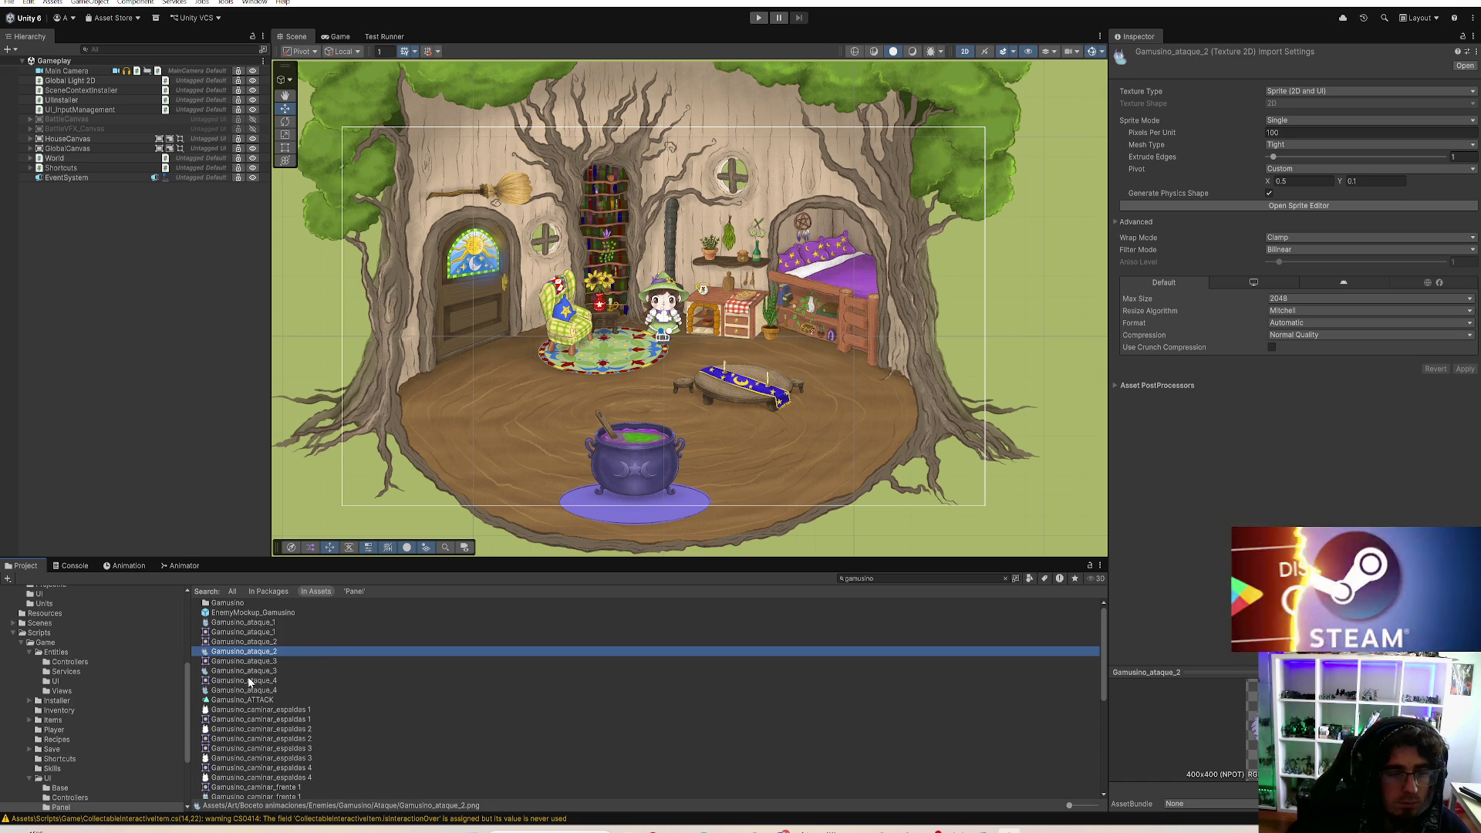
{"action": "scroll", "coordinate": [255, 679], "scroll_direction": "down", "scroll_amount": 5}
{"action": "scroll", "coordinate": [267, 689], "scroll_direction": "down", "scroll_amount": 1}
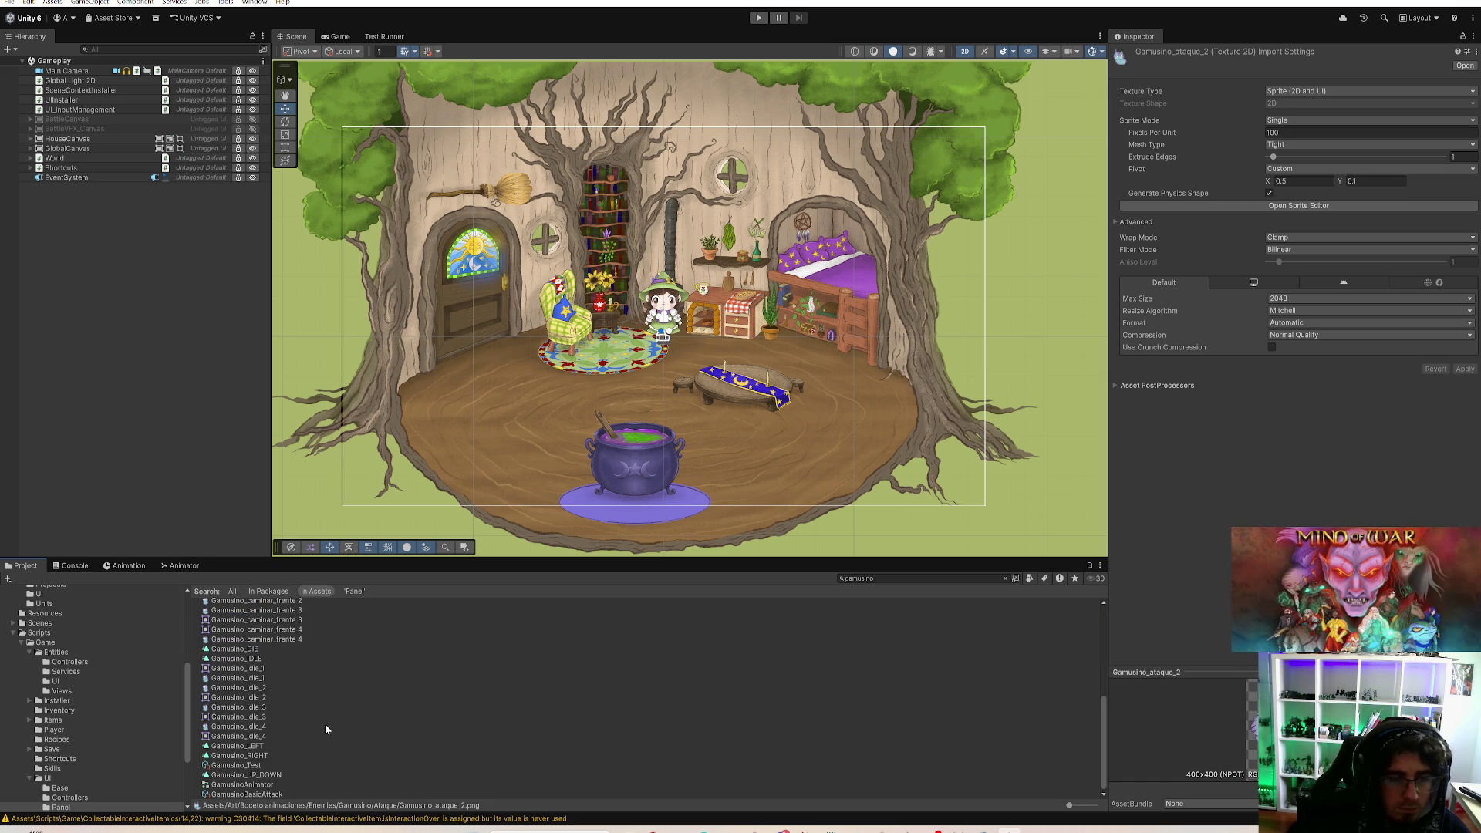
{"action": "scroll", "coordinate": [332, 748], "scroll_direction": "up", "scroll_amount": 6}
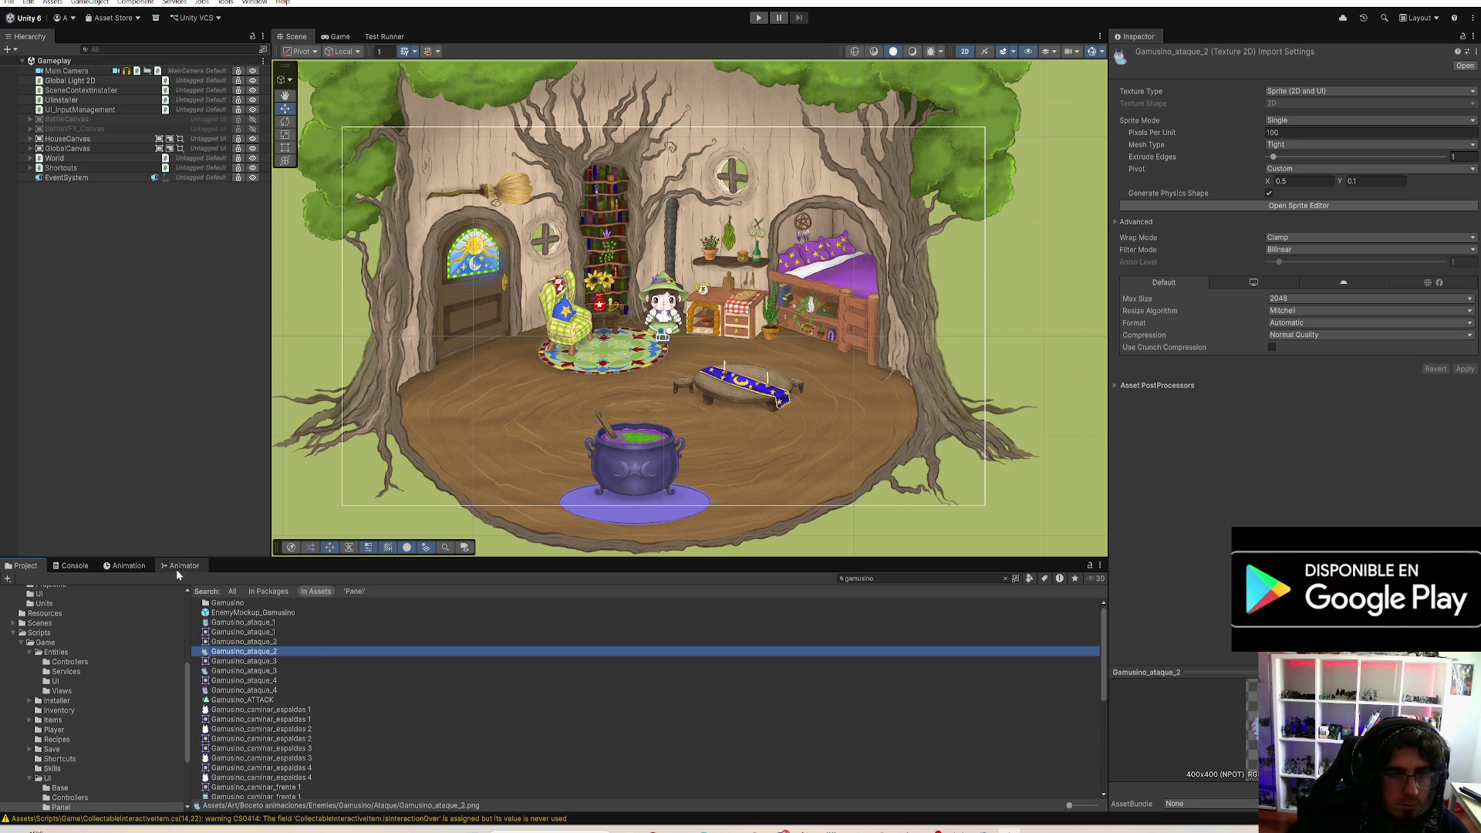
{"action": "key", "text": "ctrl+f"}
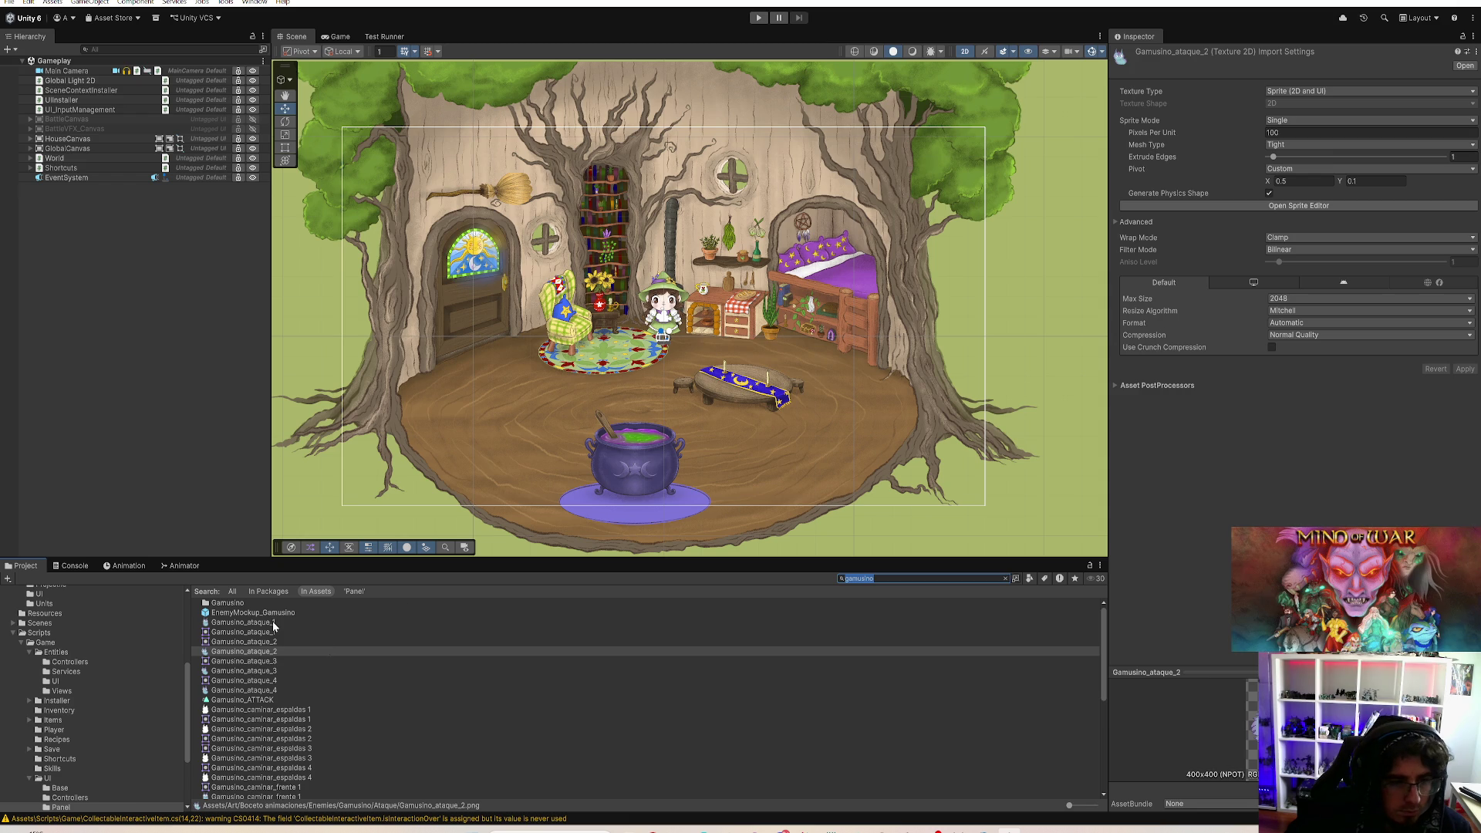
Step: Open the EnemyMockup_Gamusino prefab, rename it Enemy_S_Gamusino, and bring up its Animation view
{"action": "double_click", "coordinate": [270, 612]}
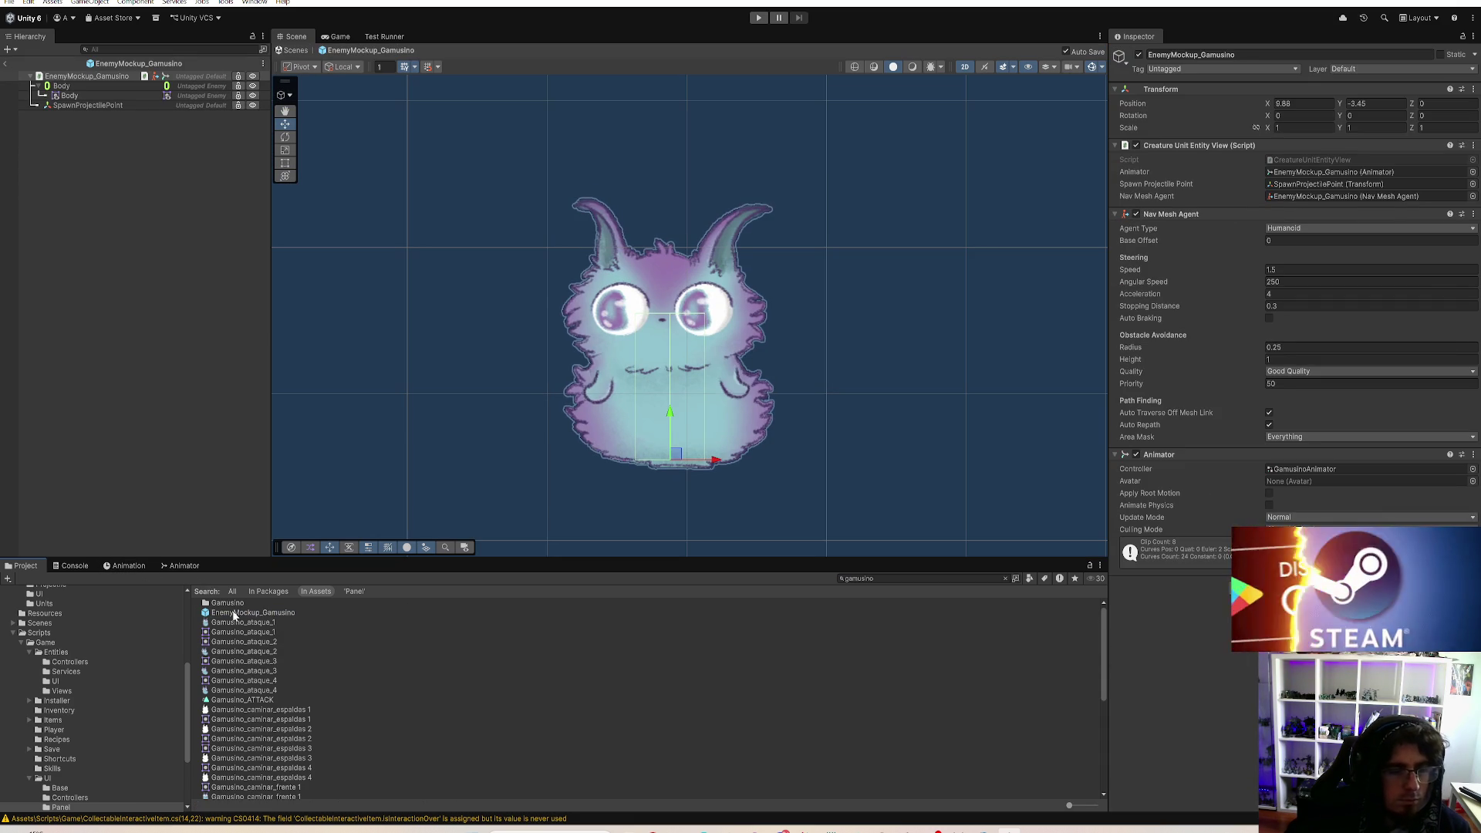
{"action": "left_click", "coordinate": [244, 614]}
{"action": "left_click", "coordinate": [260, 614]}
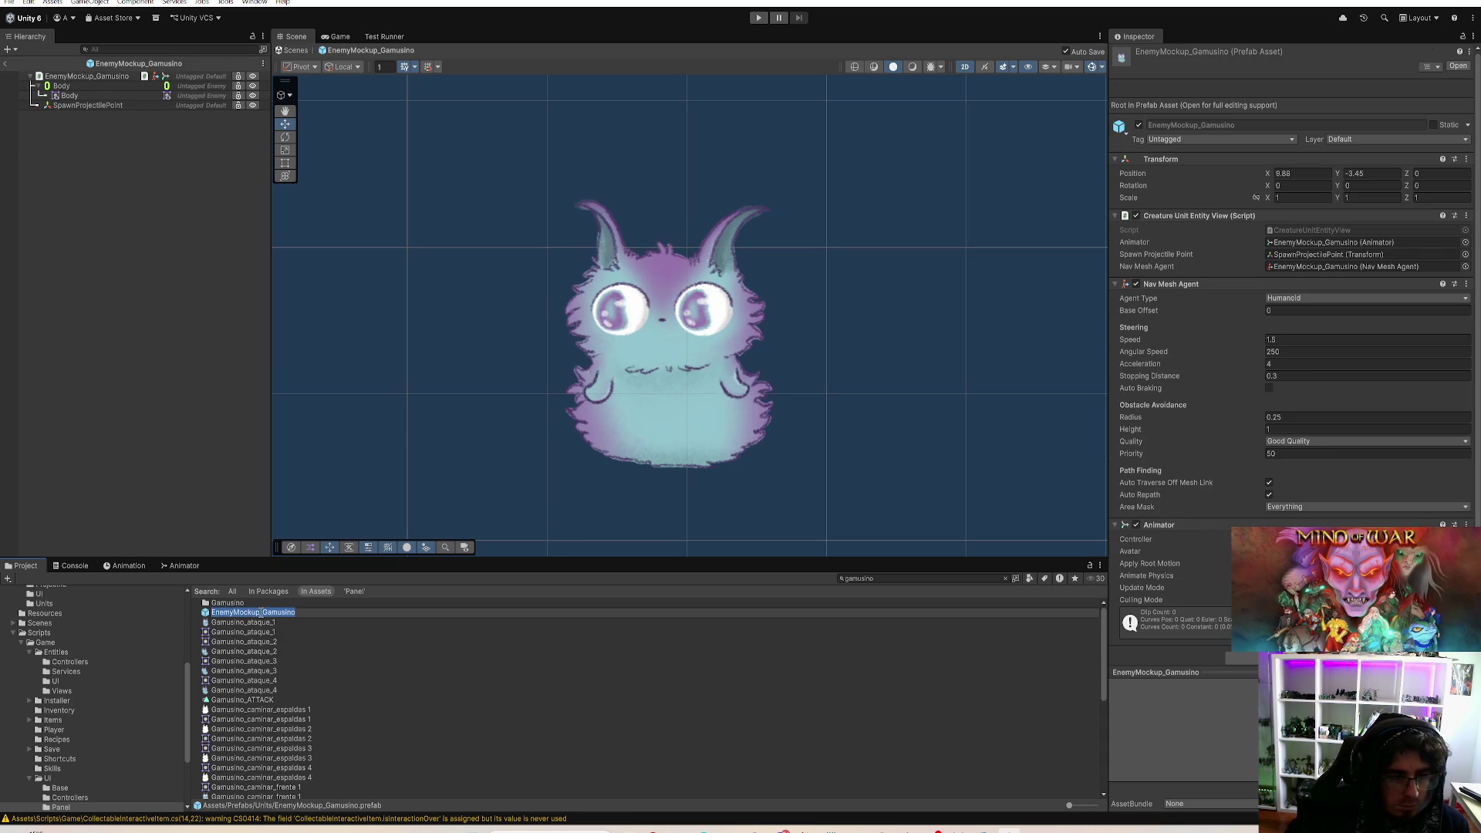
{"action": "left_click_drag", "start_coordinate": [260, 614], "coordinate": [238, 622]}
{"action": "type", "text": "_S"}
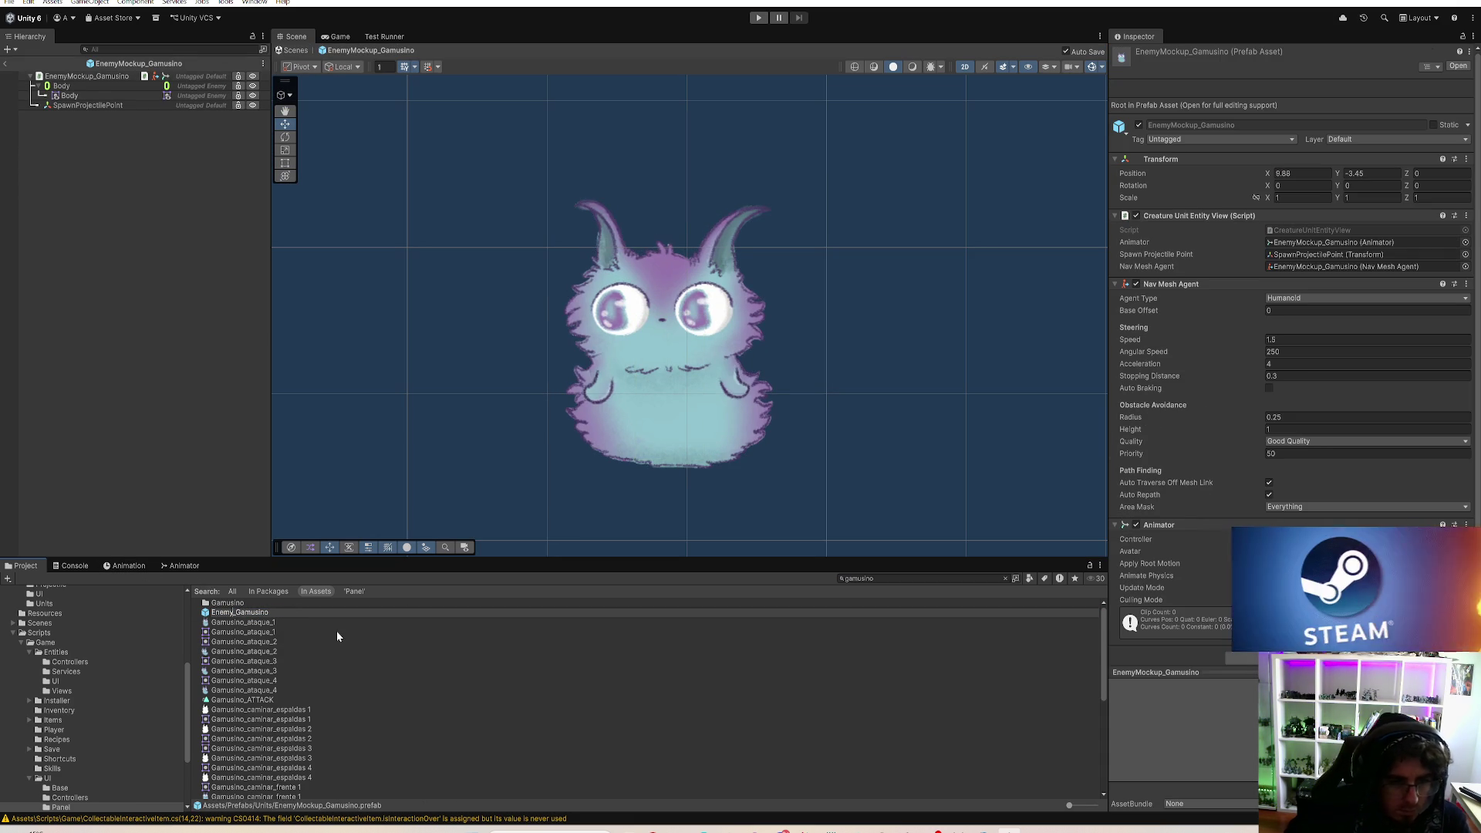
{"action": "key", "text": "Return"}
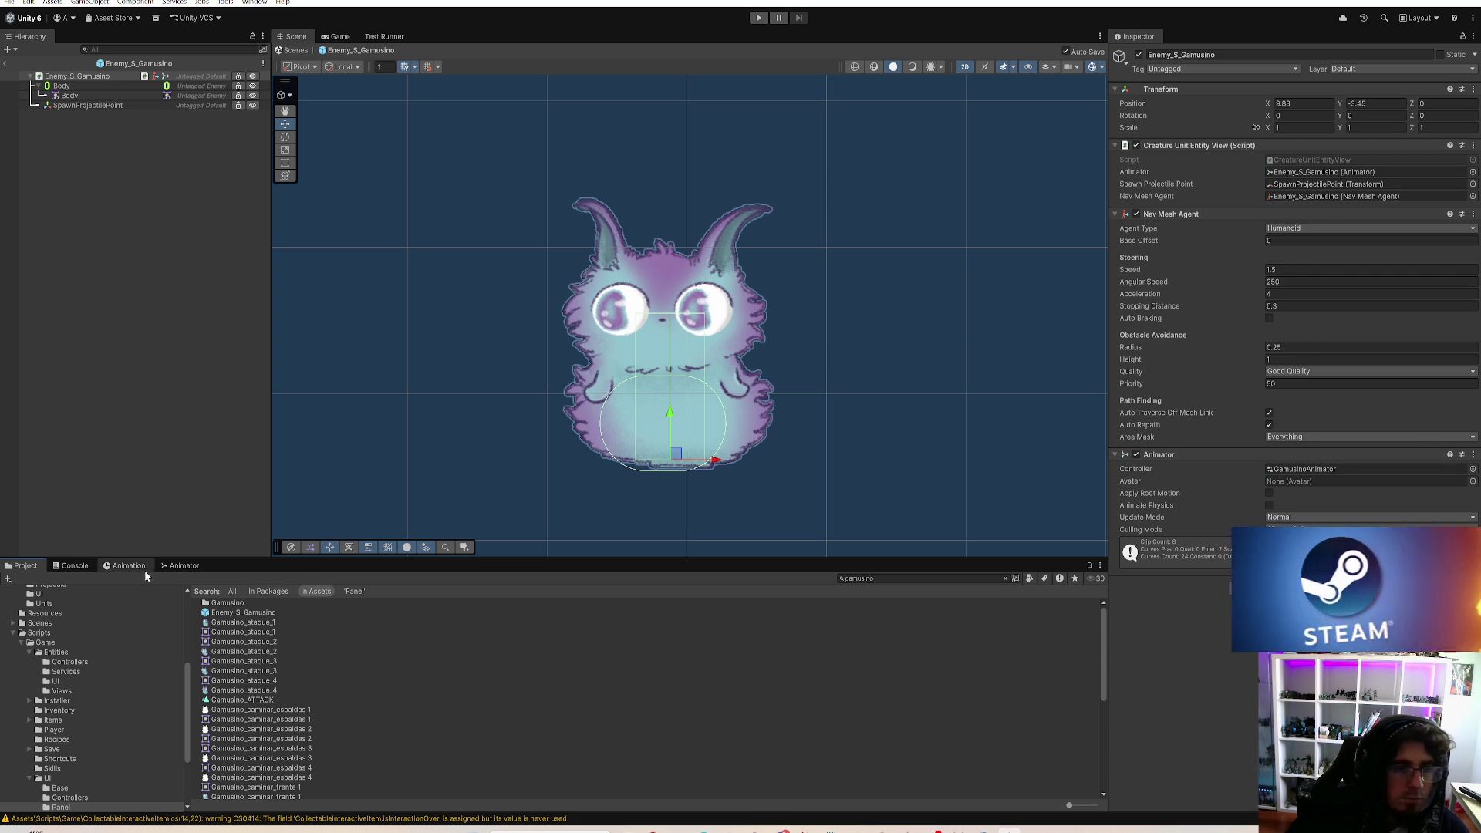
{"action": "scroll", "coordinate": [813, 446], "scroll_direction": "down", "scroll_amount": 3}
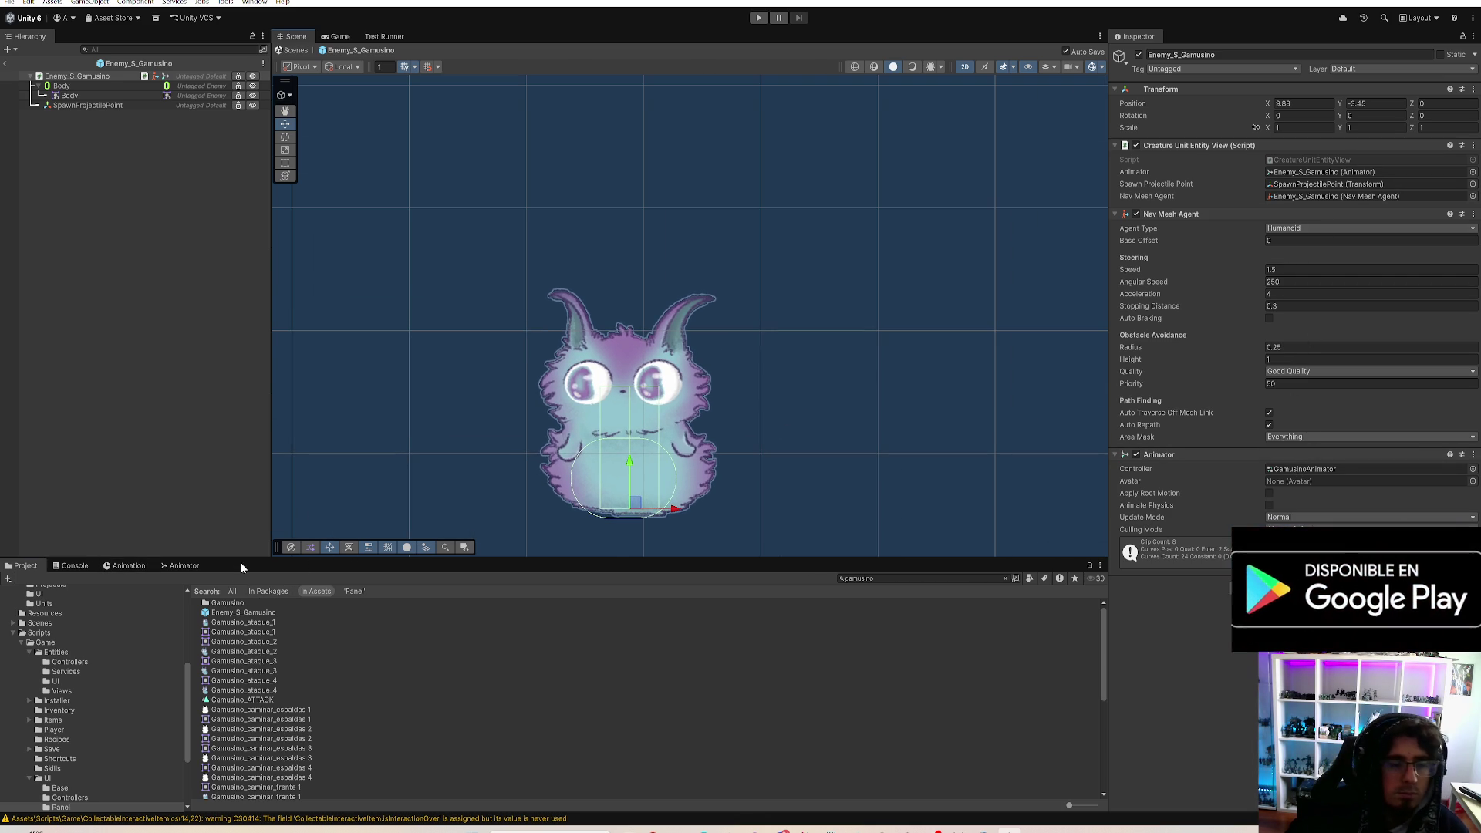
{"action": "left_click", "coordinate": [127, 566]}
Step: Scrub through the Gamusino_RIGHT clip to preview its frames, then select the old Body : Sprite track
{"action": "mouse_move", "coordinate": [184, 581]}
{"action": "left_mouse_down"}
{"action": "mouse_move", "coordinate": [216, 601]}
{"action": "mouse_move", "coordinate": [400, 623]}
{"action": "mouse_move", "coordinate": [965, 672]}
{"action": "mouse_move", "coordinate": [183, 664]}
{"action": "mouse_move", "coordinate": [454, 694]}
{"action": "mouse_move", "coordinate": [920, 695]}
{"action": "mouse_move", "coordinate": [1012, 675]}
{"action": "mouse_move", "coordinate": [216, 689]}
{"action": "mouse_move", "coordinate": [647, 729]}
{"action": "mouse_move", "coordinate": [1025, 721]}
{"action": "mouse_move", "coordinate": [118, 692]}
{"action": "mouse_move", "coordinate": [1151, 692]}
{"action": "mouse_move", "coordinate": [771, 673]}
{"action": "mouse_move", "coordinate": [142, 699]}
{"action": "mouse_move", "coordinate": [547, 696]}
{"action": "mouse_move", "coordinate": [1026, 663]}
{"action": "mouse_move", "coordinate": [1047, 618]}
{"action": "mouse_move", "coordinate": [996, 647]}
{"action": "mouse_move", "coordinate": [813, 690]}
{"action": "mouse_move", "coordinate": [1058, 696]}
{"action": "left_mouse_up"}
{"action": "mouse_move", "coordinate": [1028, 599]}
{"action": "left_mouse_down"}
{"action": "mouse_move", "coordinate": [184, 604]}
{"action": "mouse_move", "coordinate": [469, 697]}
{"action": "mouse_move", "coordinate": [1078, 714]}
{"action": "mouse_move", "coordinate": [133, 685]}
{"action": "mouse_move", "coordinate": [572, 754]}
{"action": "mouse_move", "coordinate": [983, 744]}
{"action": "mouse_move", "coordinate": [85, 710]}
{"action": "mouse_move", "coordinate": [646, 756]}
{"action": "mouse_move", "coordinate": [182, 734]}
{"action": "mouse_move", "coordinate": [948, 713]}
{"action": "left_mouse_up"}
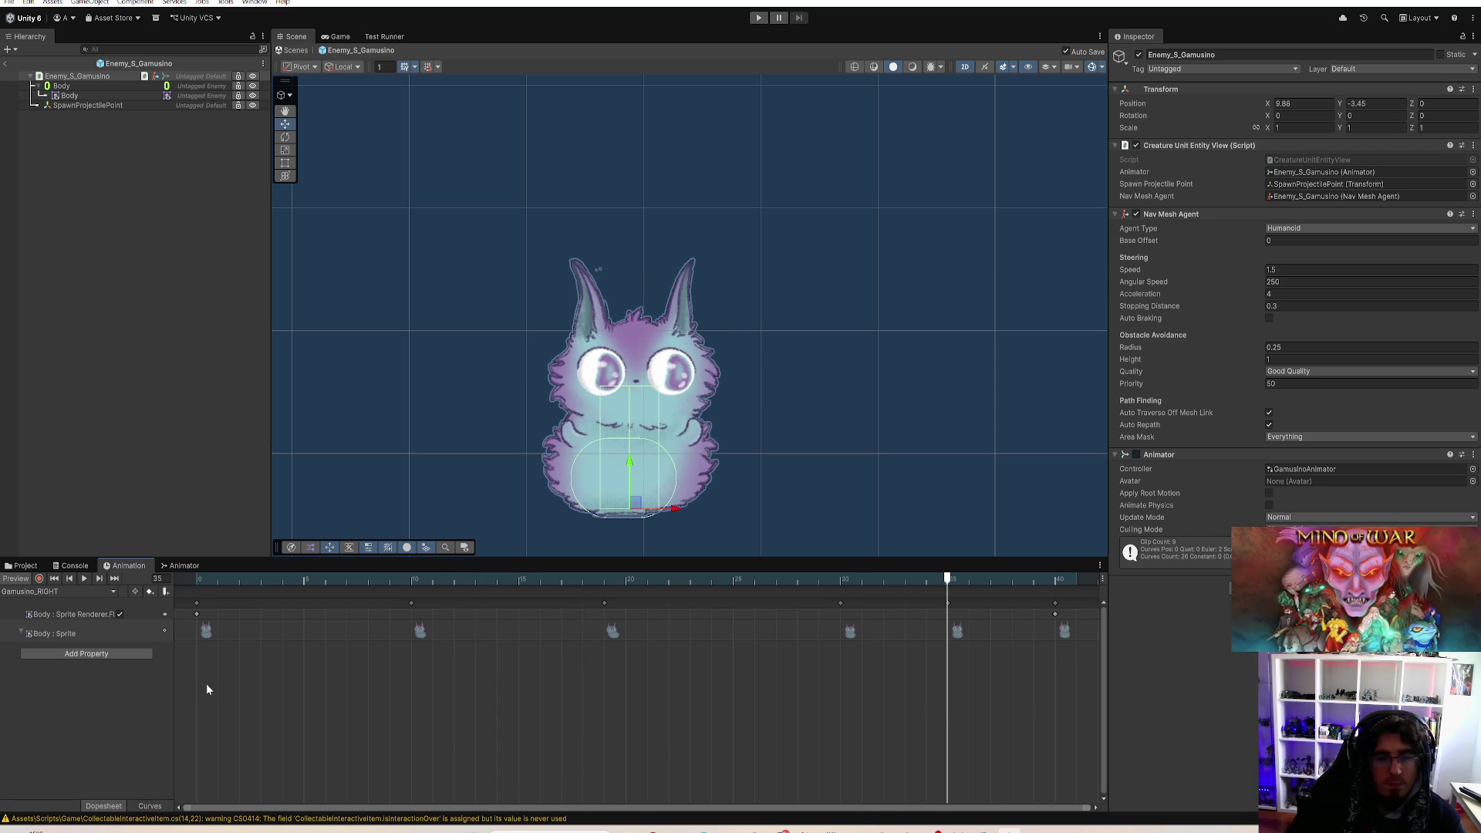
{"action": "left_click", "coordinate": [67, 634]}
Step: Delete the old sprite track, enable recording, and key Gamusino_caminar_frente 1 at frame 0
{"action": "key", "text": "Delete"}
{"action": "left_click", "coordinate": [206, 580]}
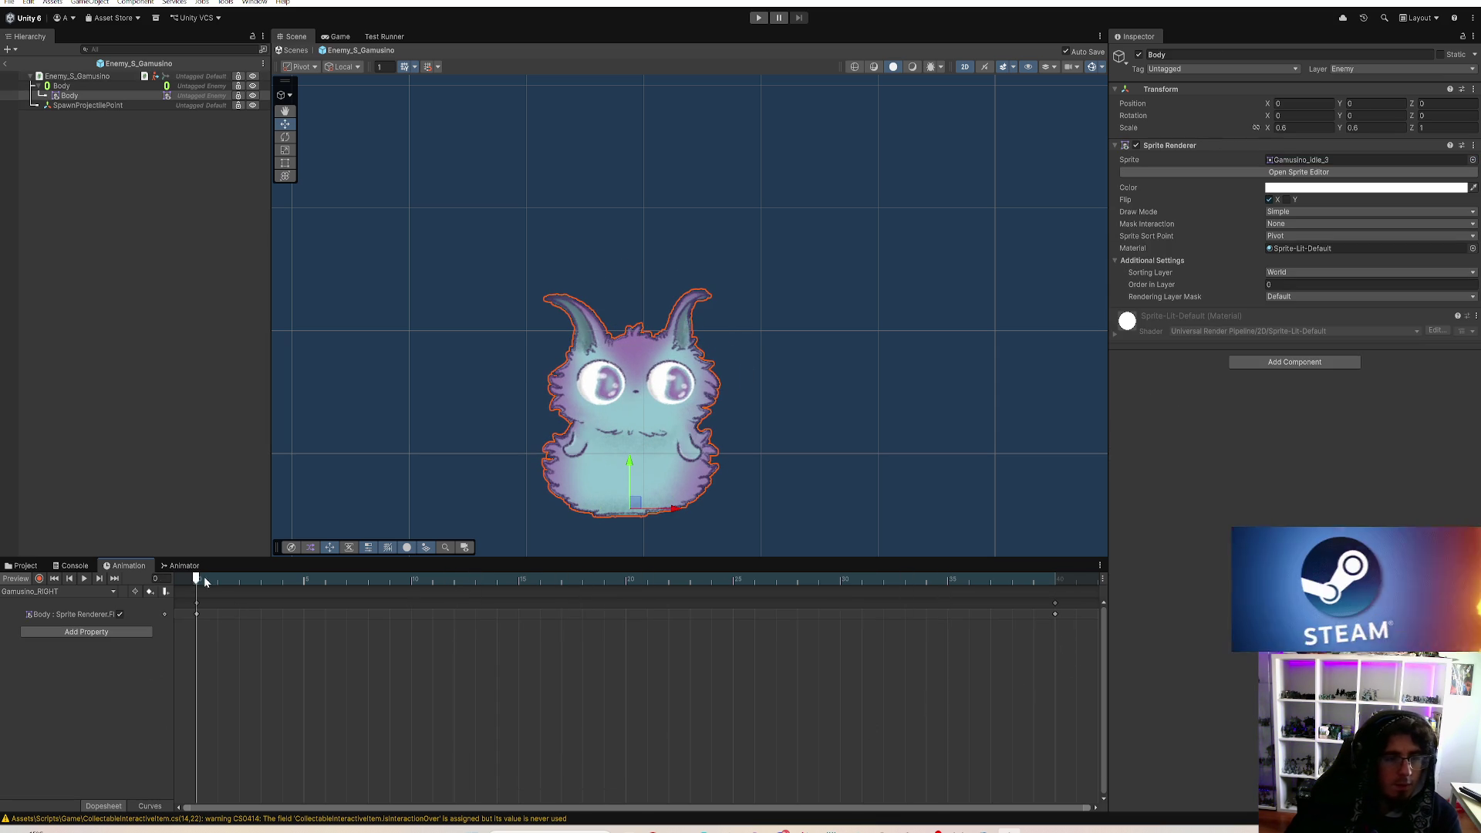
{"action": "left_click", "coordinate": [40, 579]}
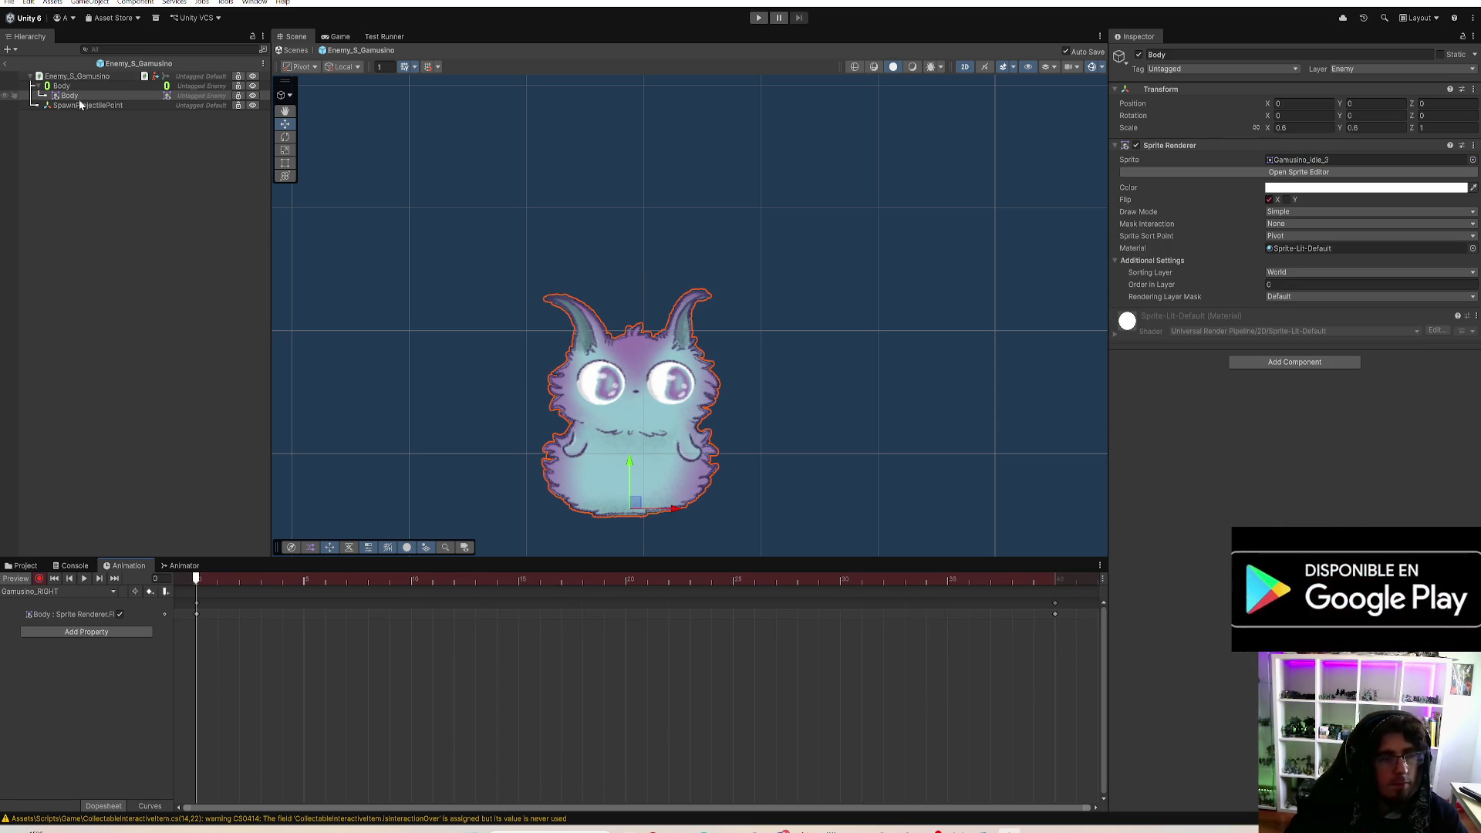
{"action": "left_click", "coordinate": [1474, 162]}
{"action": "scroll", "coordinate": [1393, 210], "scroll_direction": "up", "scroll_amount": 5}
{"action": "type", "text": "gamus"}
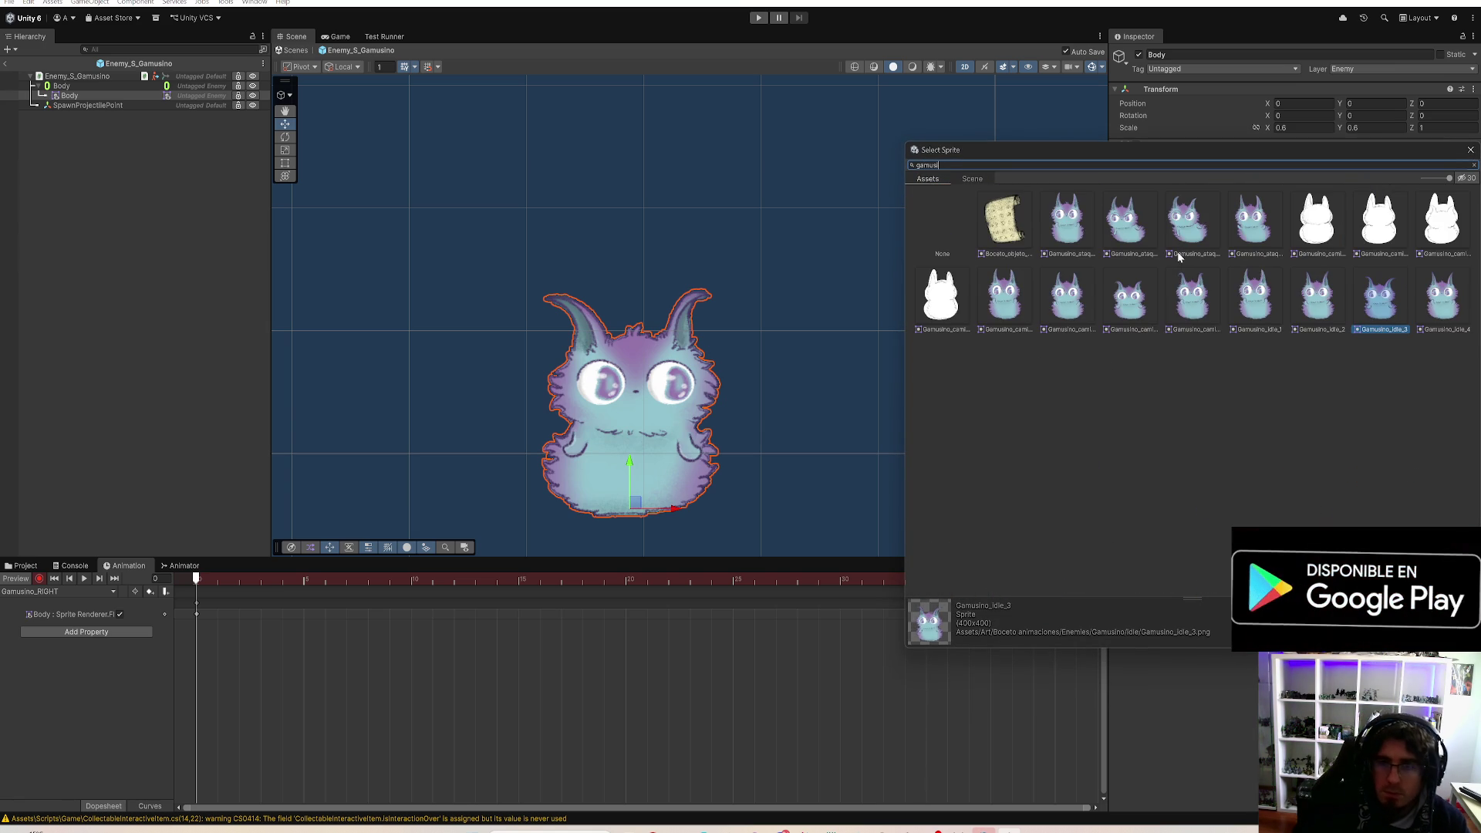
{"action": "type", "text": "no"}
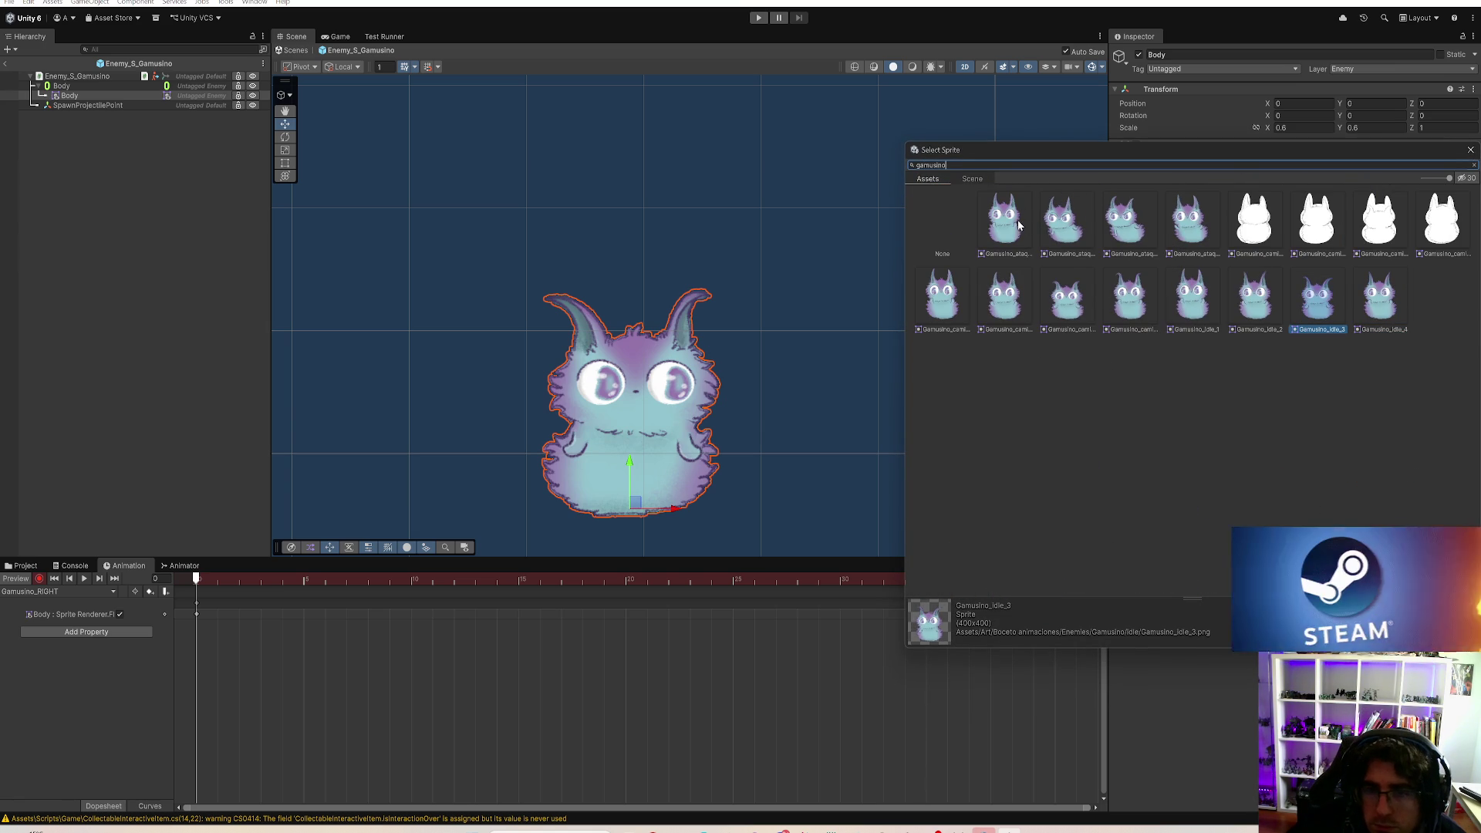
{"action": "left_click", "coordinate": [954, 292]}
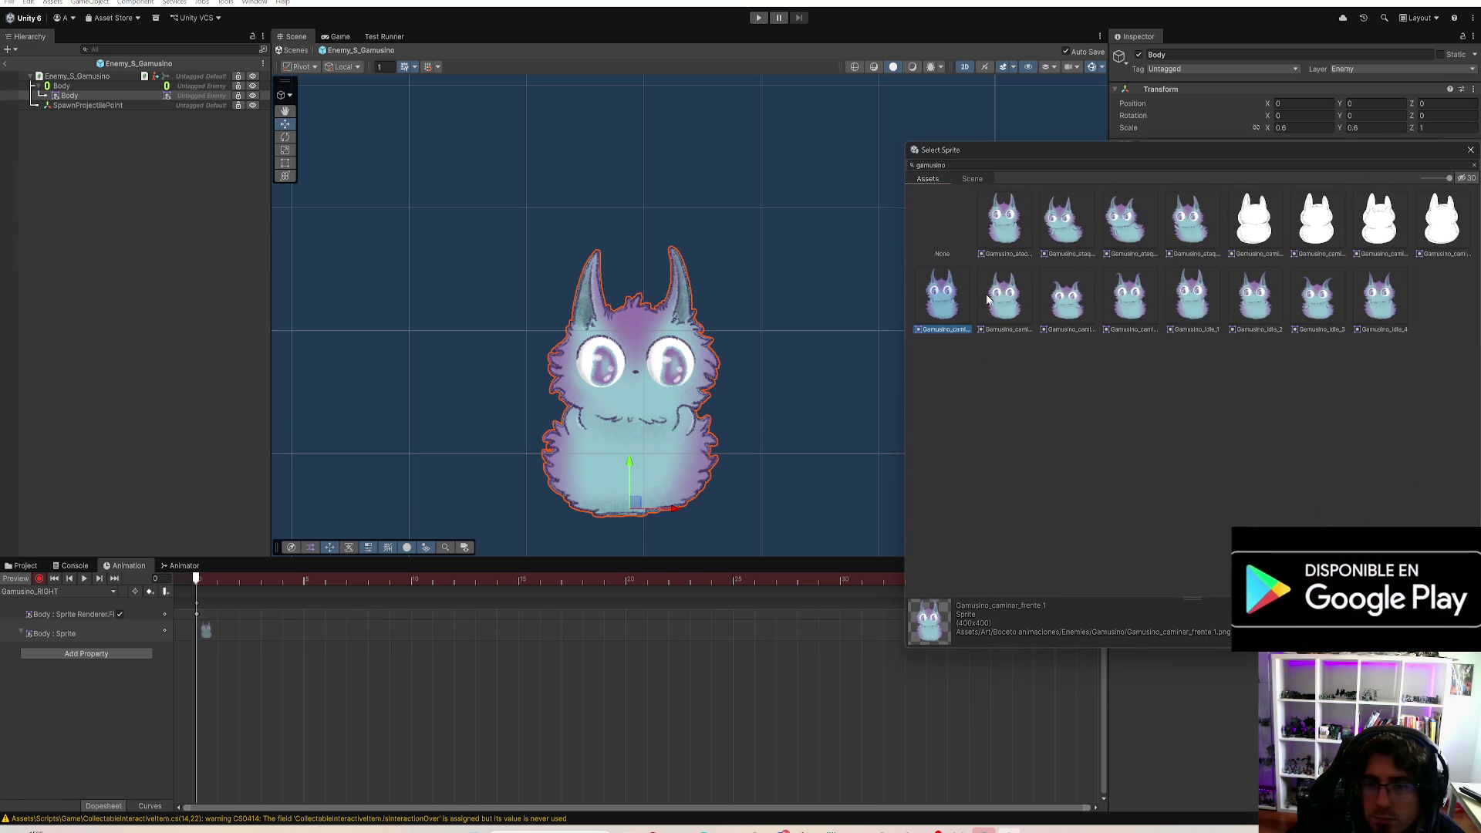
{"action": "double_click", "coordinate": [938, 311]}
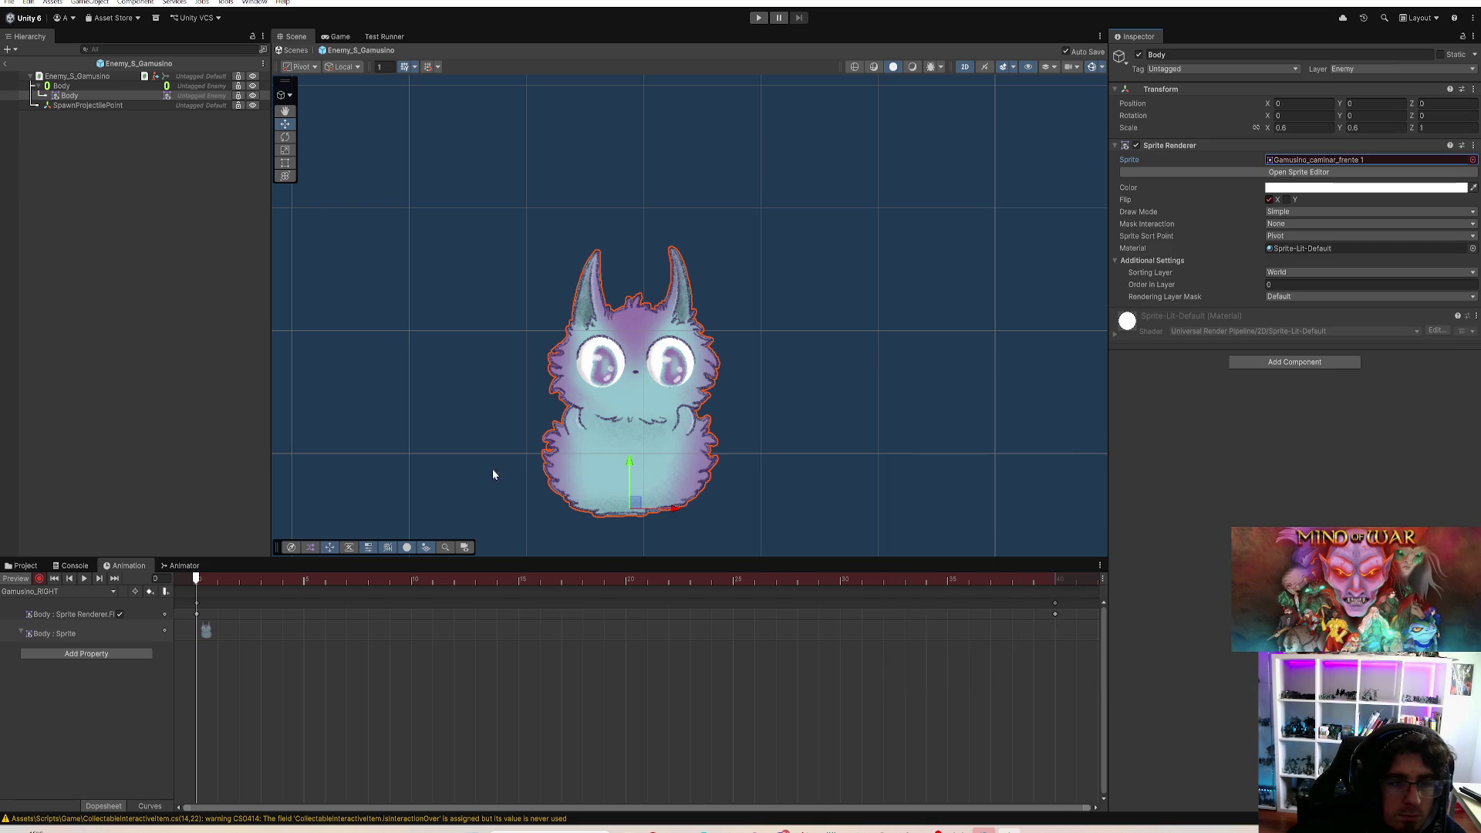
Step: Key Gamusino_caminar_frente 2 on the Body sprite at frame 10
{"action": "left_click", "coordinate": [412, 580]}
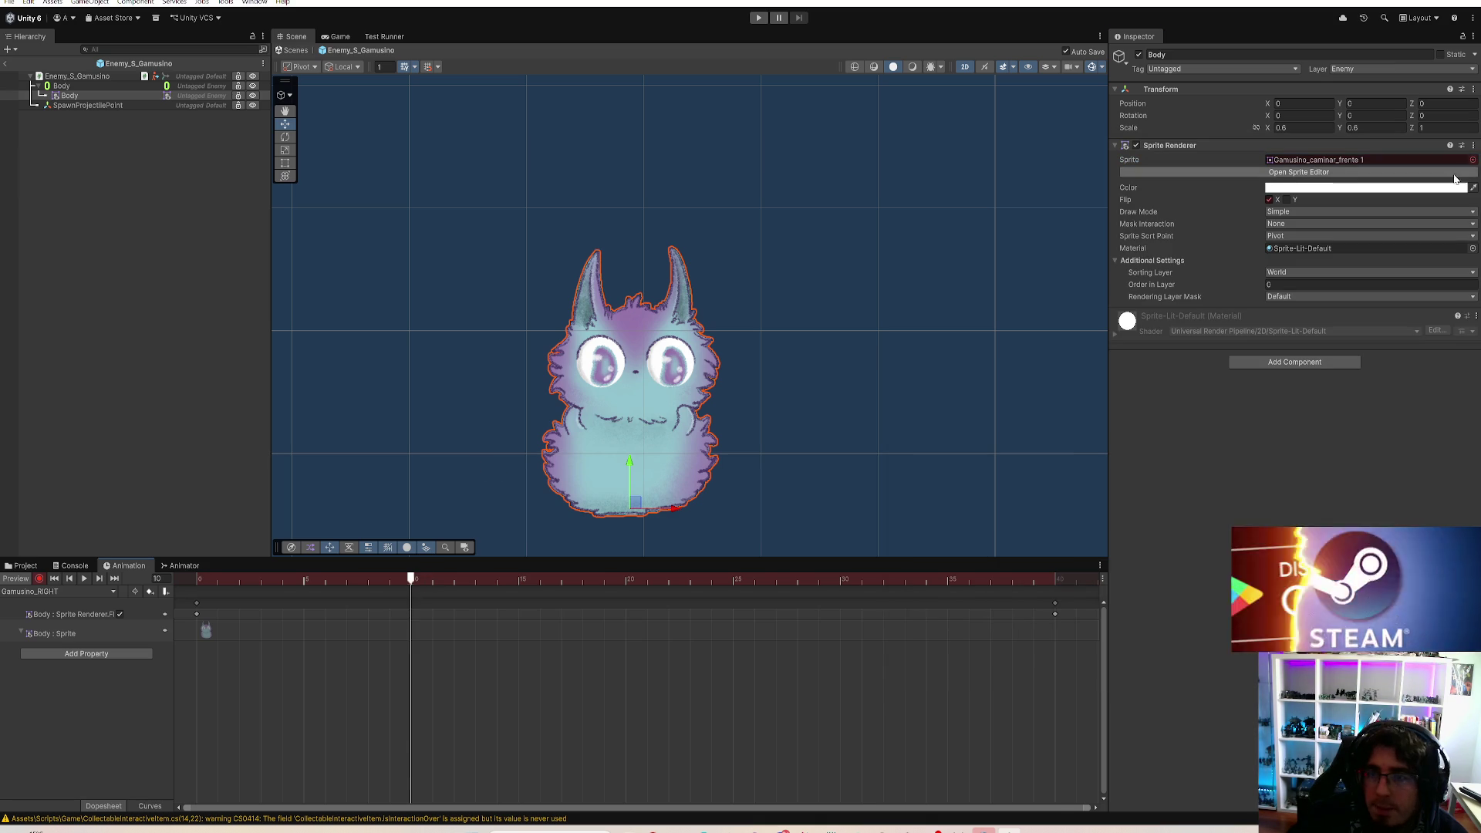
{"action": "left_click", "coordinate": [1473, 159]}
{"action": "type", "text": "gamu"}
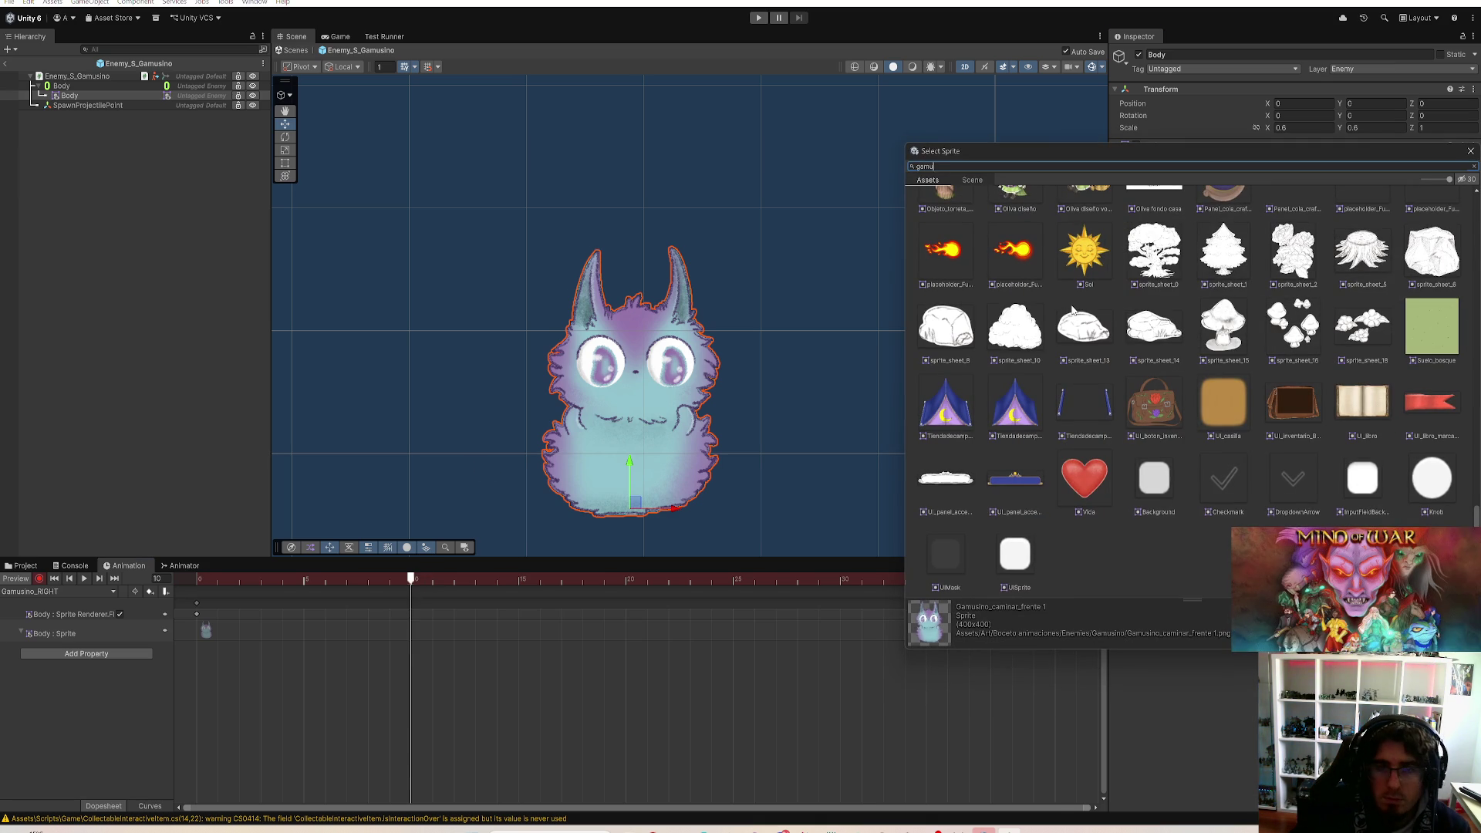
{"action": "type", "text": "sino"}
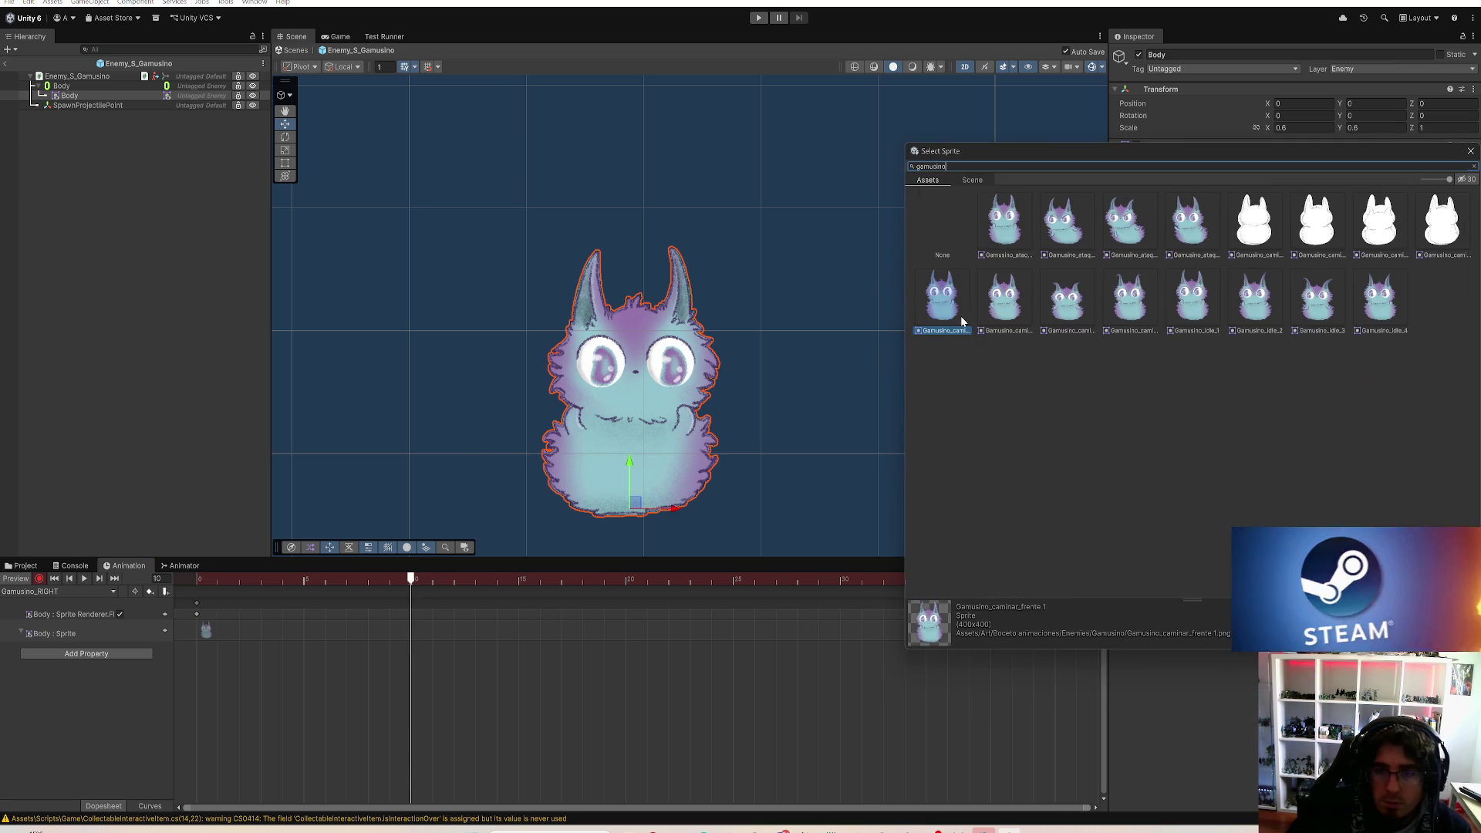
{"action": "left_click", "coordinate": [1007, 312]}
{"action": "left_click", "coordinate": [963, 165]}
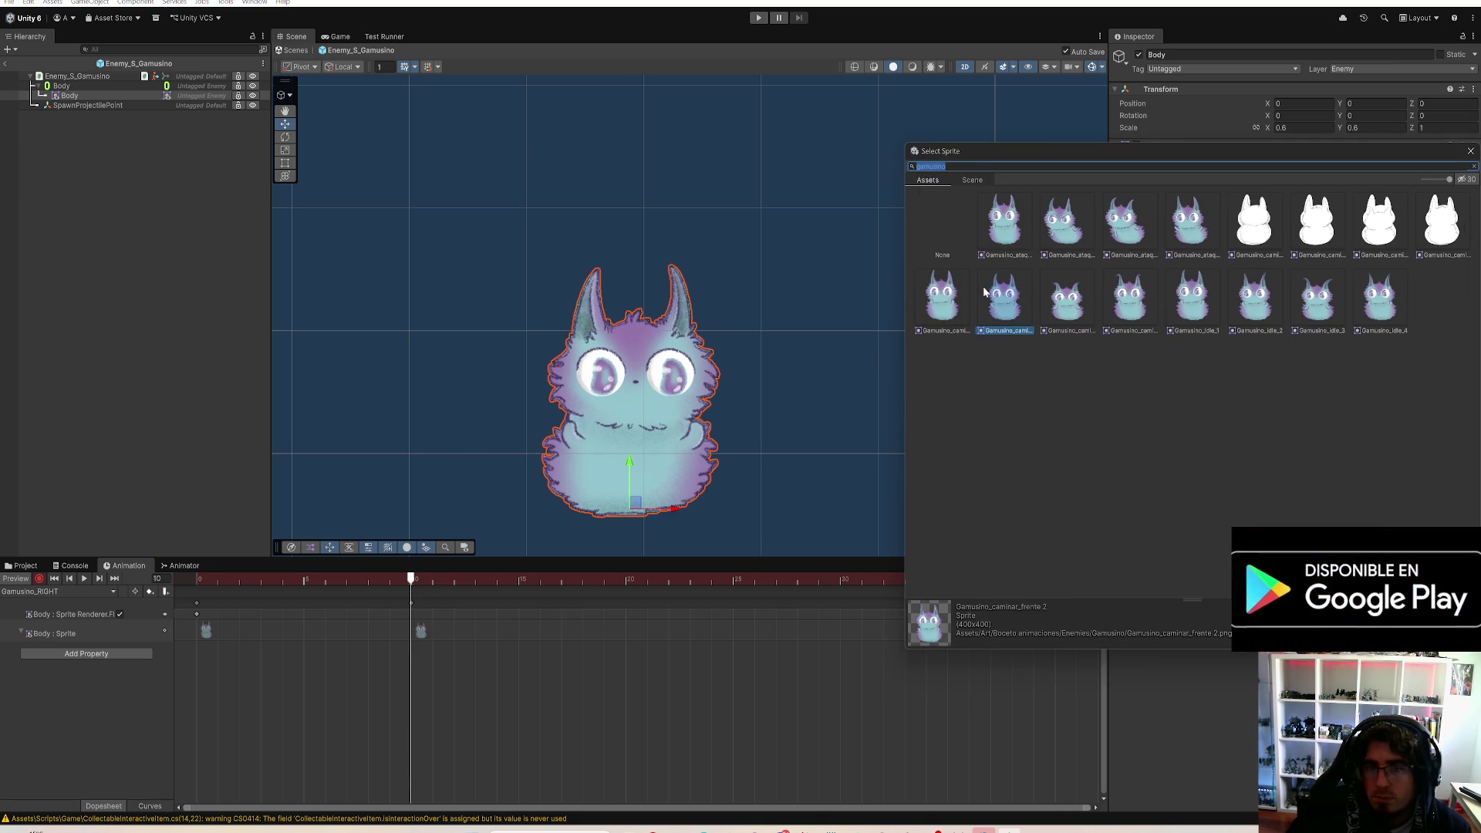
{"action": "left_click", "coordinate": [993, 311]}
{"action": "left_click", "coordinate": [1048, 311]}
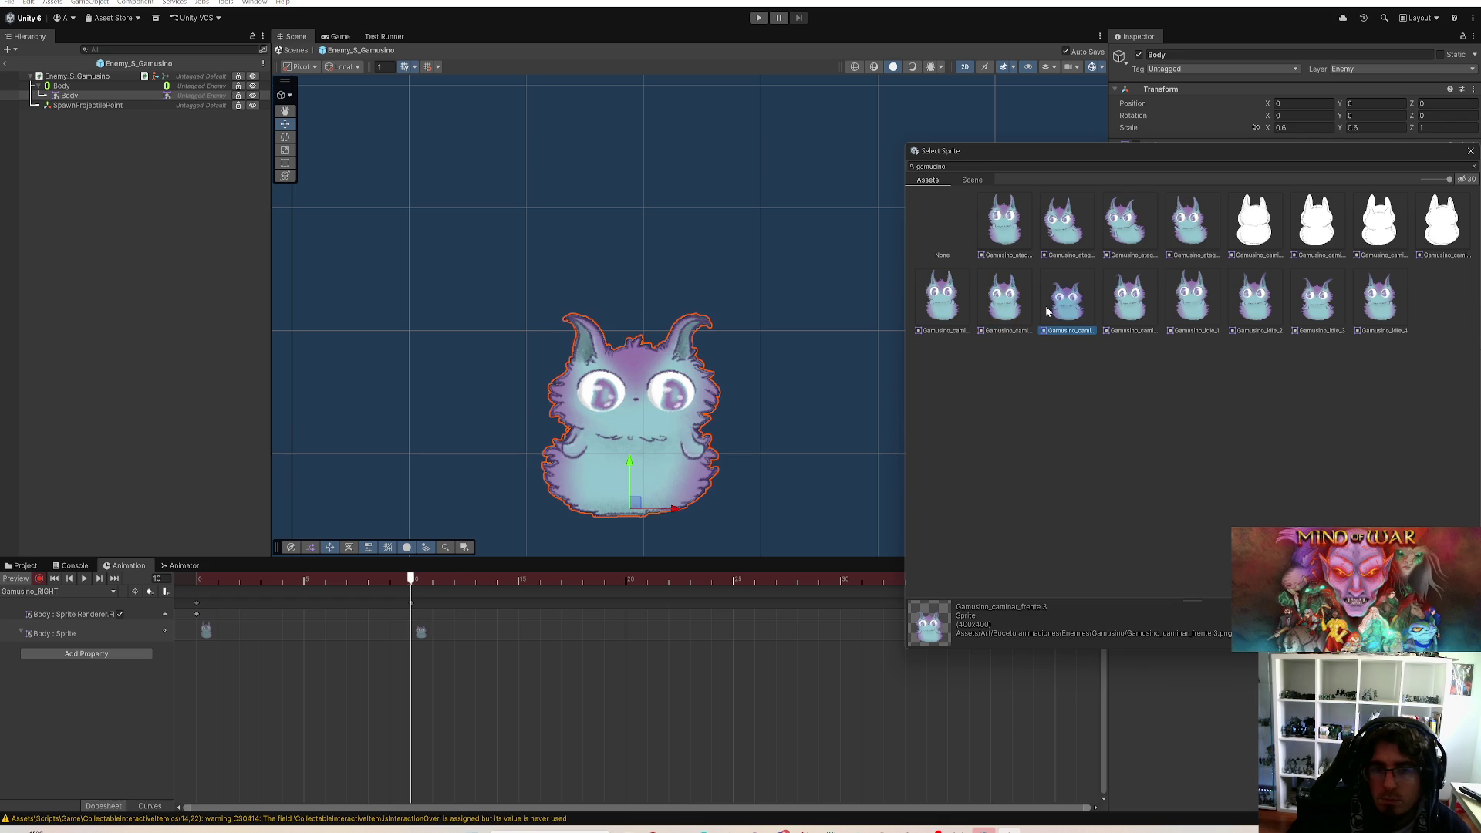
{"action": "left_click", "coordinate": [1106, 300]}
{"action": "left_click", "coordinate": [1009, 309]}
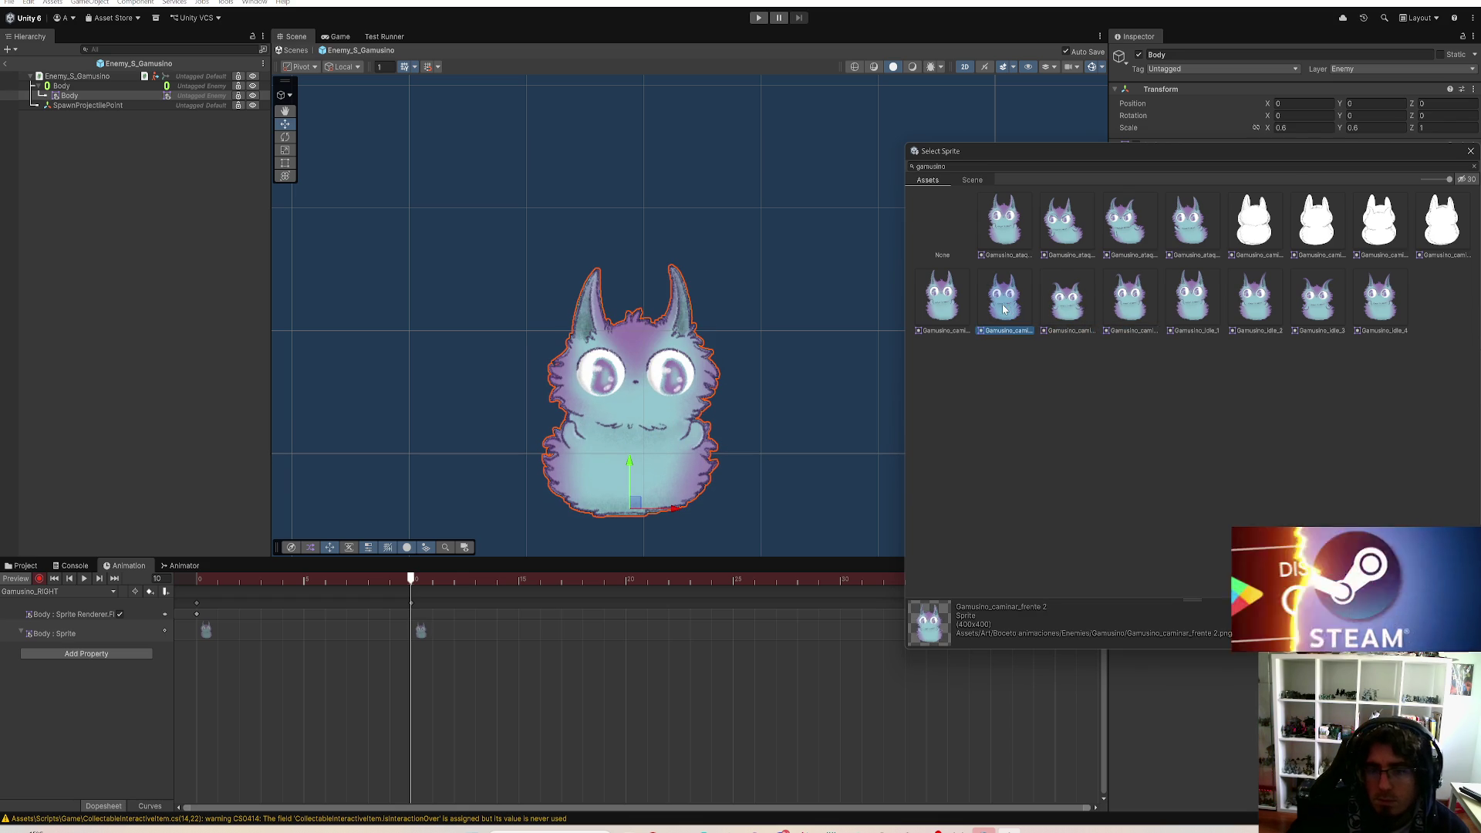
{"action": "double_click", "coordinate": [1007, 309]}
Step: Key Gamusino_caminar_frente 3 at frame 20 and Gamusino_caminar_frente 4 at frame 30
{"action": "left_click", "coordinate": [630, 583]}
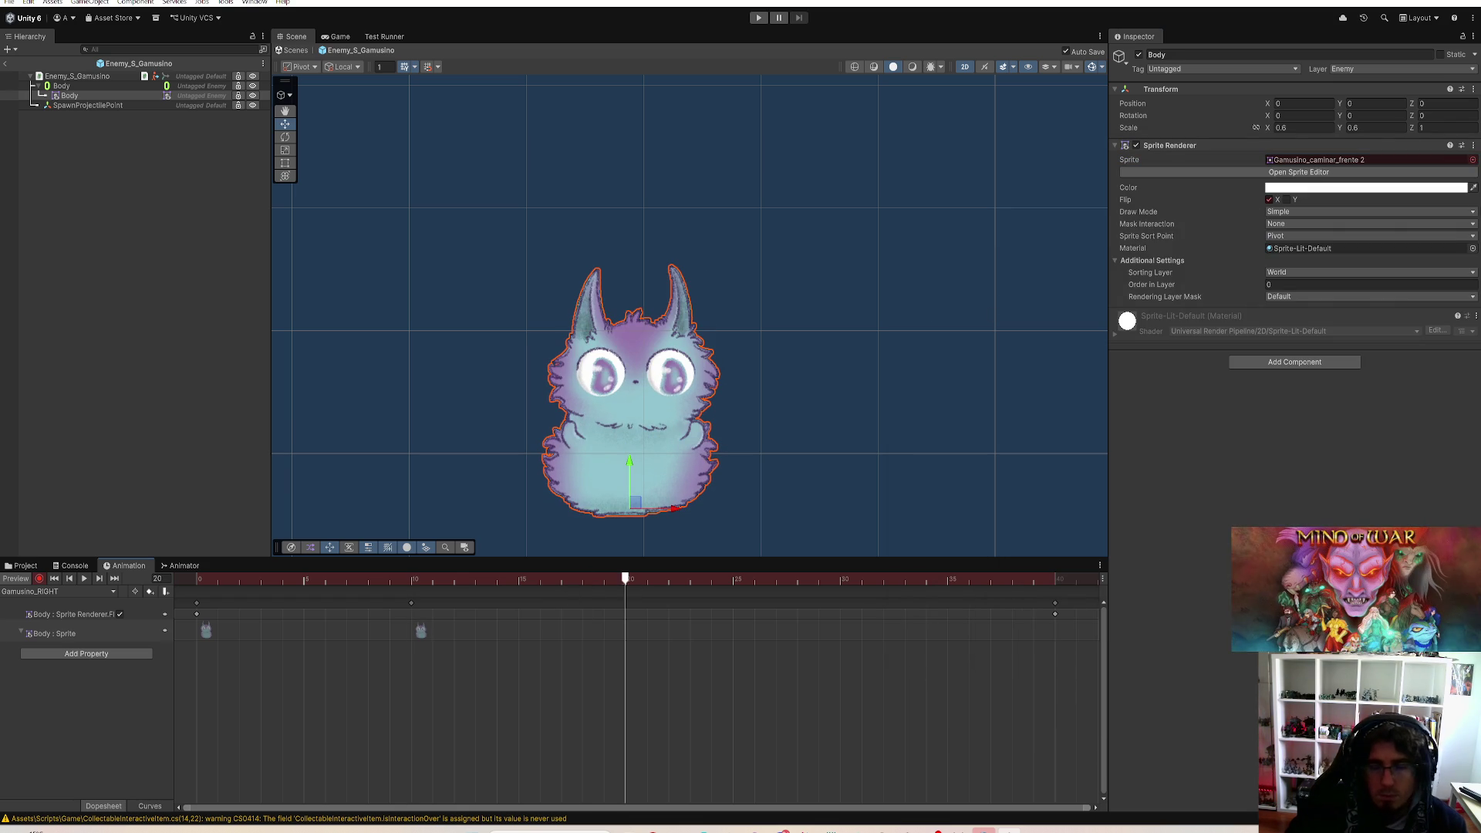
{"action": "left_click", "coordinate": [1473, 161]}
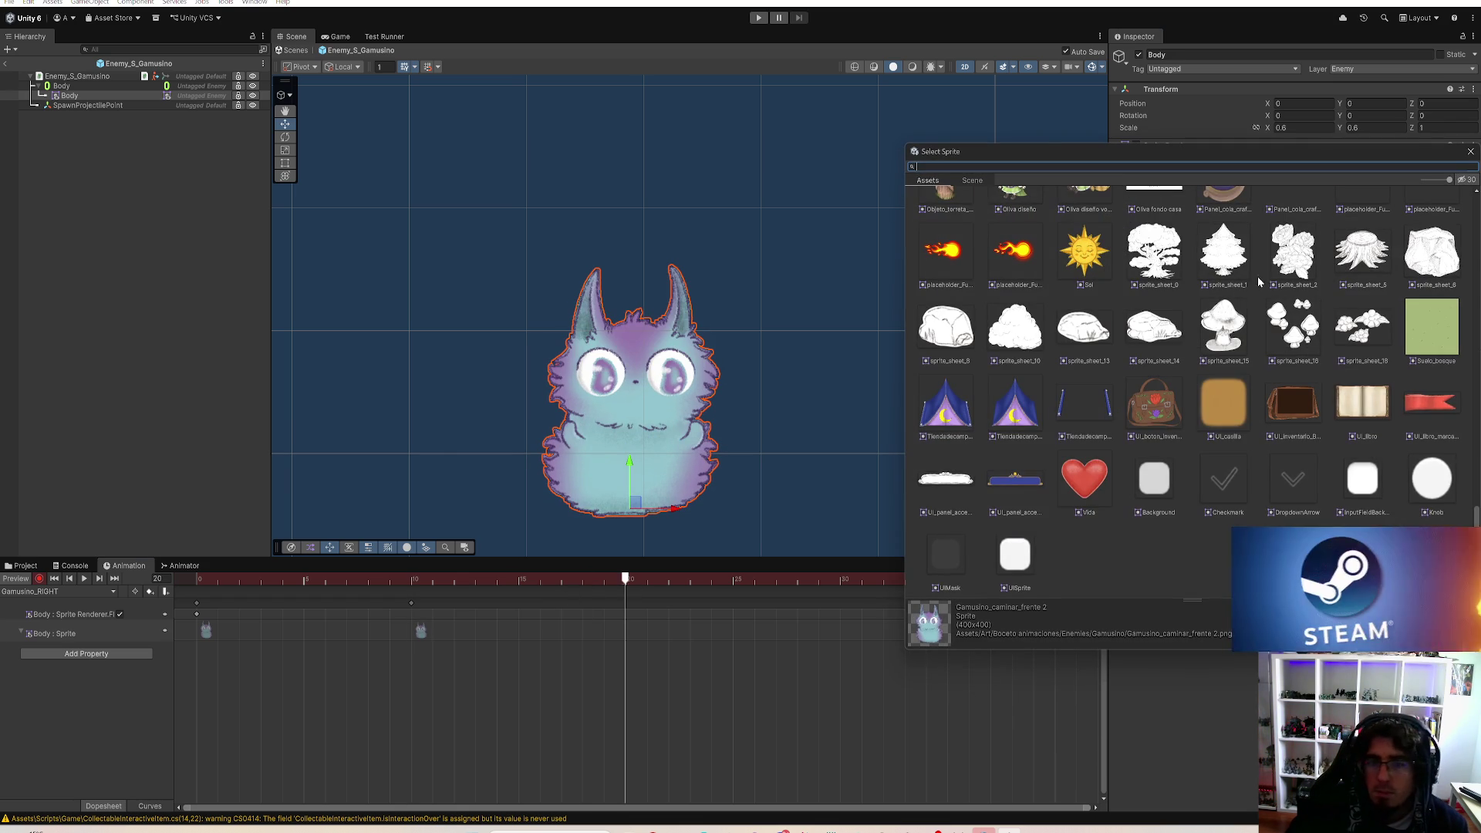
{"action": "type", "text": "gamusi"}
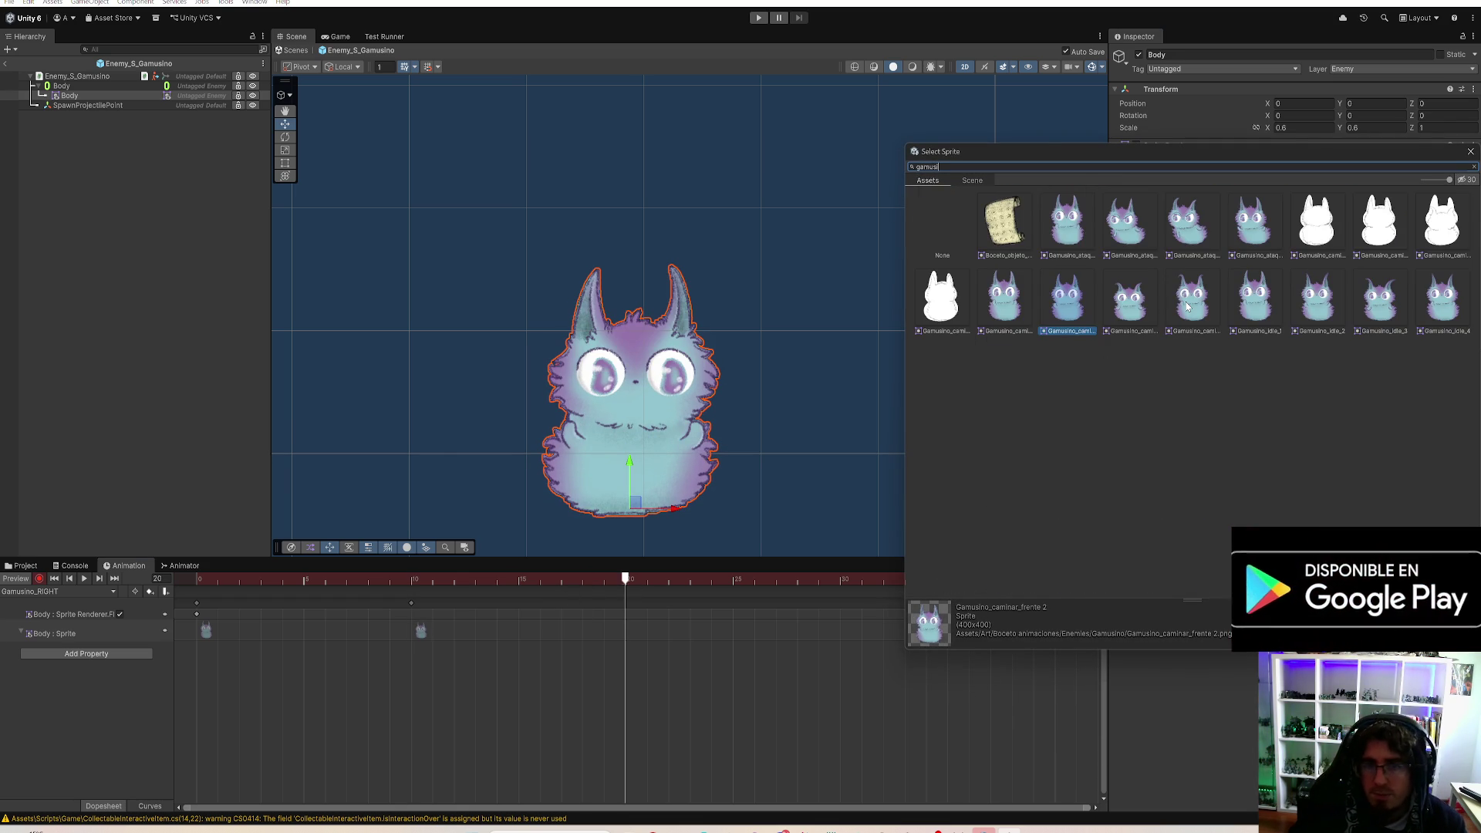
{"action": "type", "text": "no"}
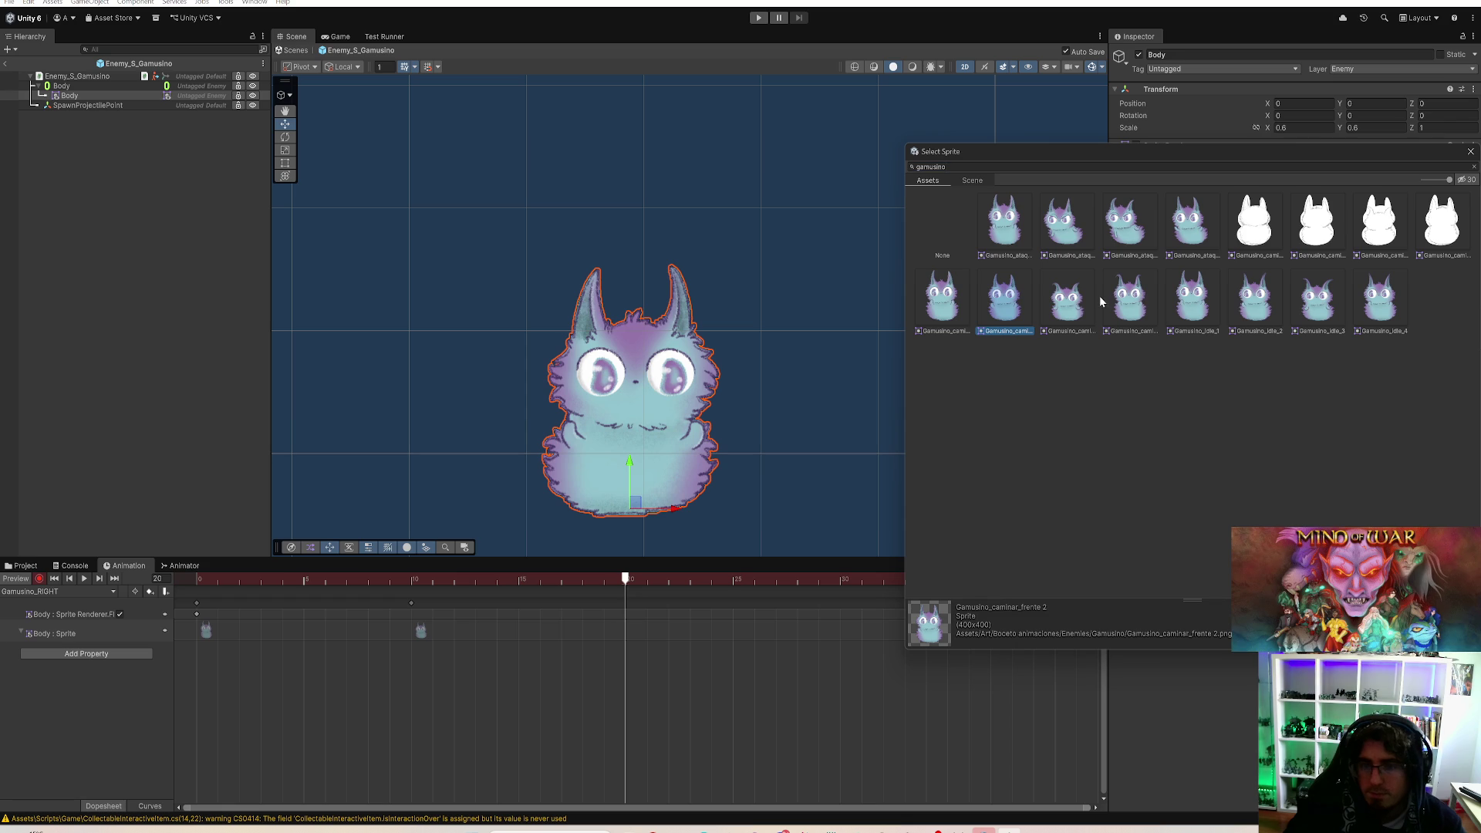
{"action": "left_click", "coordinate": [1074, 312]}
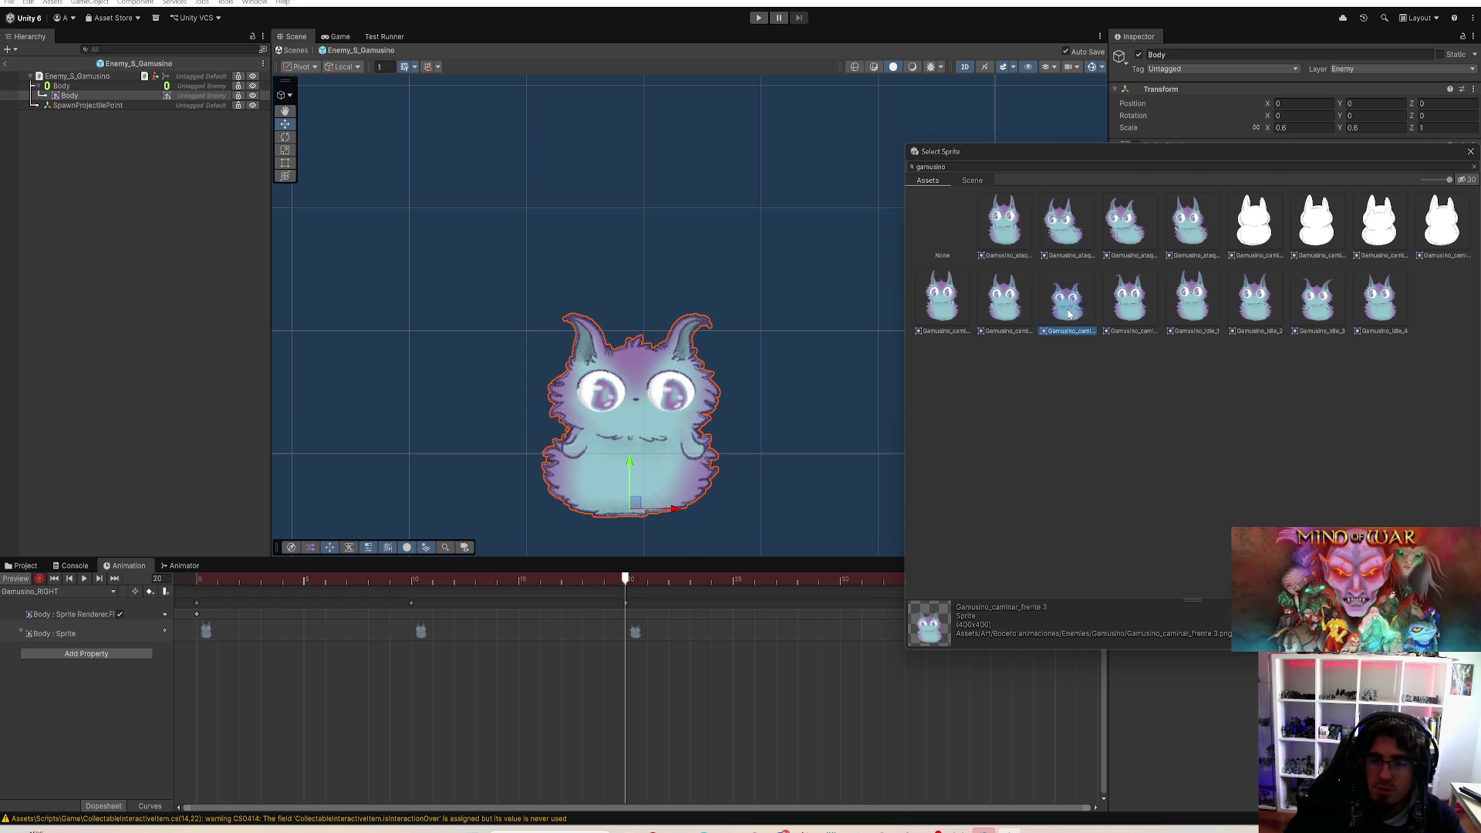
{"action": "double_click", "coordinate": [1069, 313]}
{"action": "left_click_drag", "start_coordinate": [698, 581], "coordinate": [840, 607]}
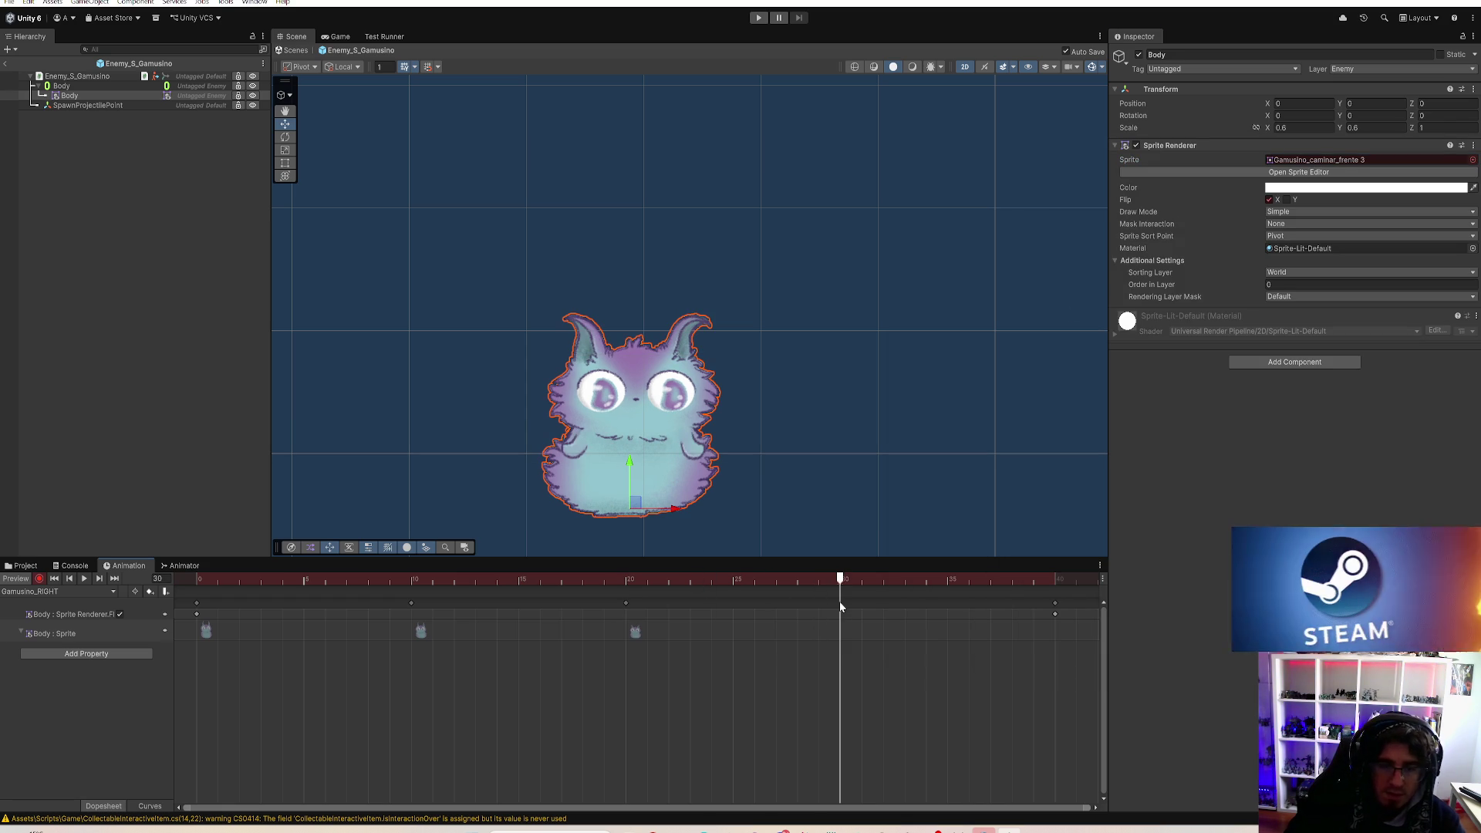
{"action": "left_click", "coordinate": [1472, 160]}
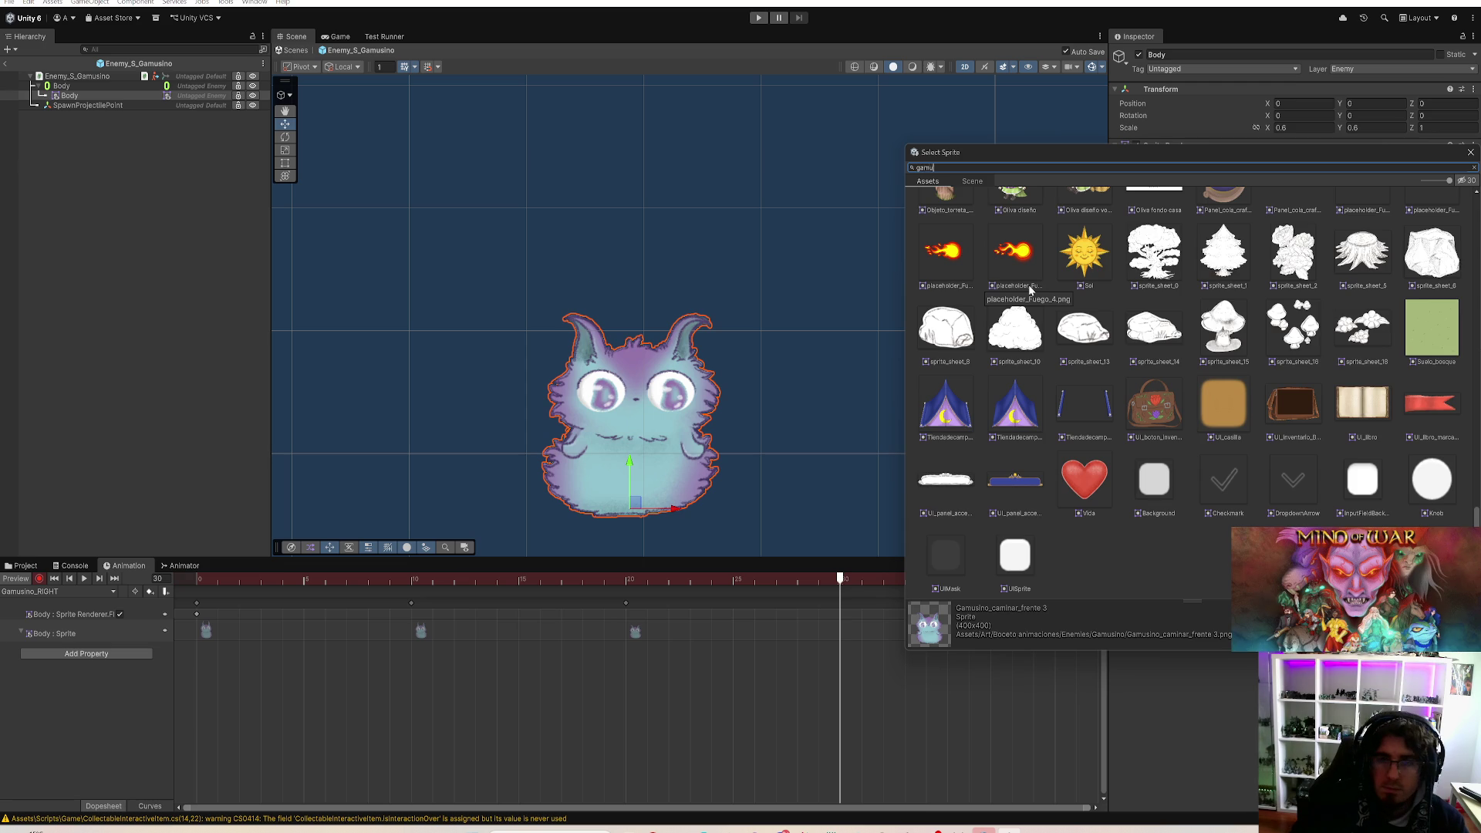
{"action": "type", "text": "sin"}
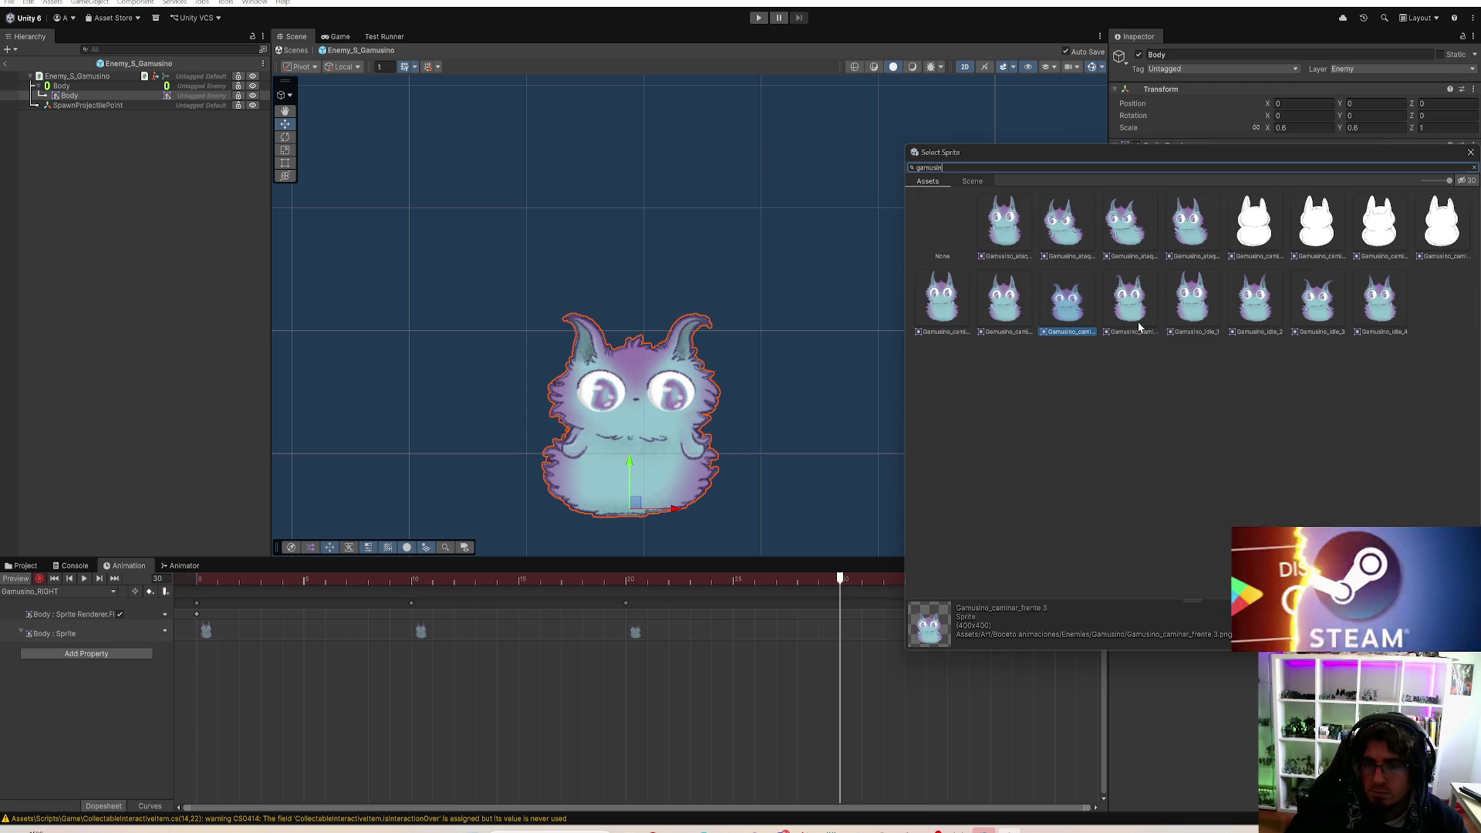
{"action": "double_click", "coordinate": [1133, 322]}
{"action": "scroll", "coordinate": [903, 650], "scroll_direction": "down", "scroll_amount": 2}
Step: Move the last sprite keyframe to frame 25 and copy the first sprite key to frame 30
{"action": "mouse_move", "coordinate": [678, 614]}
{"action": "left_mouse_down"}
{"action": "mouse_move", "coordinate": [276, 603]}
{"action": "mouse_move", "coordinate": [179, 647]}
{"action": "mouse_move", "coordinate": [330, 692]}
{"action": "mouse_move", "coordinate": [720, 727]}
{"action": "mouse_move", "coordinate": [200, 720]}
{"action": "mouse_move", "coordinate": [665, 742]}
{"action": "mouse_move", "coordinate": [322, 724]}
{"action": "mouse_move", "coordinate": [447, 744]}
{"action": "mouse_move", "coordinate": [677, 730]}
{"action": "mouse_move", "coordinate": [393, 674]}
{"action": "mouse_move", "coordinate": [344, 630]}
{"action": "left_mouse_up"}
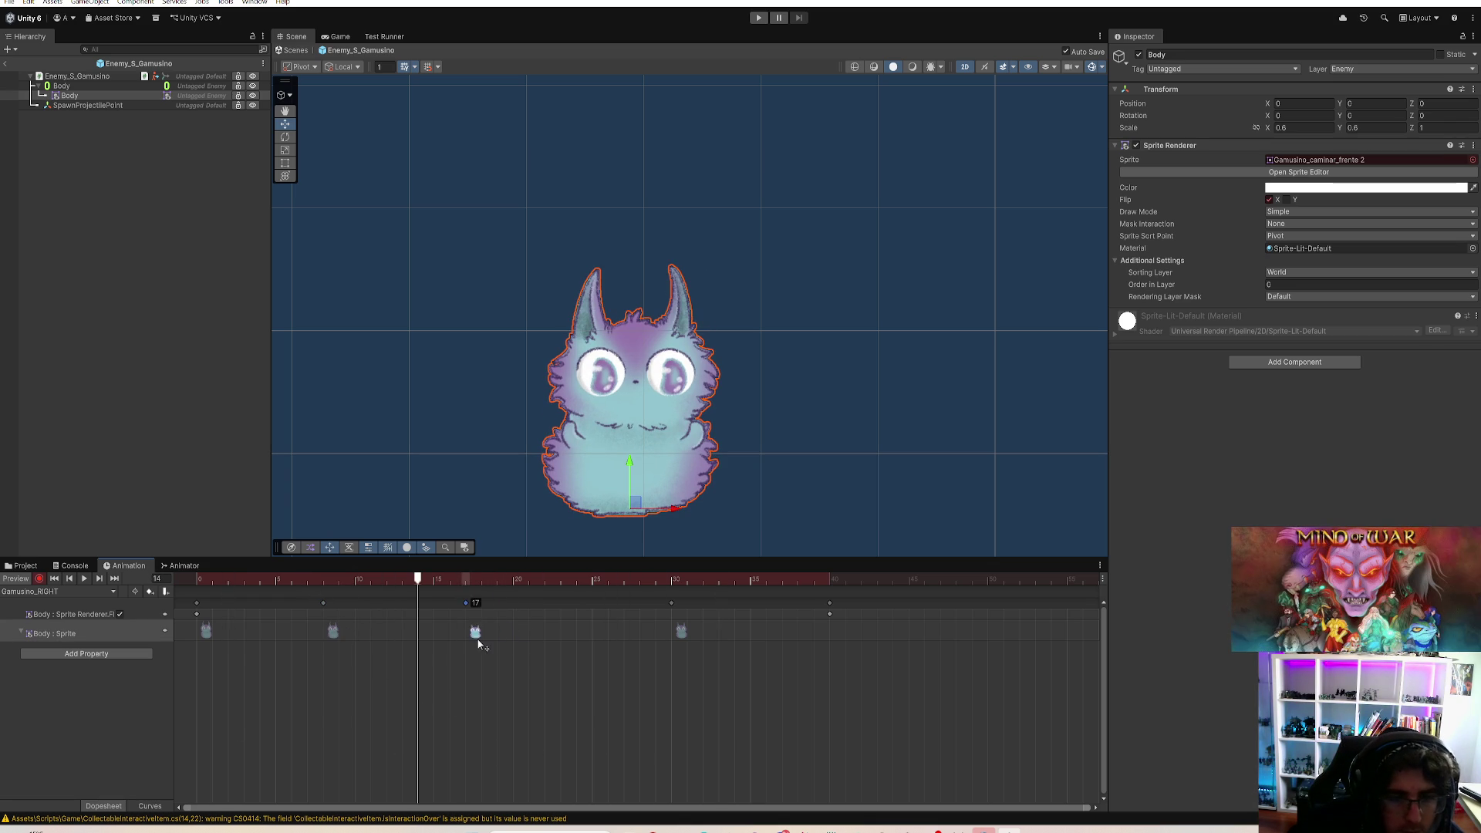
{"action": "mouse_move", "coordinate": [676, 641]}
{"action": "left_mouse_down"}
{"action": "mouse_move", "coordinate": [565, 641]}
{"action": "mouse_move", "coordinate": [590, 641]}
{"action": "left_mouse_up"}
{"action": "mouse_move", "coordinate": [449, 641]}
{"action": "left_mouse_down"}
{"action": "mouse_move", "coordinate": [399, 634]}
{"action": "mouse_move", "coordinate": [602, 654]}
{"action": "mouse_move", "coordinate": [320, 658]}
{"action": "mouse_move", "coordinate": [318, 674]}
{"action": "mouse_move", "coordinate": [470, 694]}
{"action": "mouse_move", "coordinate": [612, 685]}
{"action": "mouse_move", "coordinate": [165, 684]}
{"action": "mouse_move", "coordinate": [448, 659]}
{"action": "mouse_move", "coordinate": [239, 662]}
{"action": "mouse_move", "coordinate": [256, 657]}
{"action": "mouse_move", "coordinate": [589, 669]}
{"action": "mouse_move", "coordinate": [199, 670]}
{"action": "left_mouse_up"}
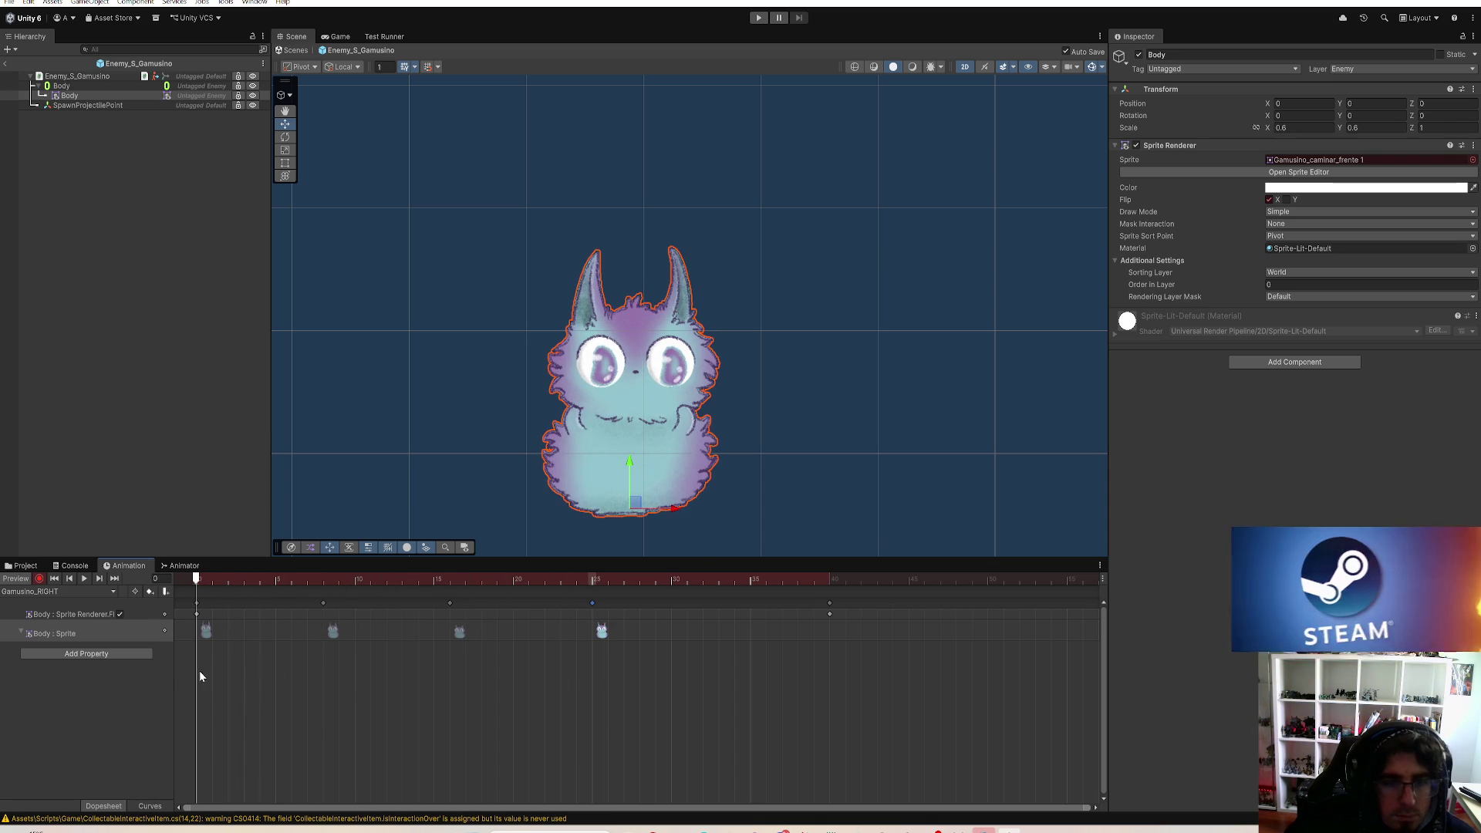
{"action": "left_click", "coordinate": [207, 633]}
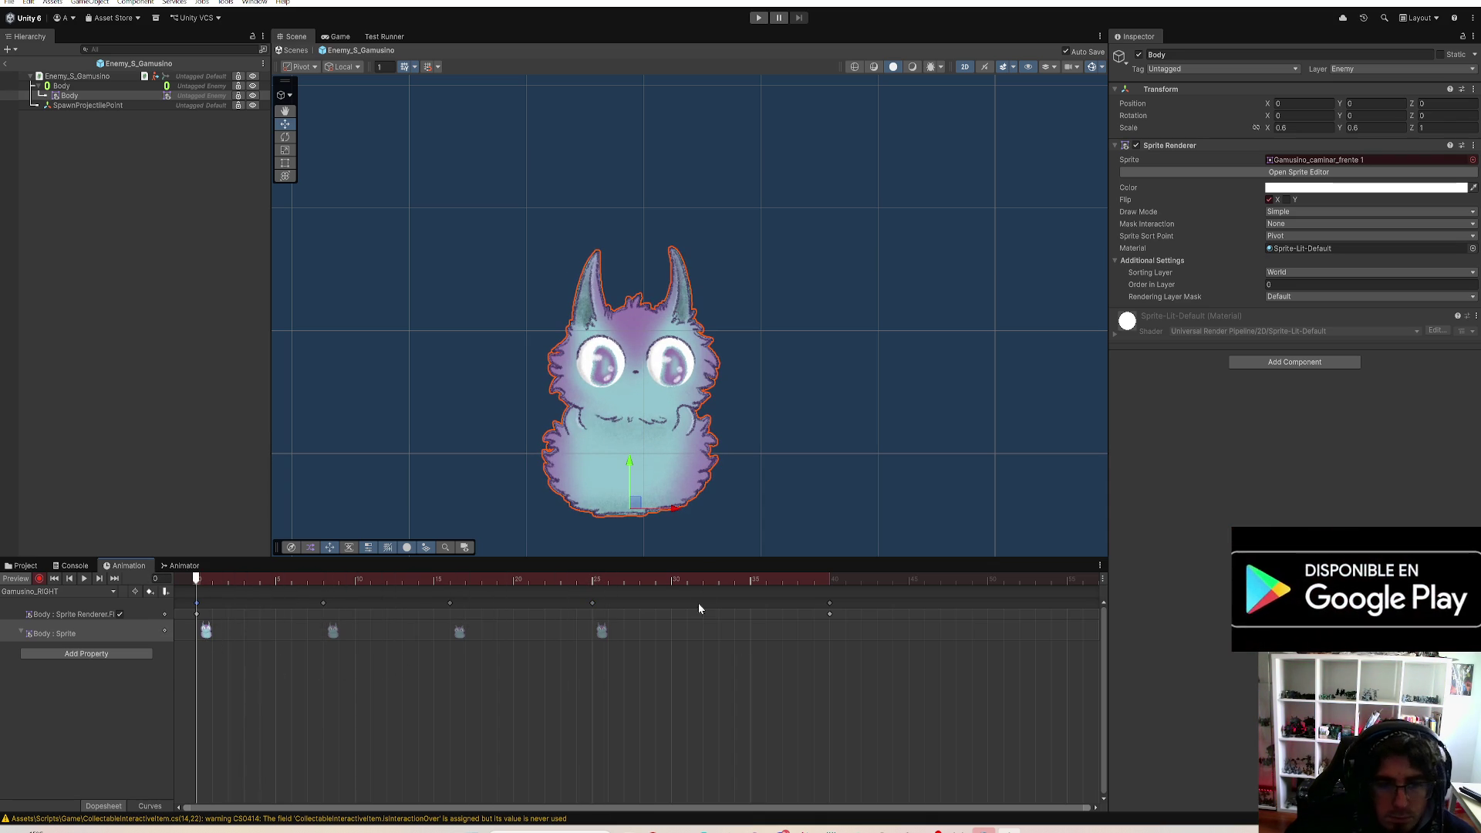
{"action": "left_click", "coordinate": [671, 579]}
{"action": "key", "text": "ctrl+v"}
{"action": "left_click_drag", "start_coordinate": [609, 578], "coordinate": [834, 643]}
{"action": "scroll", "coordinate": [692, 599], "scroll_direction": "down", "scroll_amount": 3}
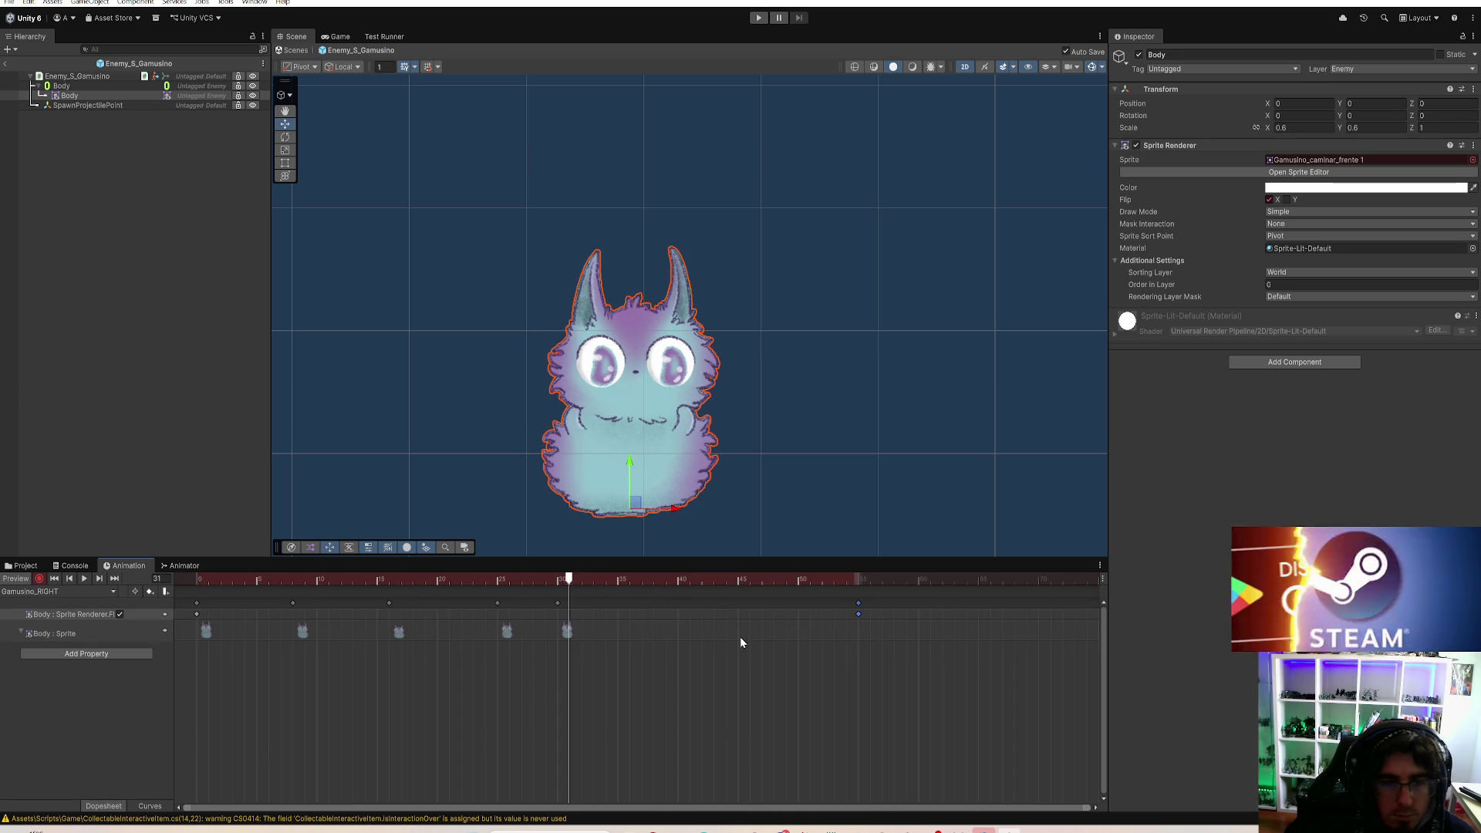
Step: Retime the middle sprite keyframes, placing one at frame 16 and the frame-25 key at 23
{"action": "left_click", "coordinate": [312, 630]}
{"action": "mouse_move", "coordinate": [582, 581]}
{"action": "left_mouse_down"}
{"action": "mouse_move", "coordinate": [504, 582]}
{"action": "mouse_move", "coordinate": [578, 603]}
{"action": "mouse_move", "coordinate": [194, 636]}
{"action": "mouse_move", "coordinate": [291, 655]}
{"action": "mouse_move", "coordinate": [232, 651]}
{"action": "mouse_move", "coordinate": [427, 633]}
{"action": "mouse_move", "coordinate": [340, 637]}
{"action": "mouse_move", "coordinate": [390, 640]}
{"action": "left_mouse_up"}
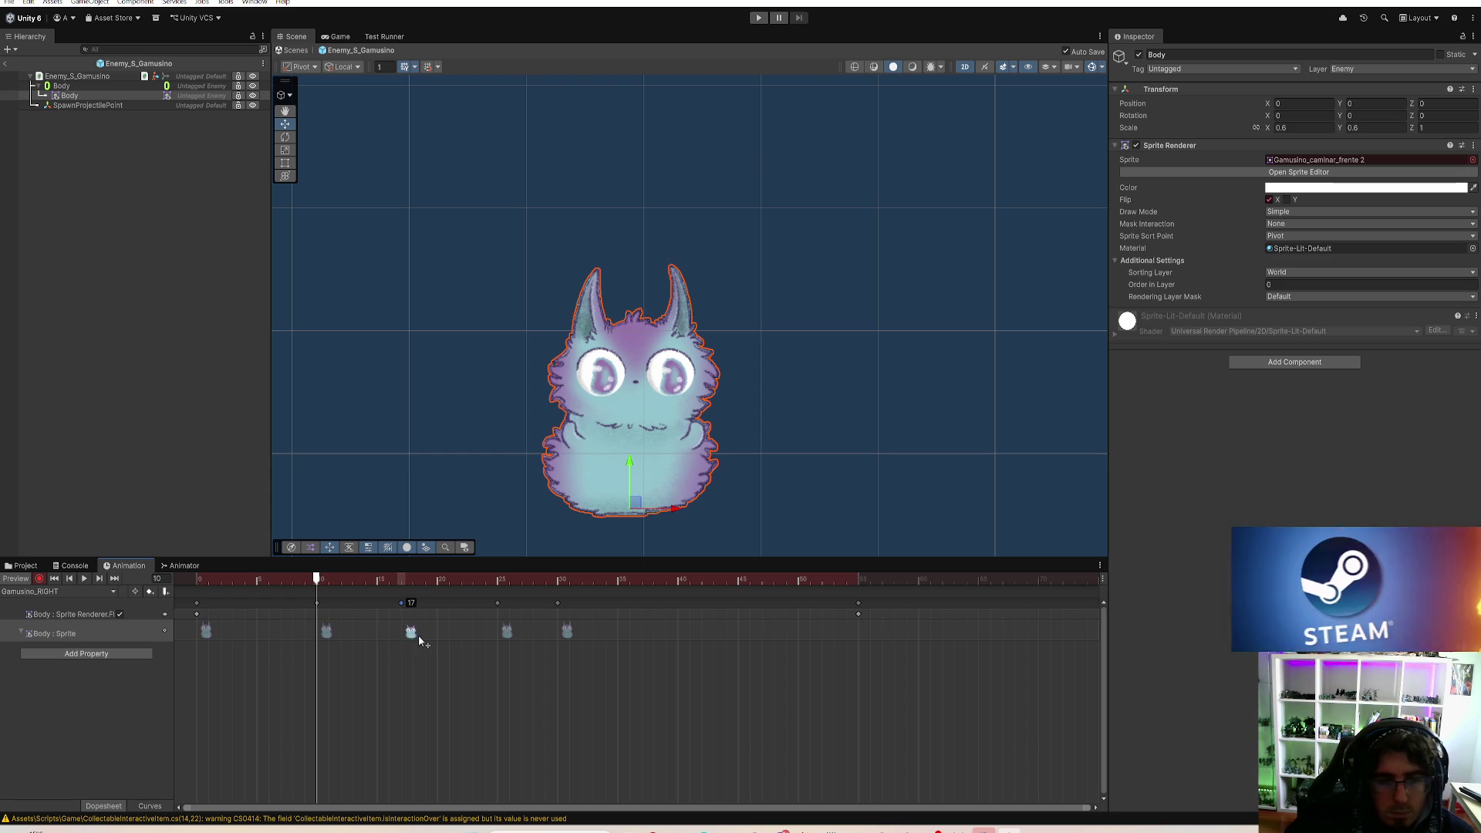
{"action": "left_click_drag", "start_coordinate": [407, 641], "coordinate": [407, 641]}
{"action": "left_click_drag", "start_coordinate": [512, 634], "coordinate": [503, 634]}
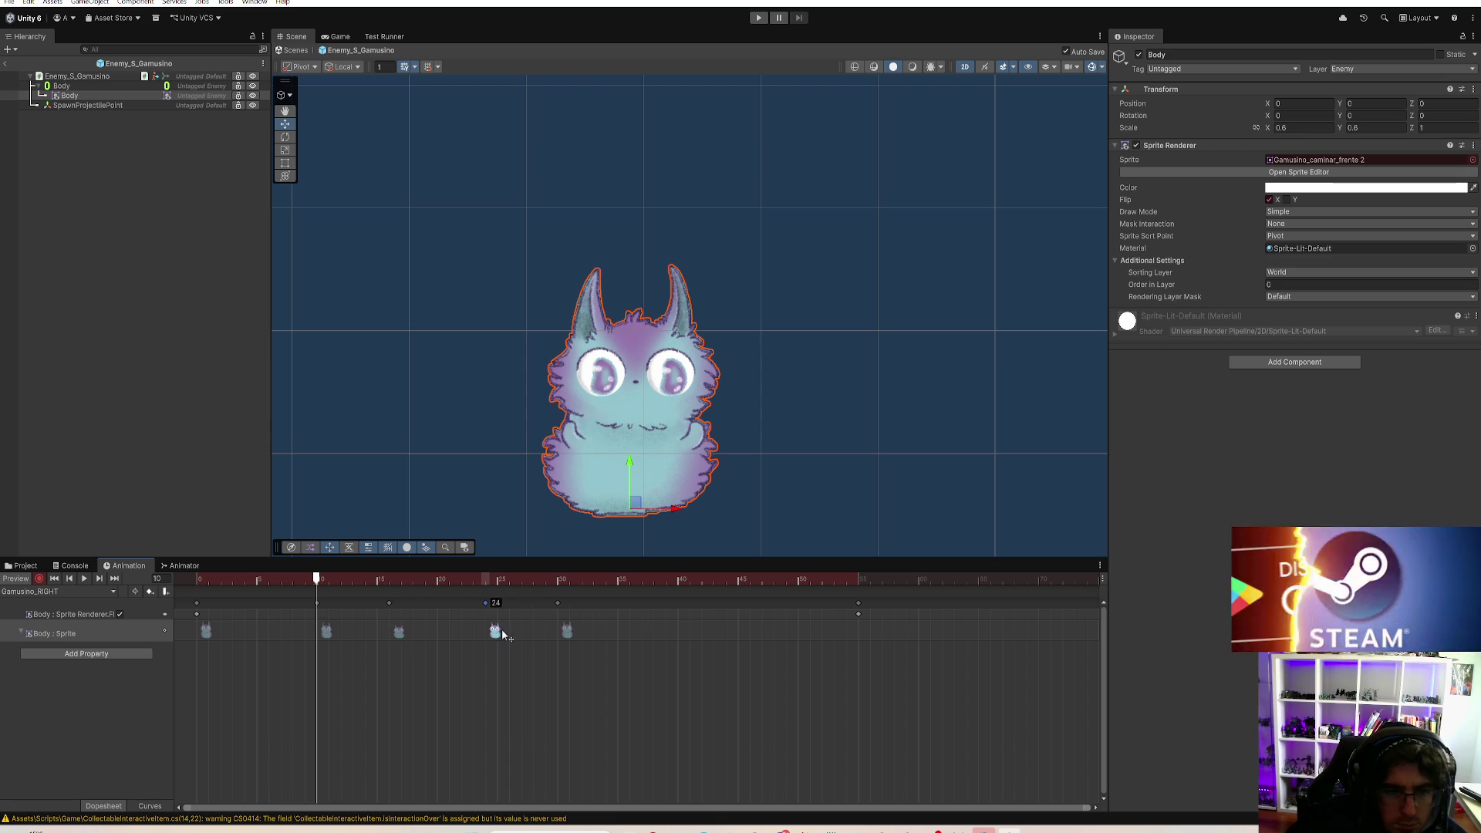
Step: Scrub and play the Gamusino_RIGHT walk cycle, then pull the last keyframes back to frame 53
{"action": "mouse_move", "coordinate": [401, 590]}
{"action": "left_mouse_down"}
{"action": "mouse_move", "coordinate": [198, 594]}
{"action": "mouse_move", "coordinate": [420, 666]}
{"action": "mouse_move", "coordinate": [494, 665]}
{"action": "mouse_move", "coordinate": [342, 654]}
{"action": "mouse_move", "coordinate": [447, 673]}
{"action": "mouse_move", "coordinate": [507, 675]}
{"action": "mouse_move", "coordinate": [506, 640]}
{"action": "left_mouse_up"}
{"action": "mouse_move", "coordinate": [512, 580]}
{"action": "left_mouse_down"}
{"action": "mouse_move", "coordinate": [559, 599]}
{"action": "mouse_move", "coordinate": [475, 605]}
{"action": "mouse_move", "coordinate": [592, 633]}
{"action": "mouse_move", "coordinate": [544, 585]}
{"action": "mouse_move", "coordinate": [581, 585]}
{"action": "mouse_move", "coordinate": [627, 632]}
{"action": "left_mouse_up"}
{"action": "mouse_move", "coordinate": [545, 596]}
{"action": "left_mouse_down"}
{"action": "mouse_move", "coordinate": [496, 609]}
{"action": "mouse_move", "coordinate": [625, 621]}
{"action": "mouse_move", "coordinate": [501, 634]}
{"action": "mouse_move", "coordinate": [630, 645]}
{"action": "left_mouse_up"}
{"action": "left_click_drag", "start_coordinate": [547, 592], "coordinate": [92, 591]}
{"action": "left_click", "coordinate": [83, 579]}
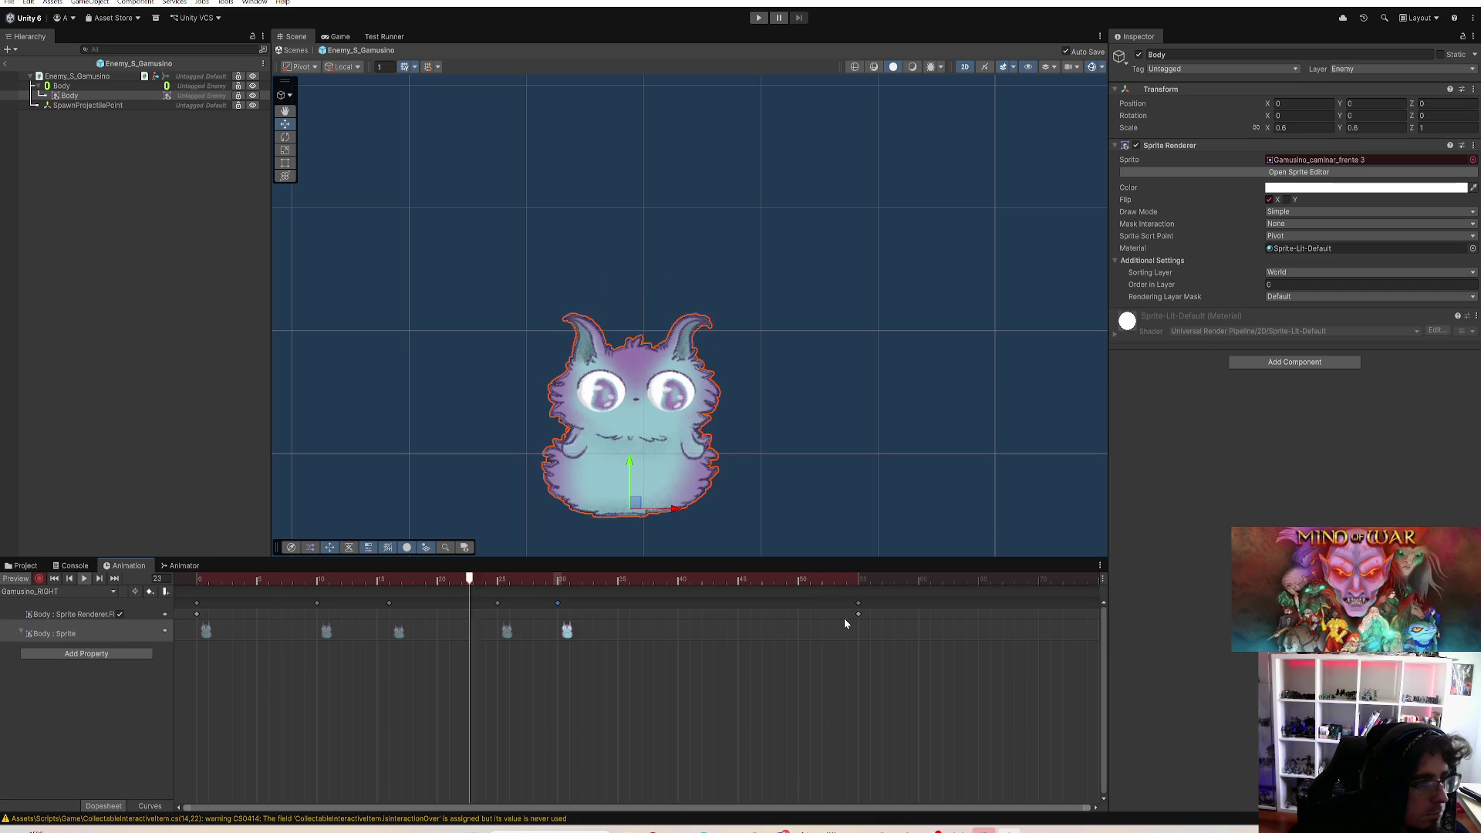
{"action": "left_click_drag", "start_coordinate": [859, 602], "coordinate": [555, 618]}
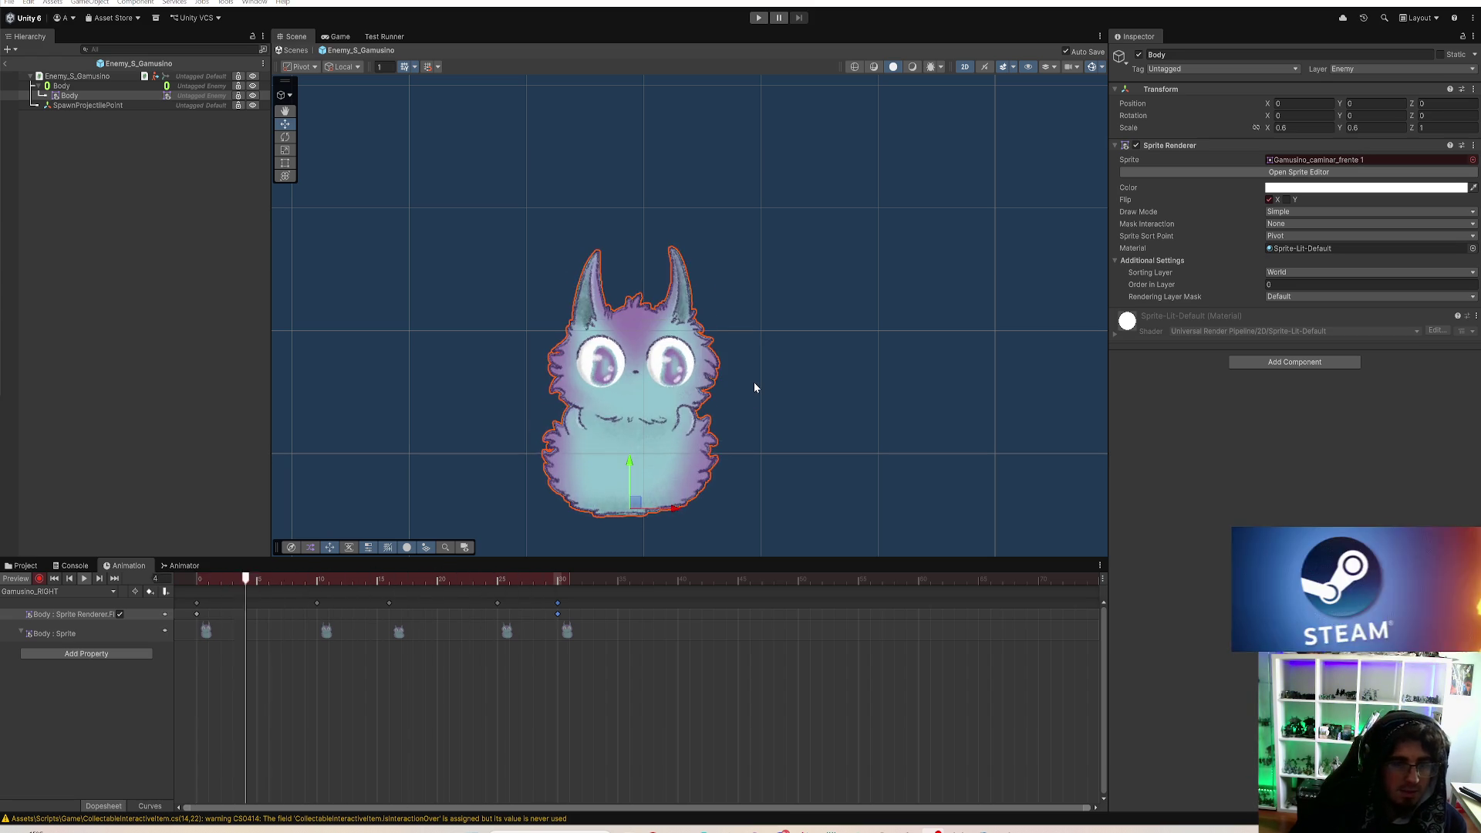
Step: Scrub Gamusino_RIGHT from its start to frame 30 and back, then bring up the Gamusino clip list
{"action": "left_click", "coordinate": [195, 585]}
{"action": "mouse_move", "coordinate": [194, 591]}
{"action": "left_mouse_down"}
{"action": "mouse_move", "coordinate": [388, 655]}
{"action": "mouse_move", "coordinate": [577, 674]}
{"action": "mouse_move", "coordinate": [118, 660]}
{"action": "mouse_move", "coordinate": [229, 668]}
{"action": "mouse_move", "coordinate": [178, 631]}
{"action": "mouse_move", "coordinate": [205, 640]}
{"action": "left_mouse_up"}
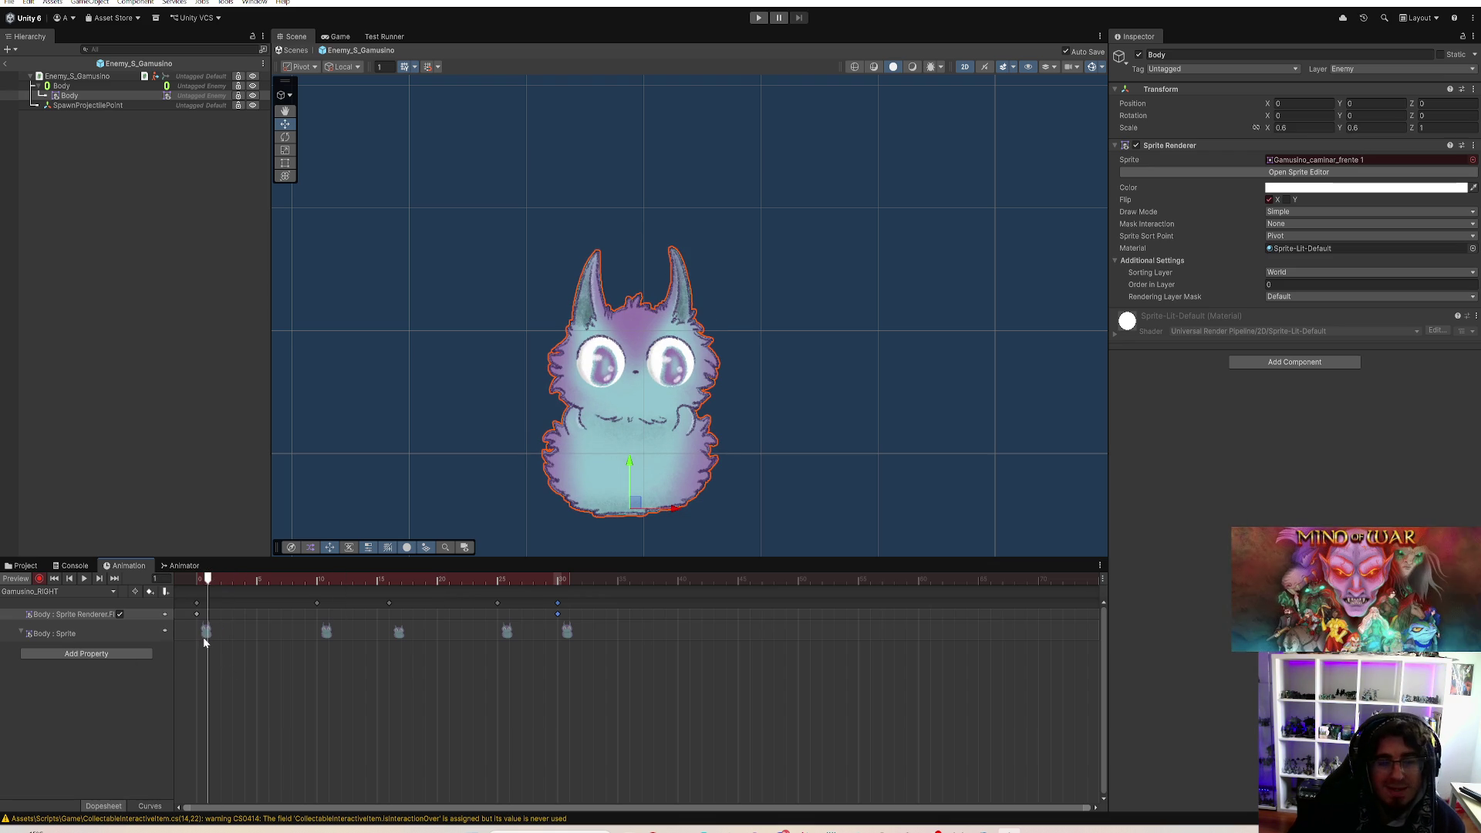
{"action": "left_click_drag", "start_coordinate": [308, 660], "coordinate": [554, 654]}
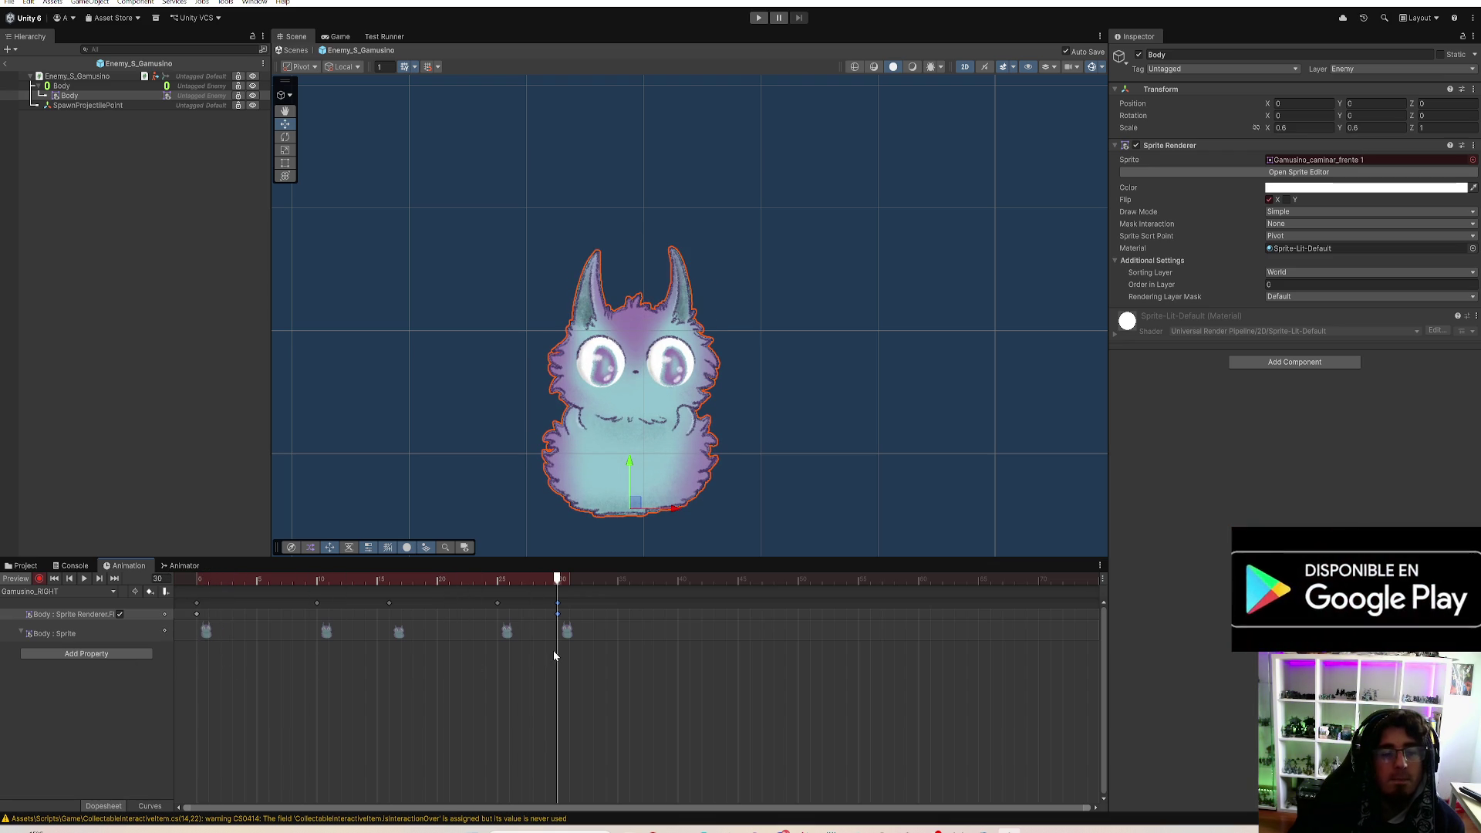
{"action": "mouse_move", "coordinate": [553, 650]}
{"action": "left_mouse_down"}
{"action": "mouse_move", "coordinate": [266, 637]}
{"action": "mouse_move", "coordinate": [238, 650]}
{"action": "mouse_move", "coordinate": [567, 660]}
{"action": "mouse_move", "coordinate": [124, 531]}
{"action": "left_mouse_up"}
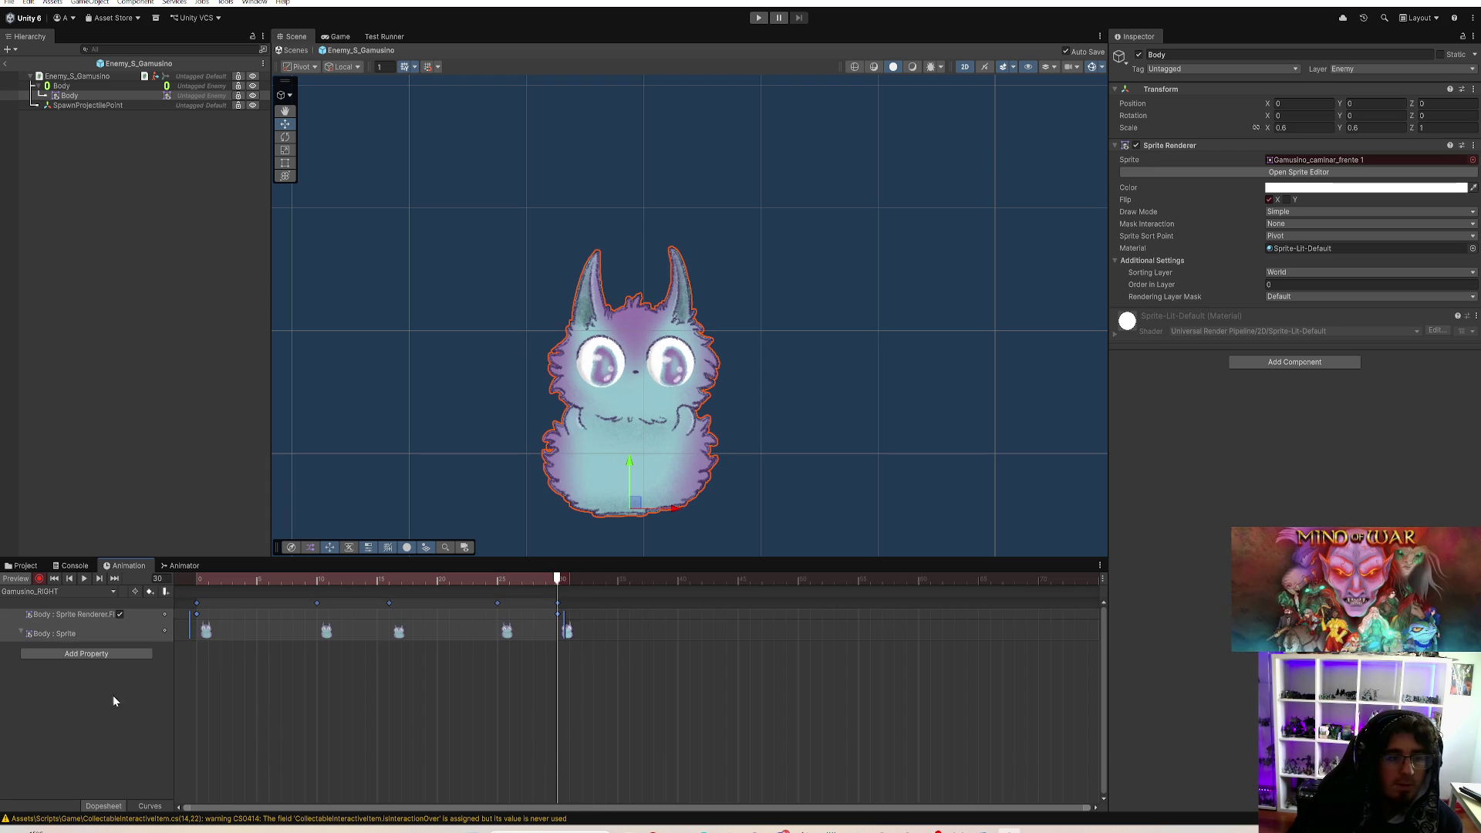
{"action": "left_click", "coordinate": [60, 592]}
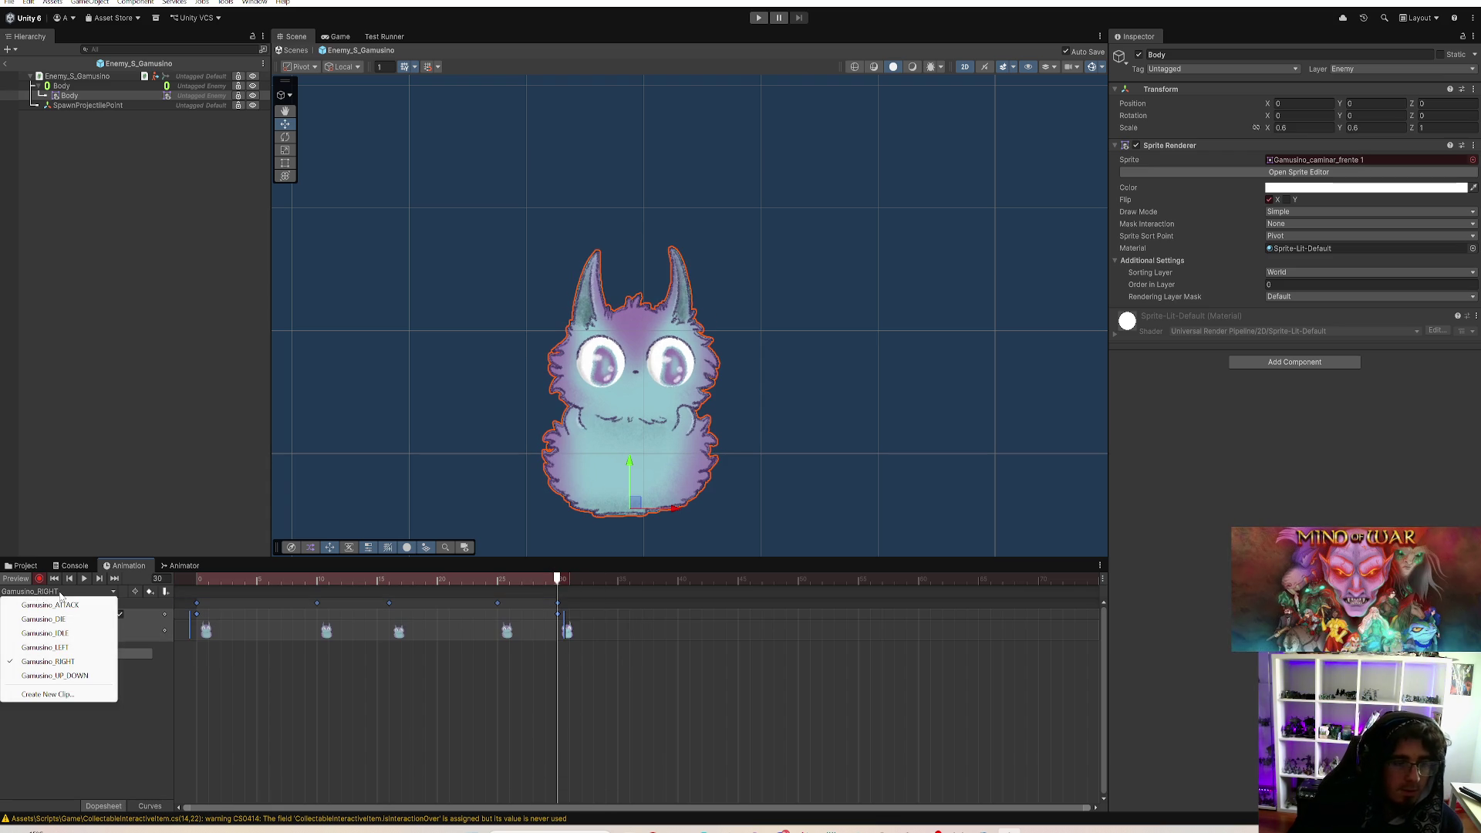
Step: In Gamusino_LEFT, move the frame-40 sprite keyframe to frame 32 and turn off Flip X
{"action": "left_click", "coordinate": [61, 650]}
{"action": "mouse_move", "coordinate": [887, 668]}
{"action": "left_mouse_down"}
{"action": "mouse_move", "coordinate": [484, 622]}
{"action": "mouse_move", "coordinate": [236, 632]}
{"action": "left_mouse_up"}
{"action": "key", "text": "Delete"}
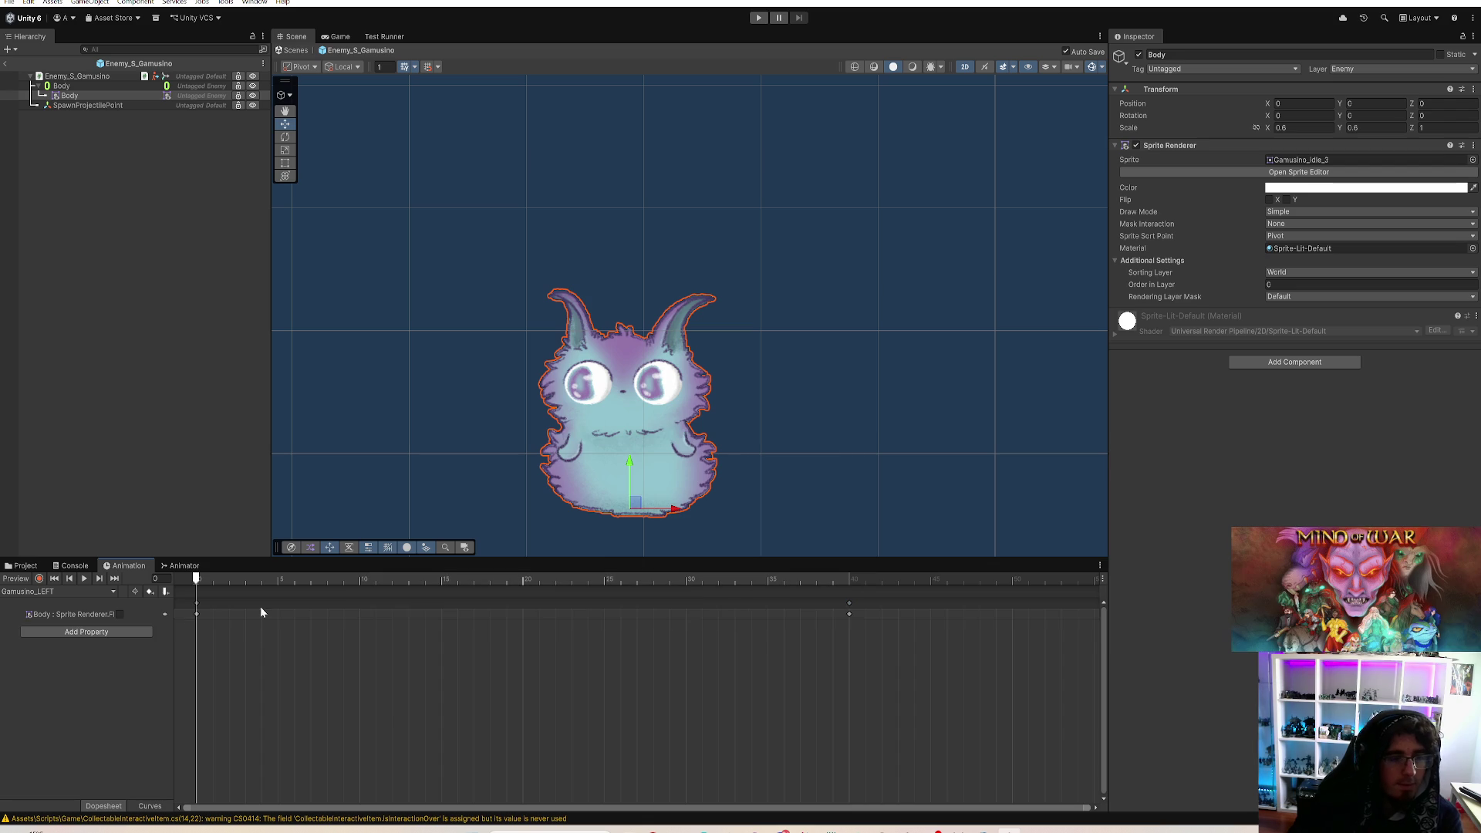
{"action": "key", "text": "ctrl+z"}
{"action": "left_click", "coordinate": [850, 641]}
{"action": "left_click_drag", "start_coordinate": [851, 617], "coordinate": [687, 617]}
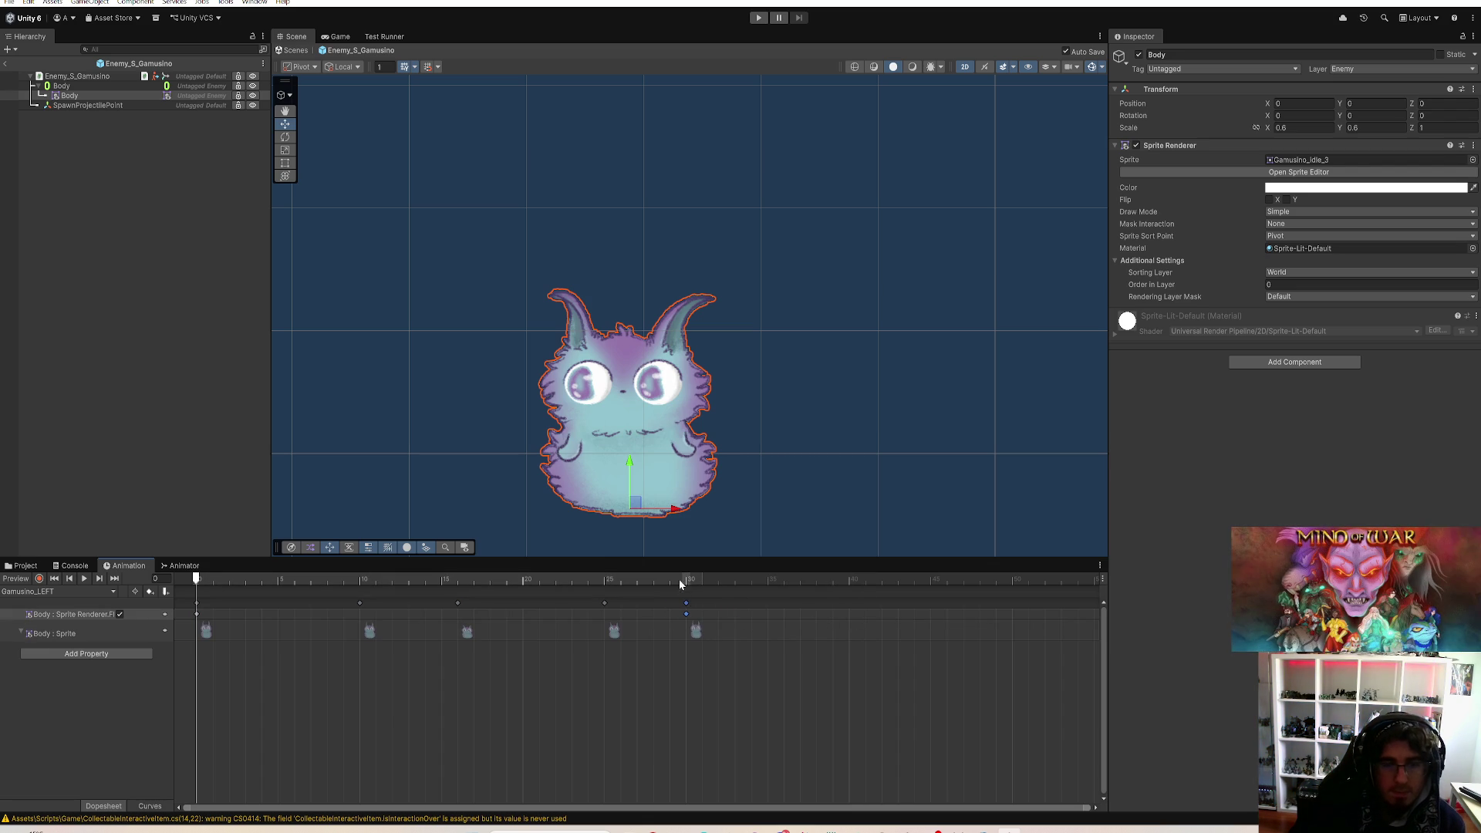
{"action": "left_click", "coordinate": [324, 583]}
{"action": "mouse_move", "coordinate": [246, 609]}
{"action": "left_mouse_down"}
{"action": "mouse_move", "coordinate": [623, 627]}
{"action": "mouse_move", "coordinate": [80, 621]}
{"action": "mouse_move", "coordinate": [604, 655]}
{"action": "mouse_move", "coordinate": [203, 647]}
{"action": "left_mouse_up"}
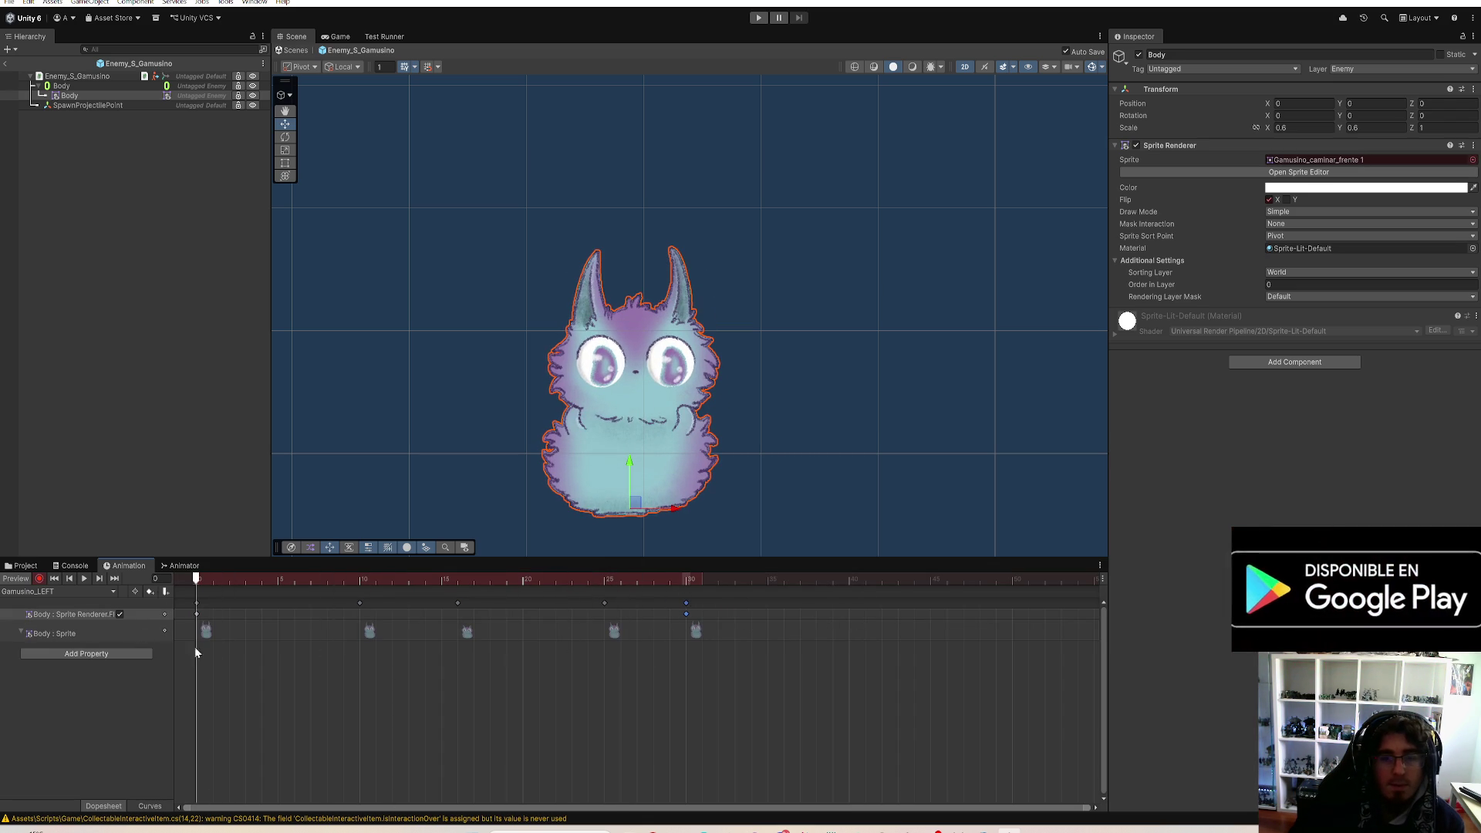
{"action": "left_click", "coordinate": [119, 614]}
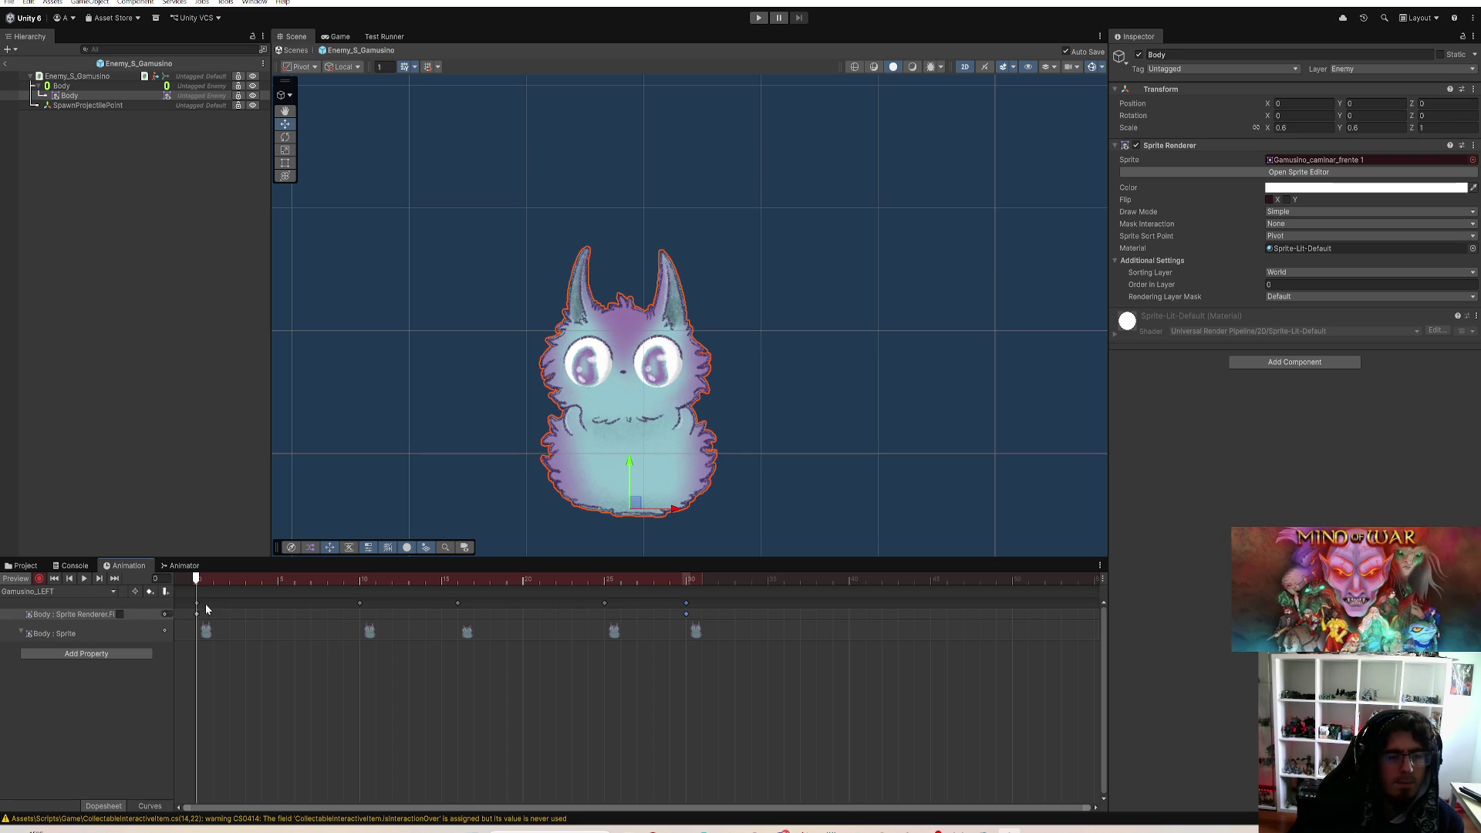
Step: Compare with Gamusino_RIGHT's first frame, then play the Gamusino_LEFT walk from frame 30
{"action": "left_click", "coordinate": [61, 592]}
{"action": "left_click", "coordinate": [68, 662]}
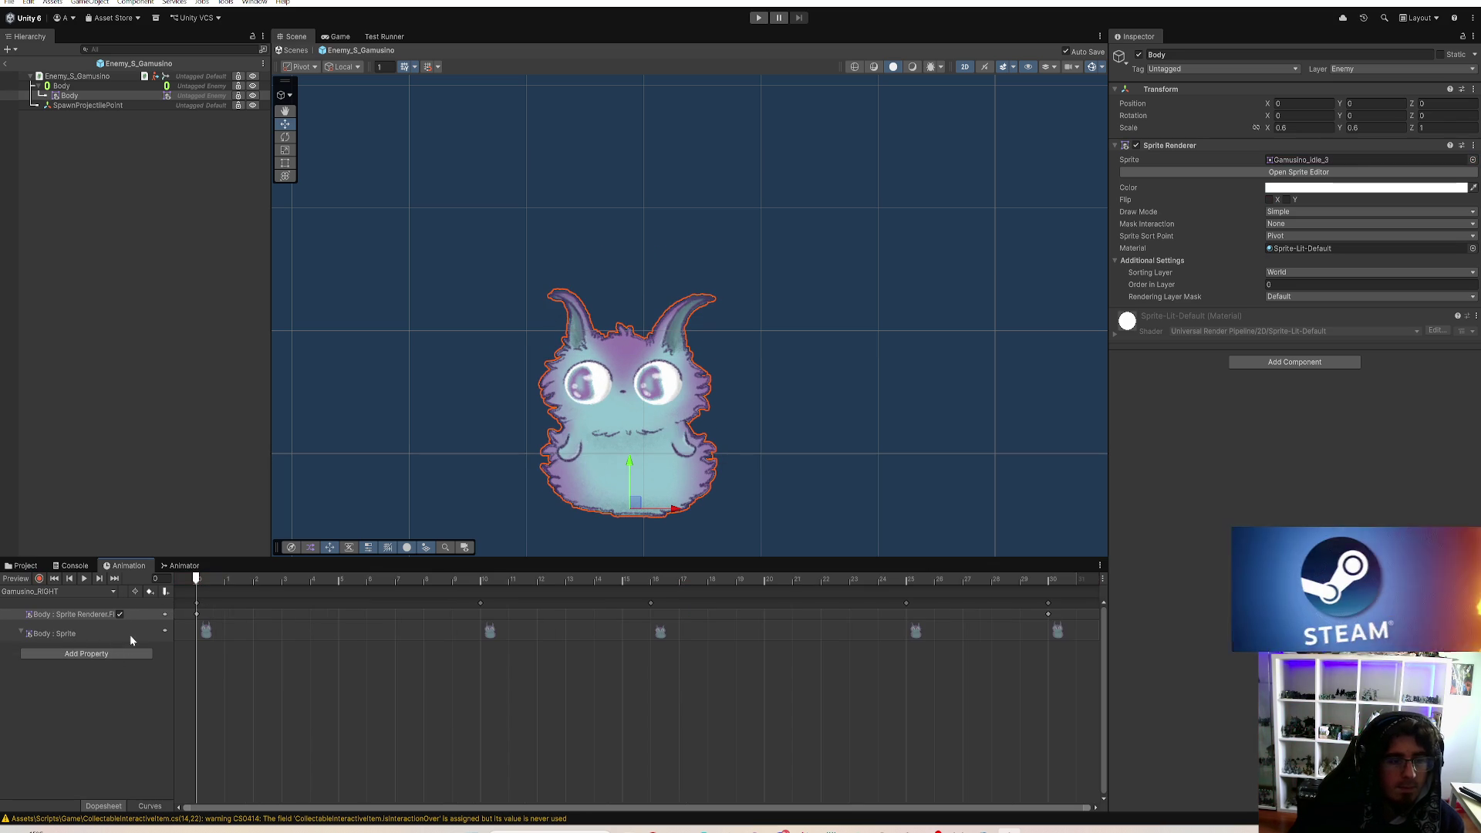
{"action": "left_click", "coordinate": [203, 585]}
{"action": "left_click", "coordinate": [60, 591]}
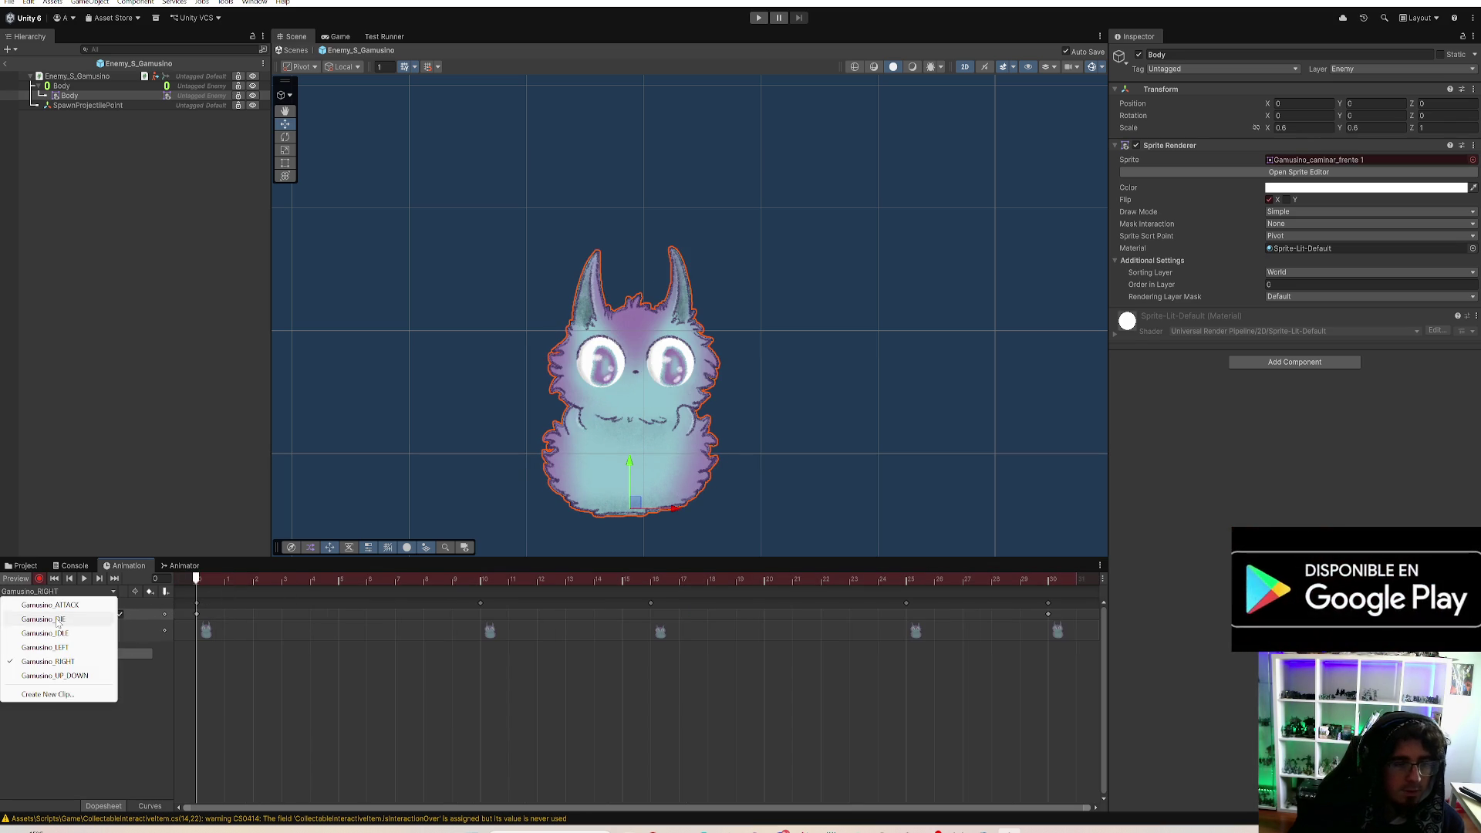
{"action": "left_click", "coordinate": [69, 648]}
{"action": "left_click", "coordinate": [1050, 584]}
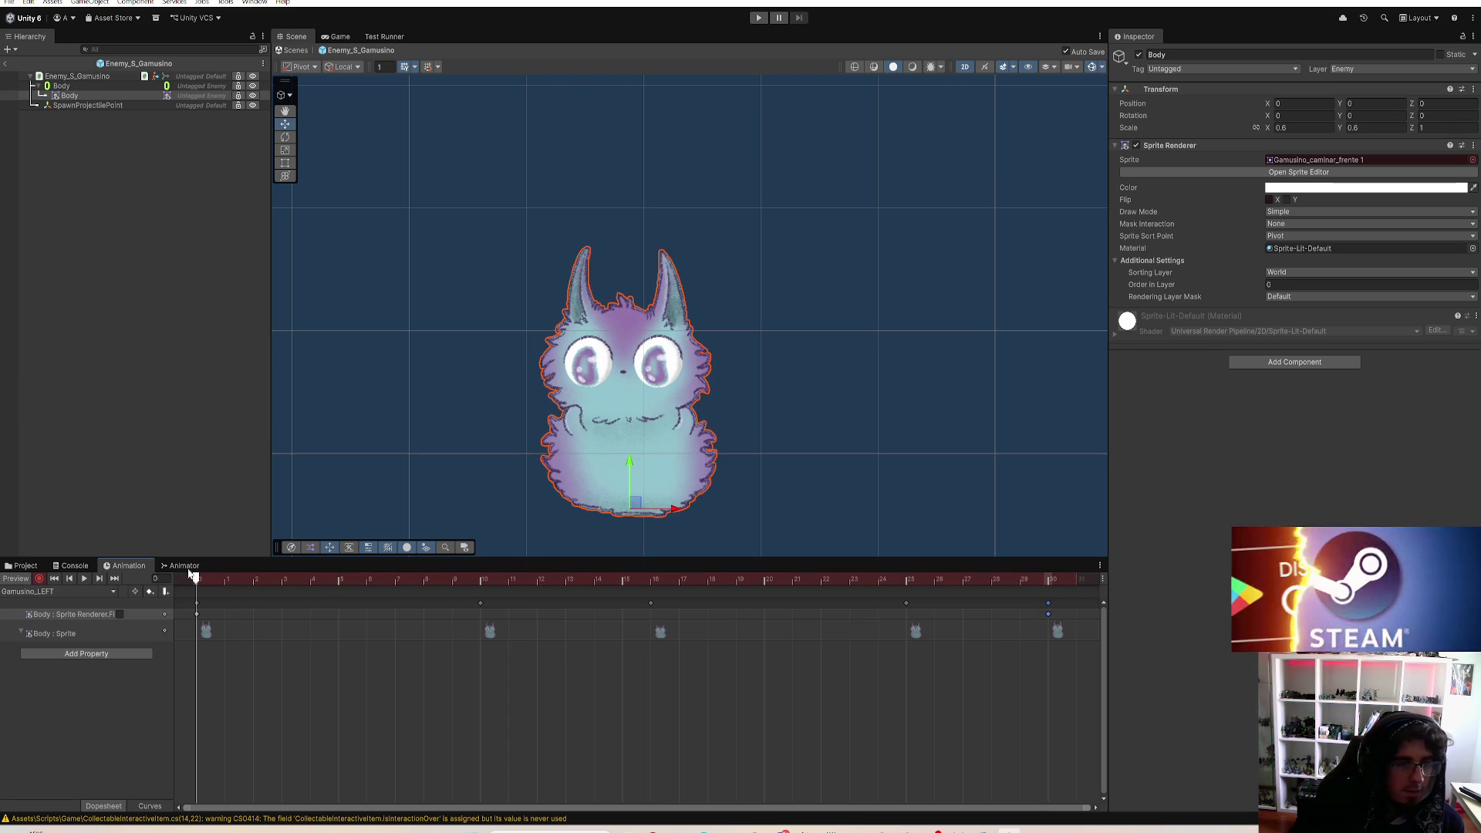
{"action": "left_click", "coordinate": [85, 578]}
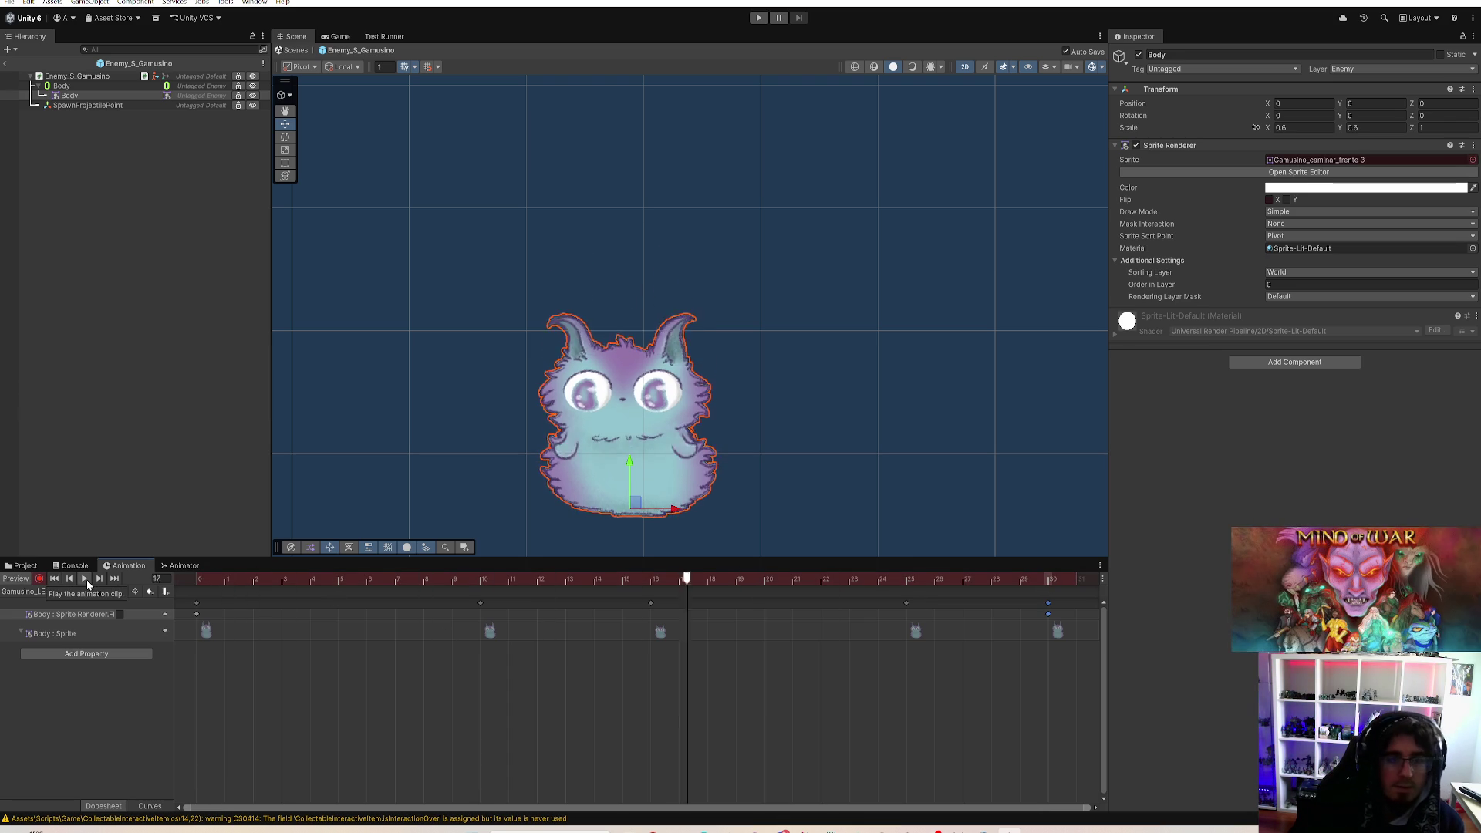
Step: Switch to the Gamusino_UP_DOWN clip and show the Gamusino assets in the Project window
{"action": "scroll", "coordinate": [615, 357], "scroll_direction": "down", "scroll_amount": 2}
{"action": "scroll", "coordinate": [615, 358], "scroll_direction": "down", "scroll_amount": 1}
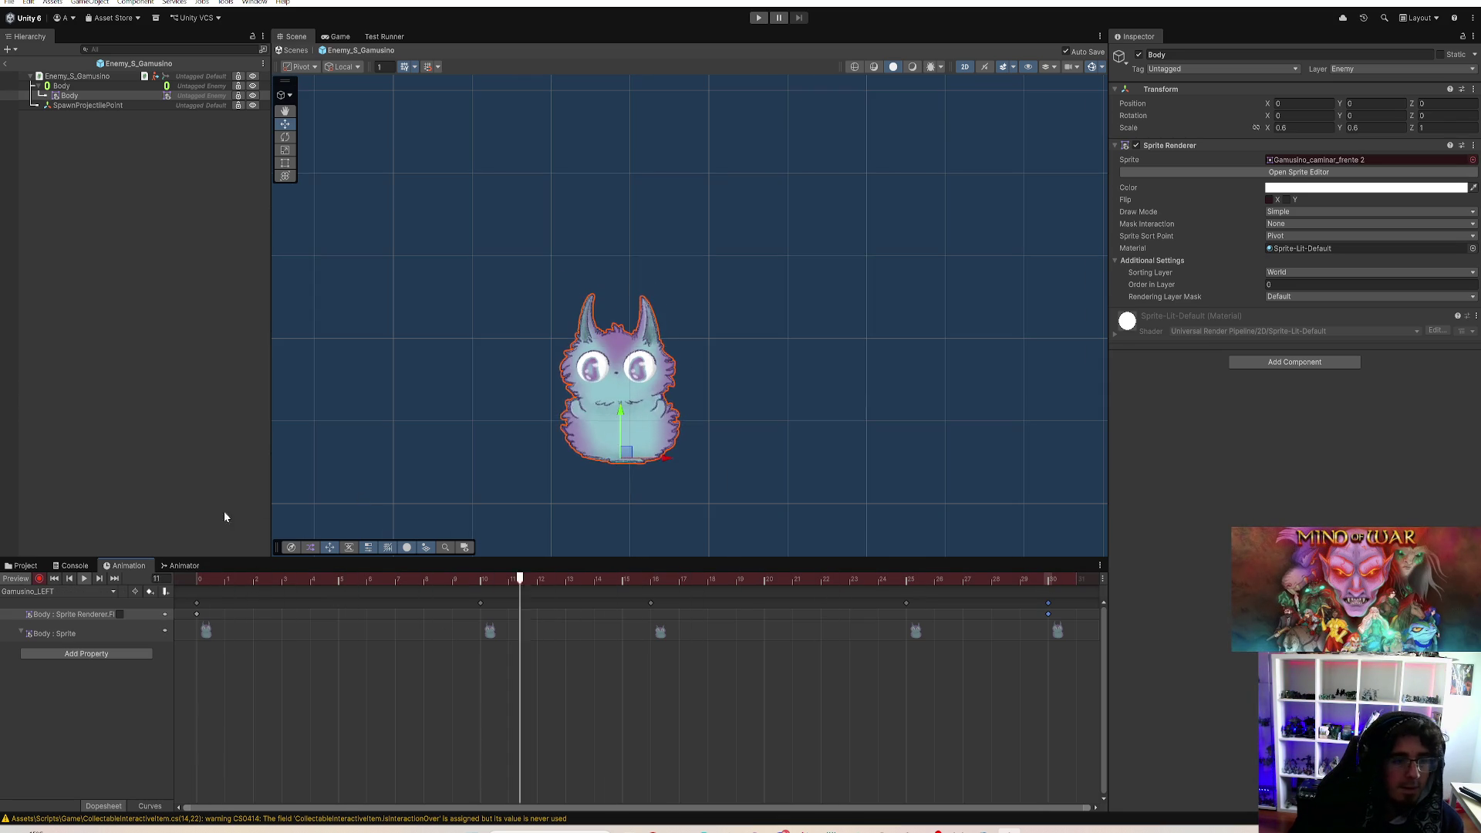
{"action": "left_click", "coordinate": [67, 592]}
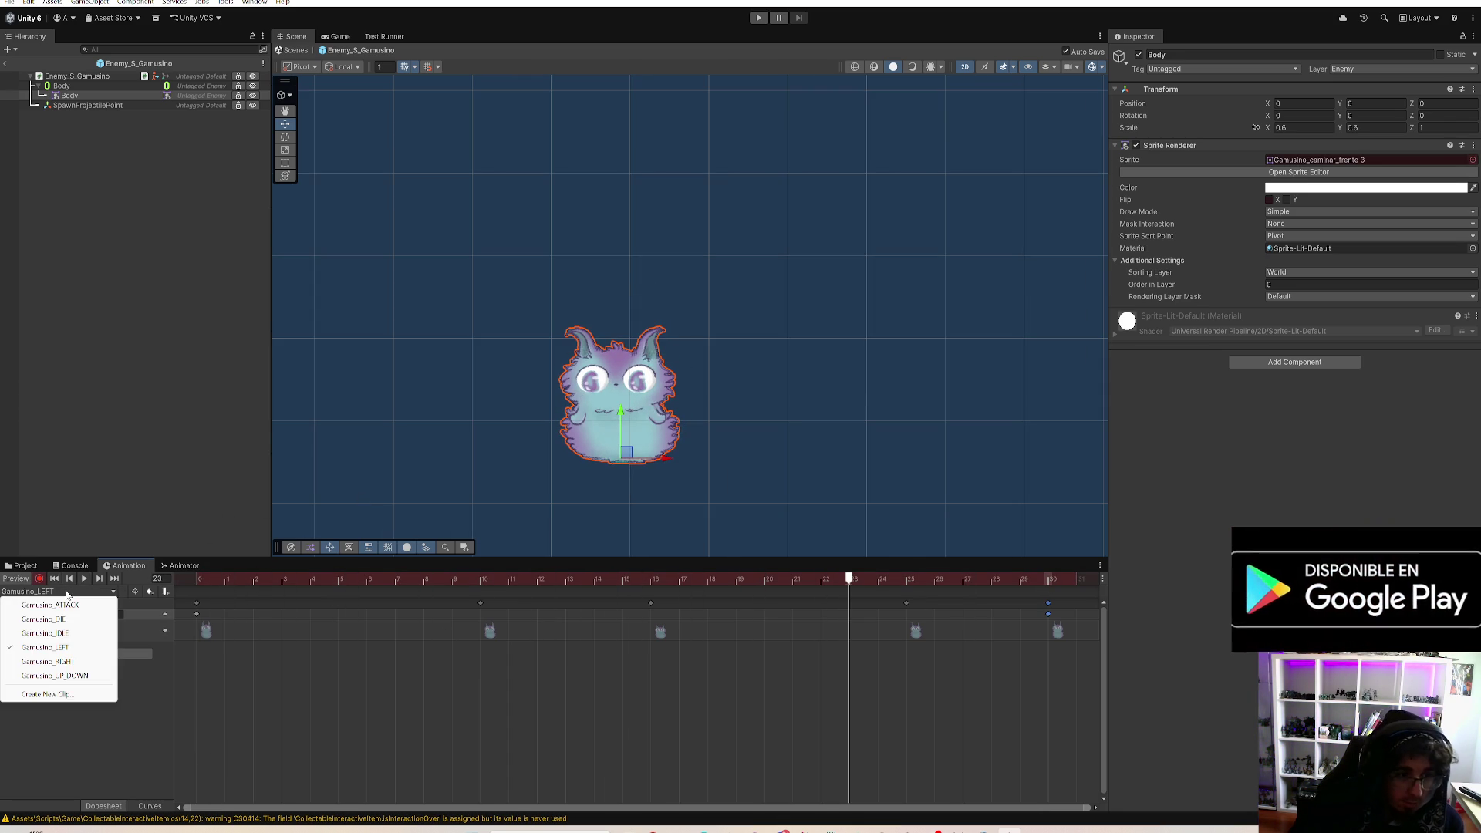
{"action": "left_click", "coordinate": [68, 677]}
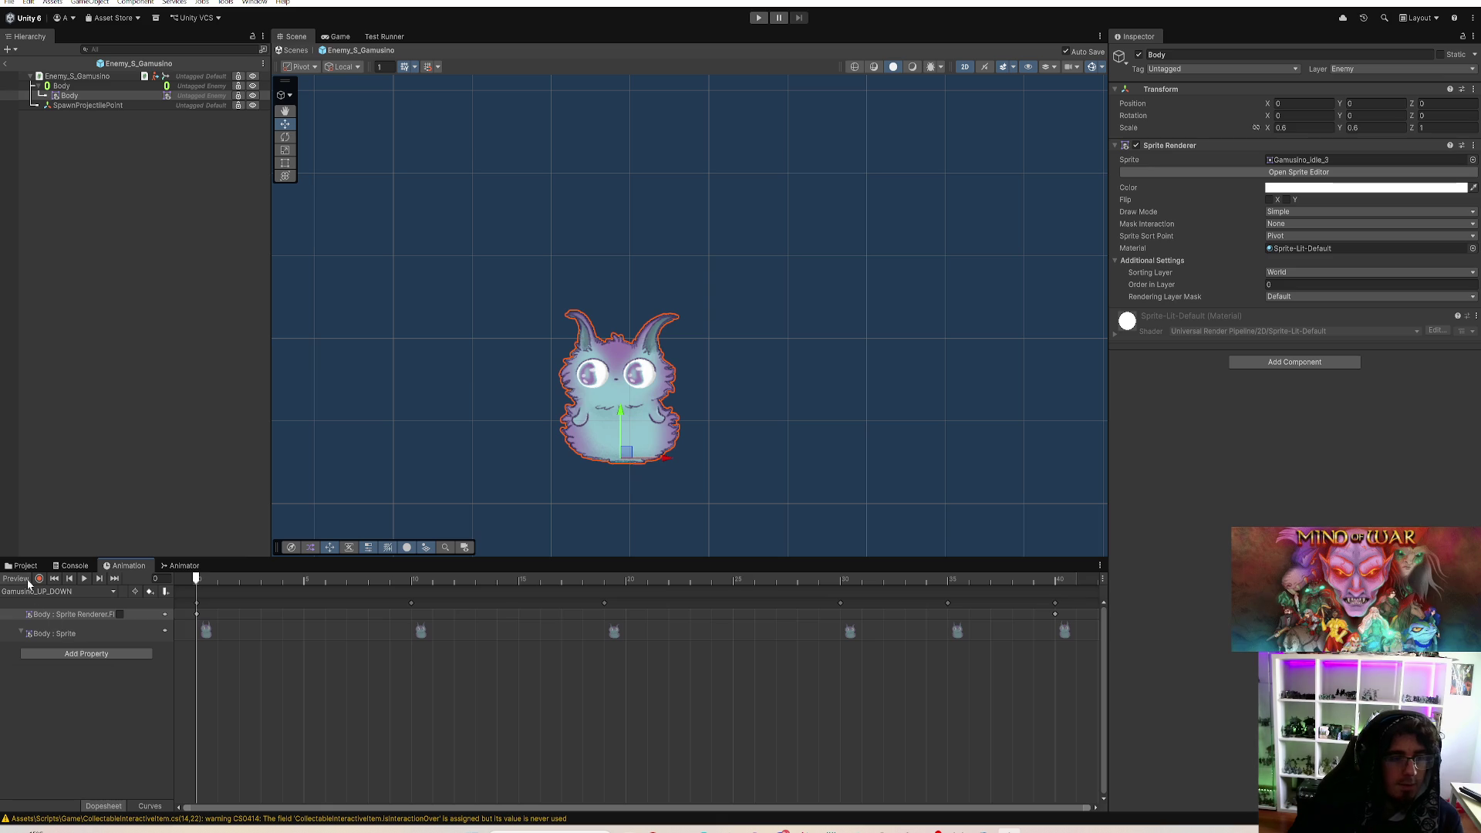
{"action": "left_click", "coordinate": [31, 571]}
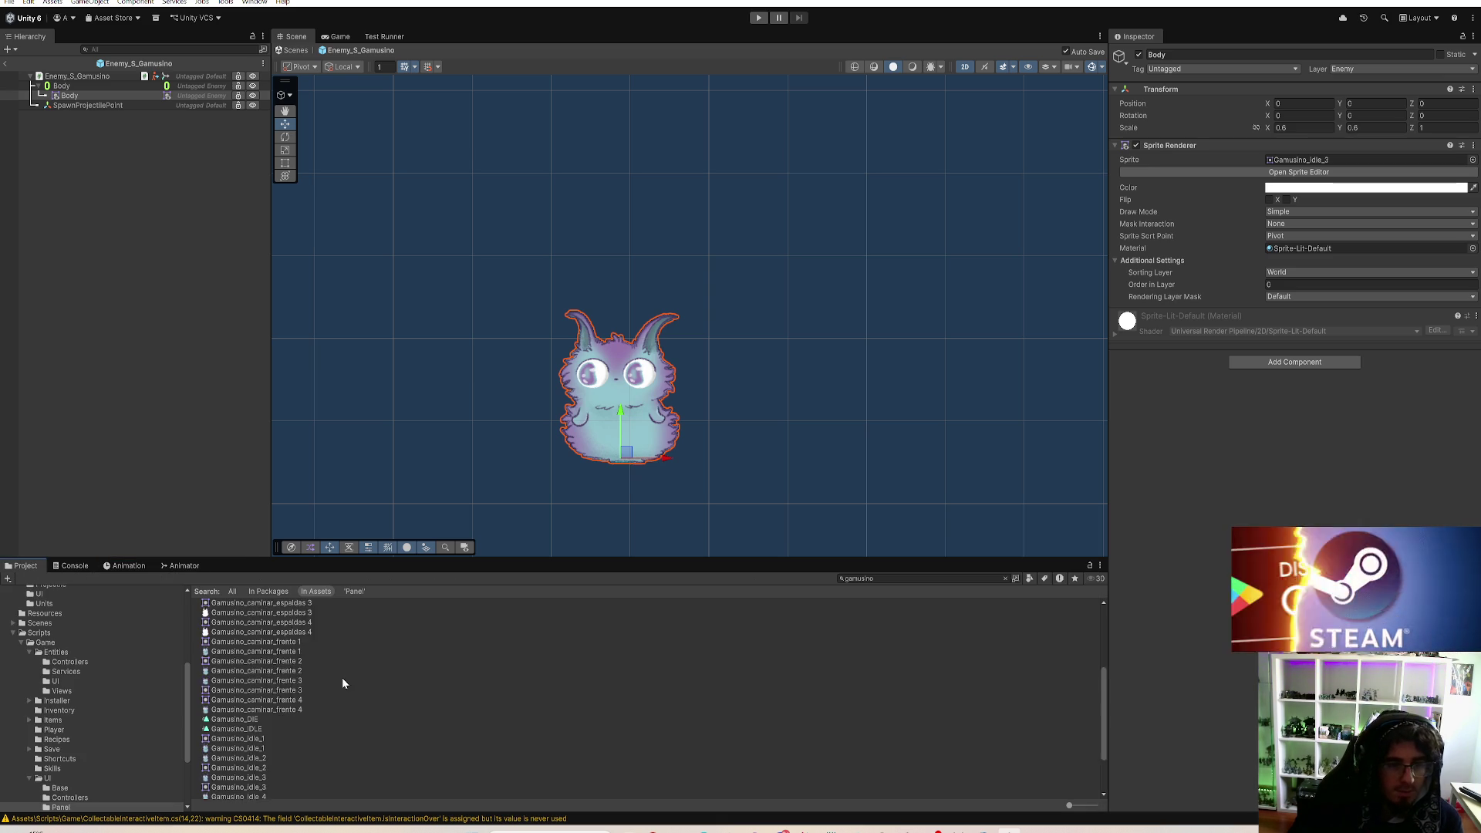
Step: Duplicate the Gamusino_UP_DOWN clip and name the copy Gamusino_UP
{"action": "scroll", "coordinate": [341, 674], "scroll_direction": "down", "scroll_amount": 3}
{"action": "scroll", "coordinate": [303, 724], "scroll_direction": "up", "scroll_amount": 3}
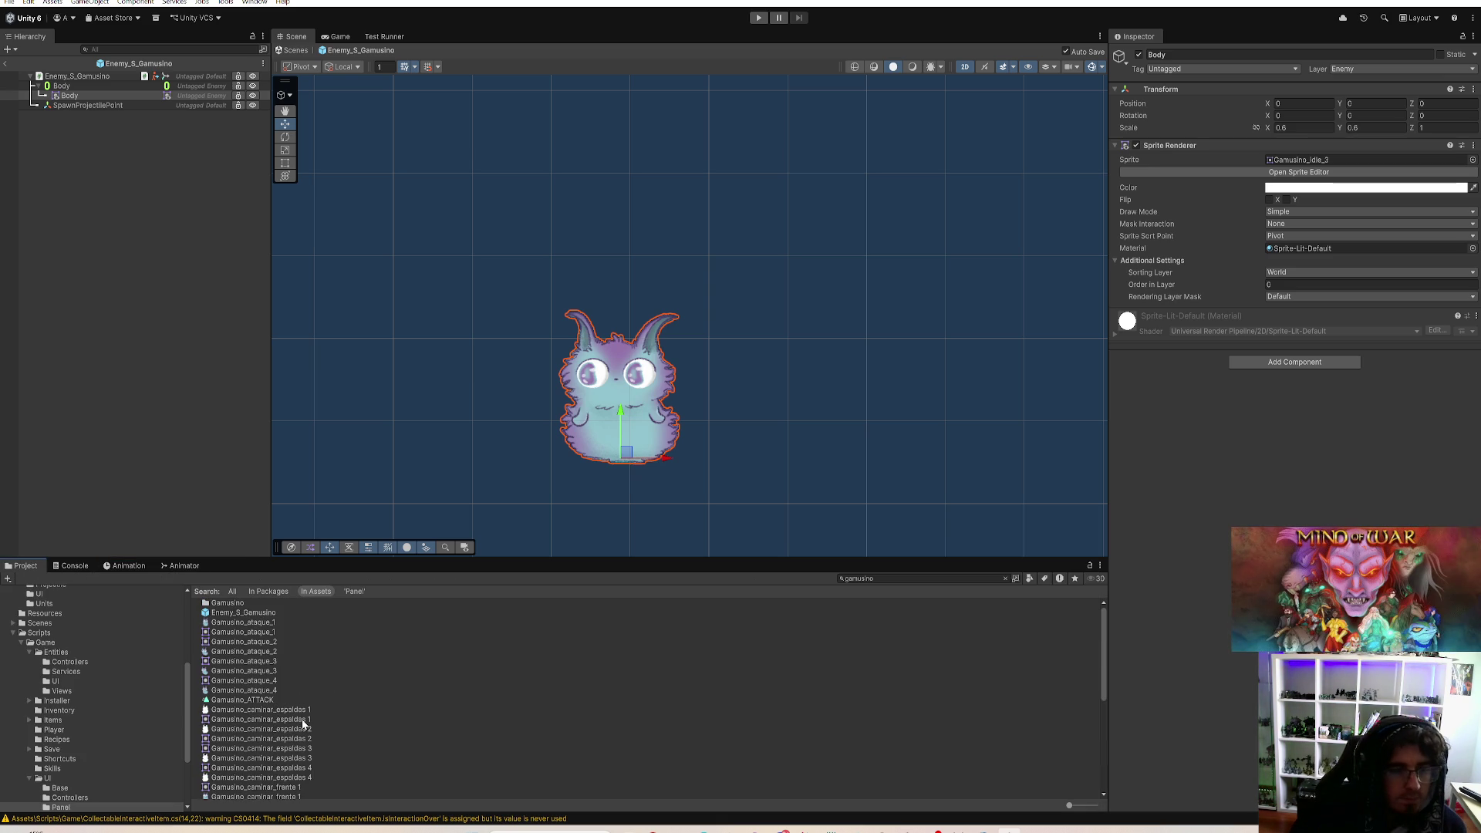
{"action": "scroll", "coordinate": [540, 632], "scroll_direction": "down", "scroll_amount": 4}
{"action": "scroll", "coordinate": [486, 673], "scroll_direction": "down", "scroll_amount": 4}
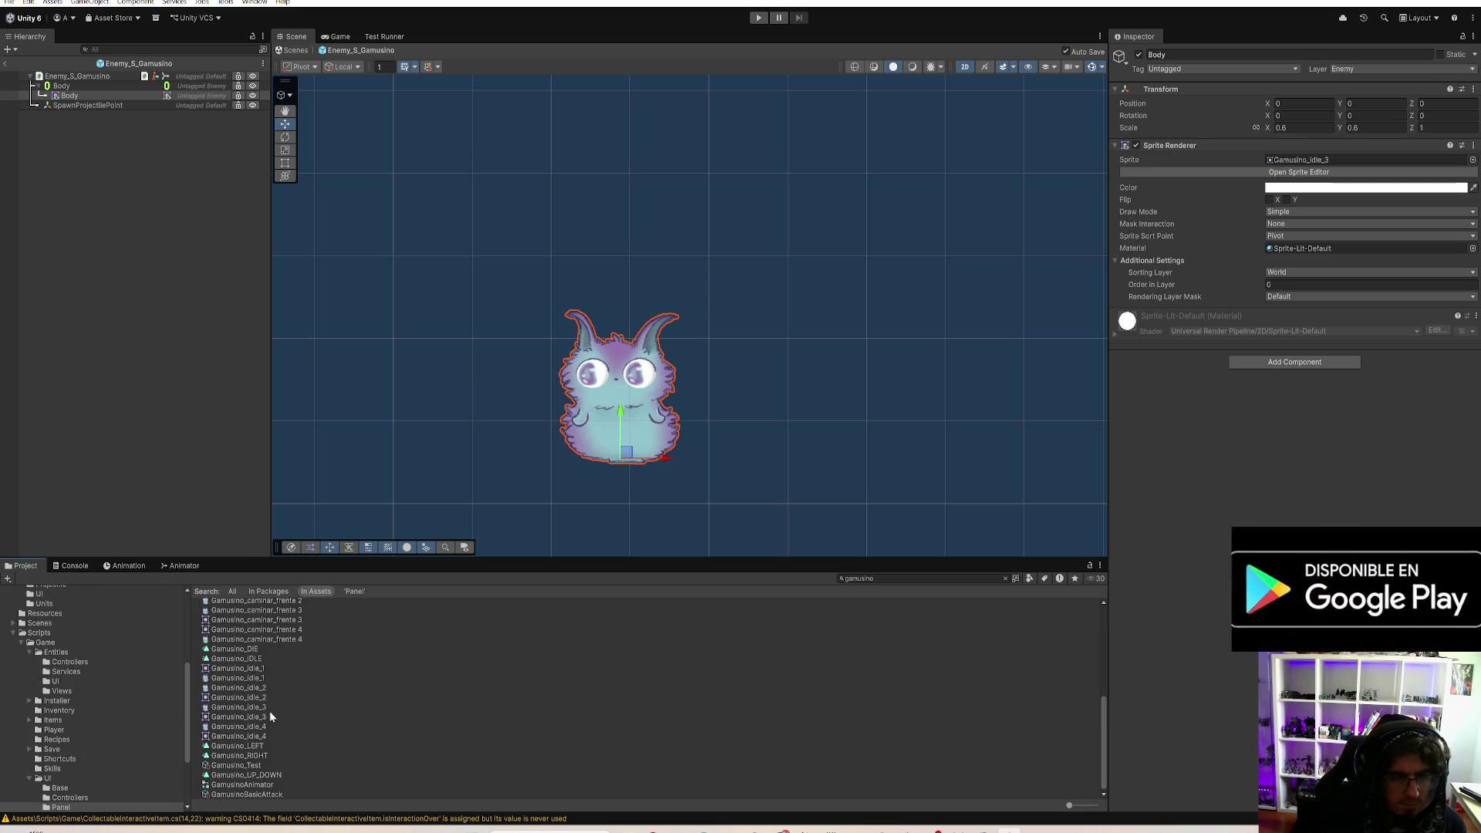
{"action": "left_click", "coordinate": [268, 776]}
{"action": "key", "text": "ctrl+d"}
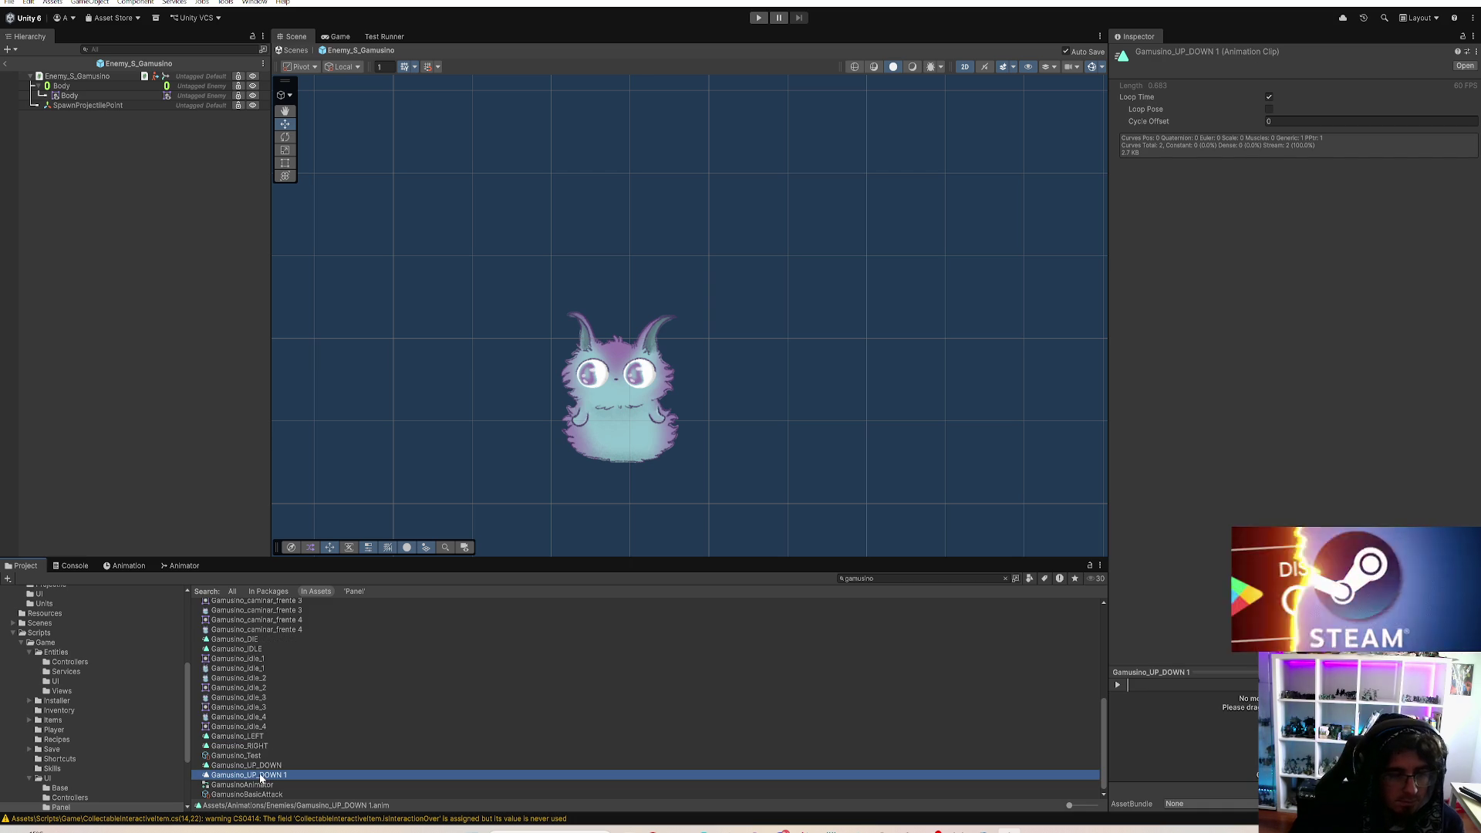
{"action": "key", "text": "F2"}
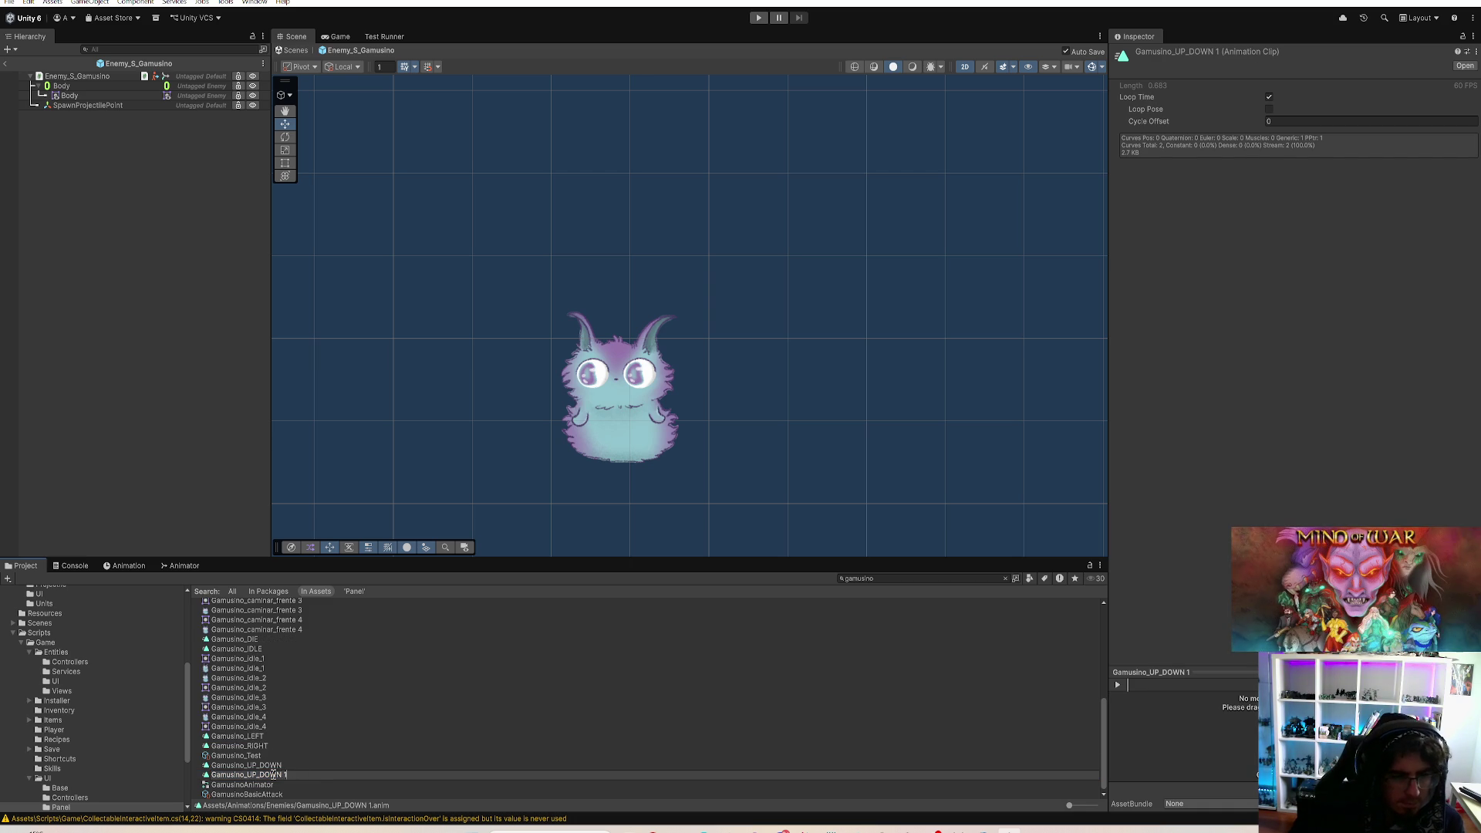
{"action": "key", "text": "BackSpace"}
{"action": "key", "text": "Return"}
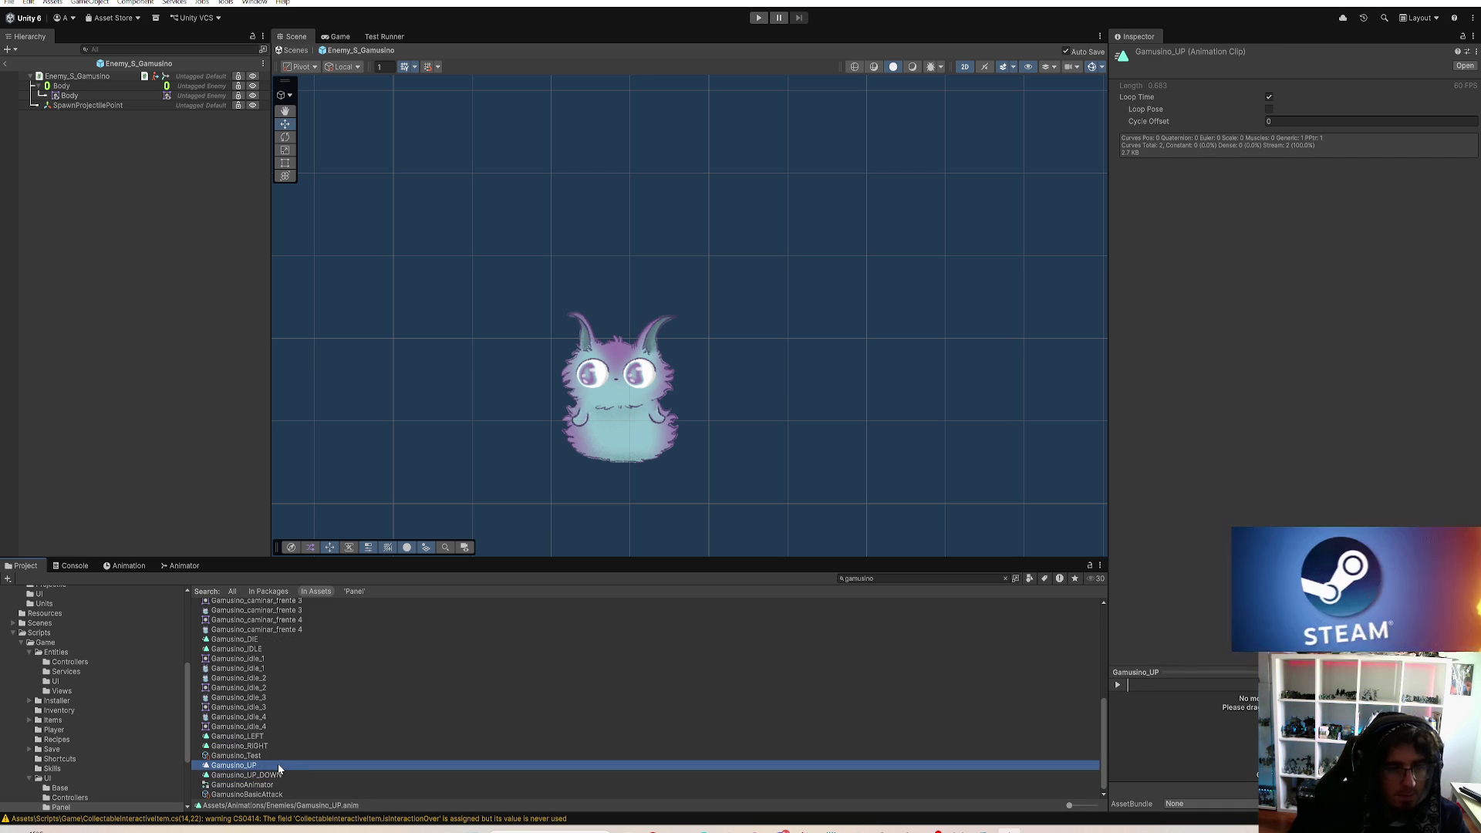
Step: Rename the original clip to Gamusino_DOWN and select the GamusinoAnimator override controller
{"action": "left_click", "coordinate": [274, 776]}
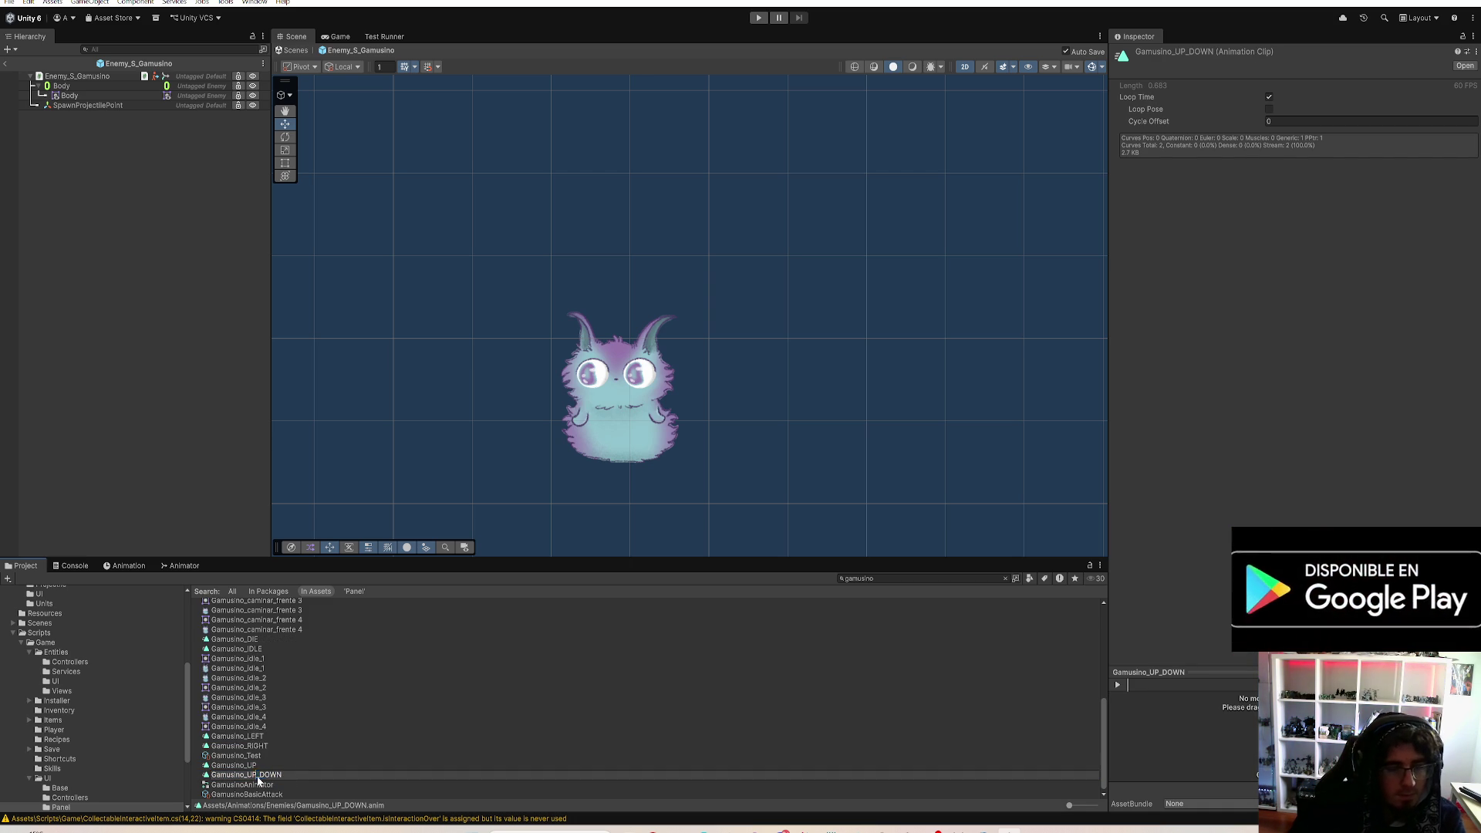
{"action": "key", "text": "Return"}
{"action": "left_click", "coordinate": [241, 784]}
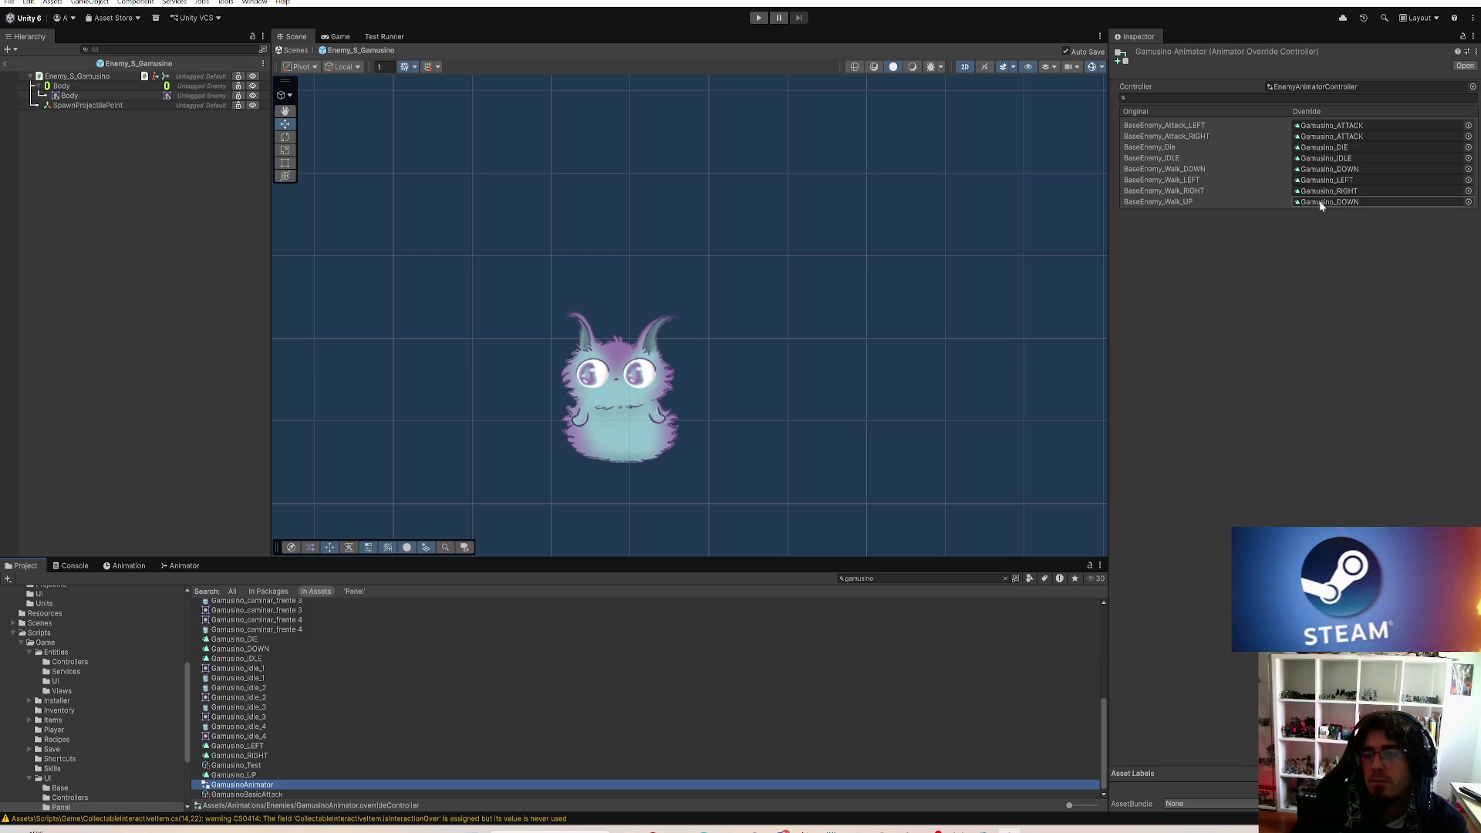
Step: Assign Gamusino_UP to the BaseEnemy_Walk_UP override slot in GamusinoAnimator
{"action": "left_click", "coordinate": [1321, 202]}
{"action": "mouse_move", "coordinate": [234, 670]}
{"action": "left_mouse_down"}
{"action": "mouse_move", "coordinate": [475, 661]}
{"action": "mouse_move", "coordinate": [1267, 282]}
{"action": "left_mouse_up"}
{"action": "left_click", "coordinate": [1330, 254]}
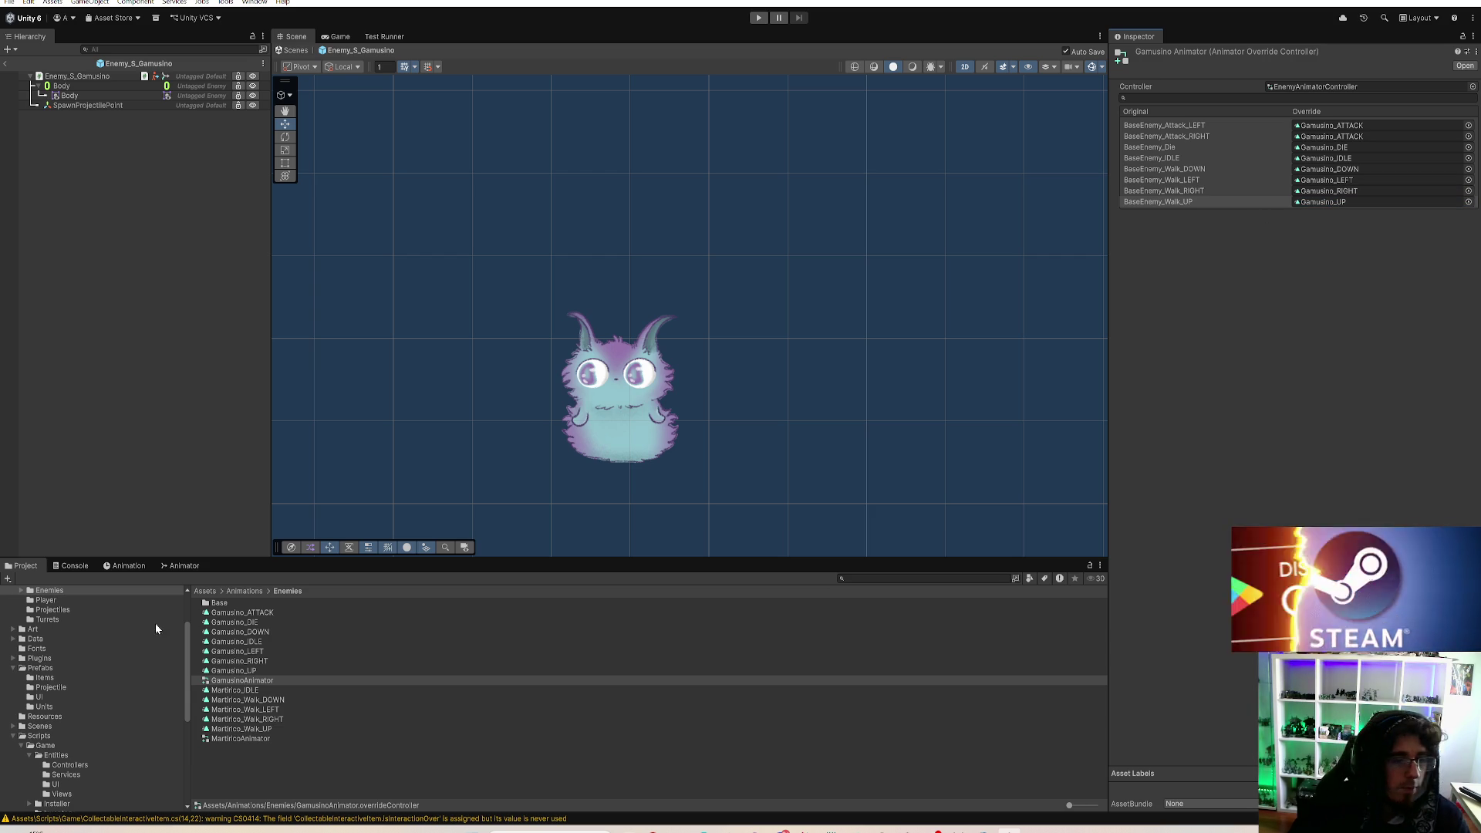
Step: Return to the Animation timeline and scrub Gamusino_DOWN from its first frame
{"action": "left_click", "coordinate": [188, 564]}
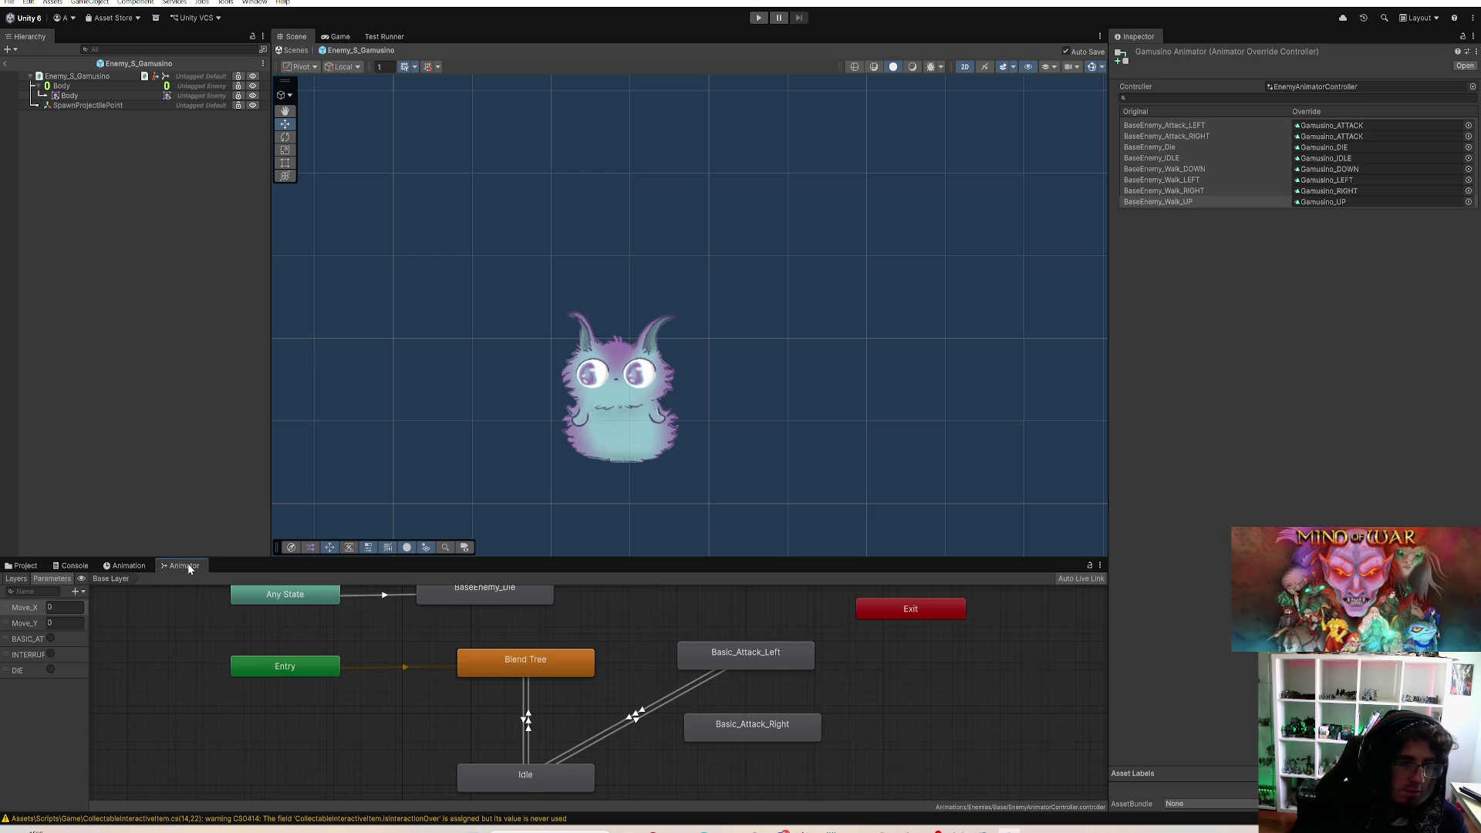
{"action": "left_click", "coordinate": [130, 566]}
{"action": "left_click_drag", "start_coordinate": [240, 581], "coordinate": [174, 585]}
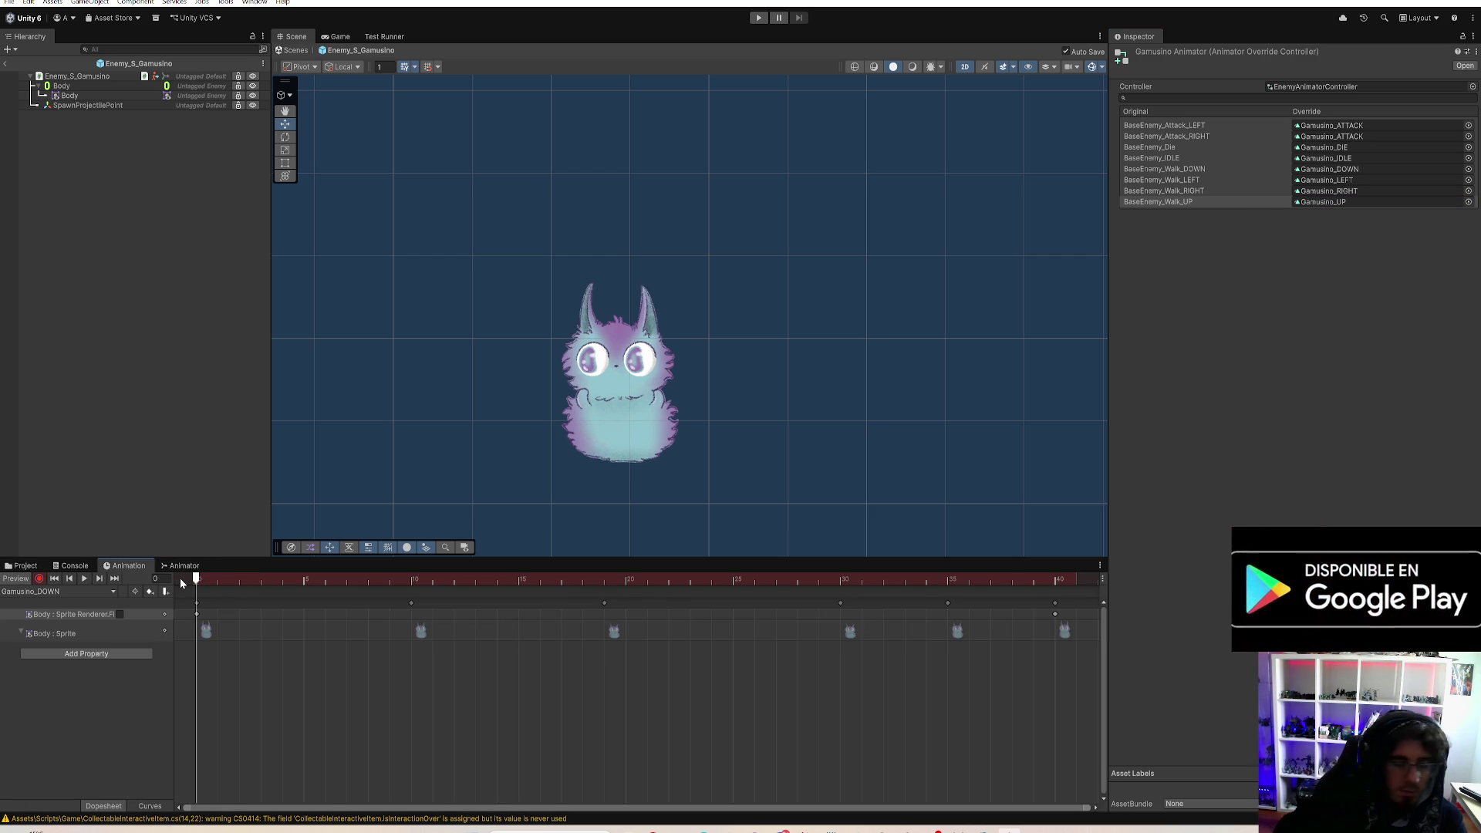
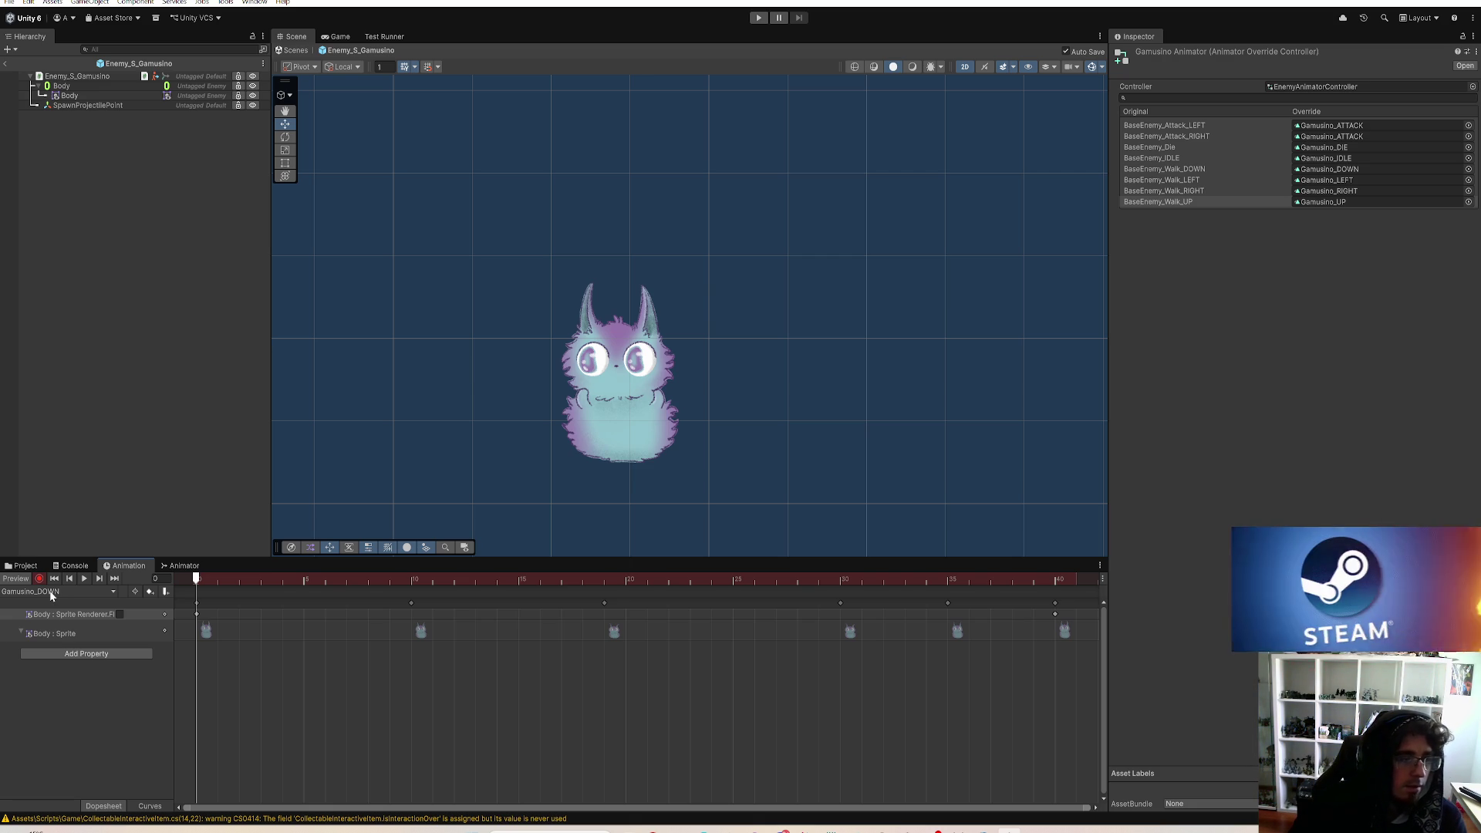
Step: Load Gamusino_DOWN and scrub through its frames up to frame 41
{"action": "left_click", "coordinate": [51, 594]}
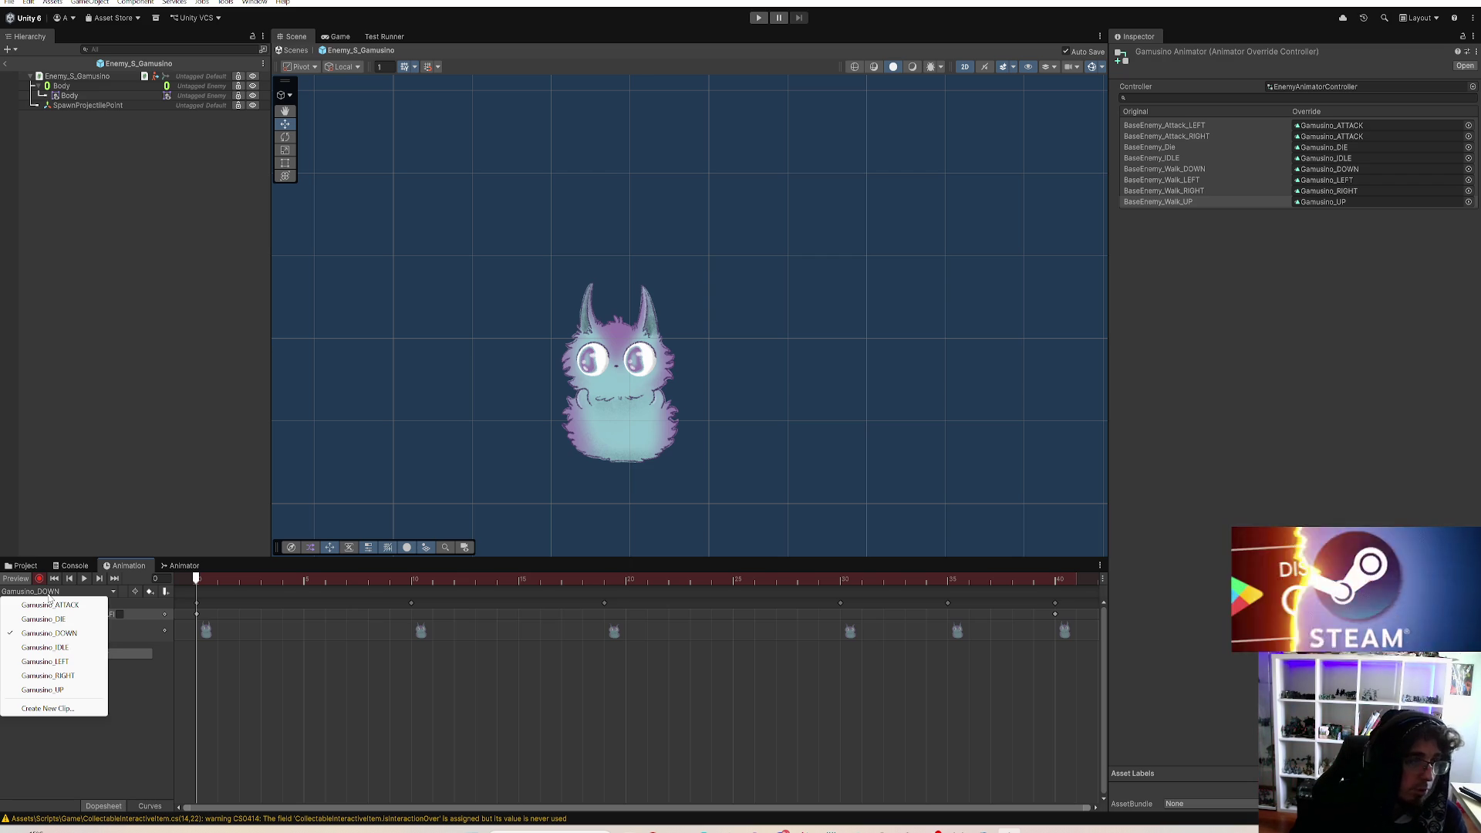
{"action": "left_click", "coordinate": [32, 596]}
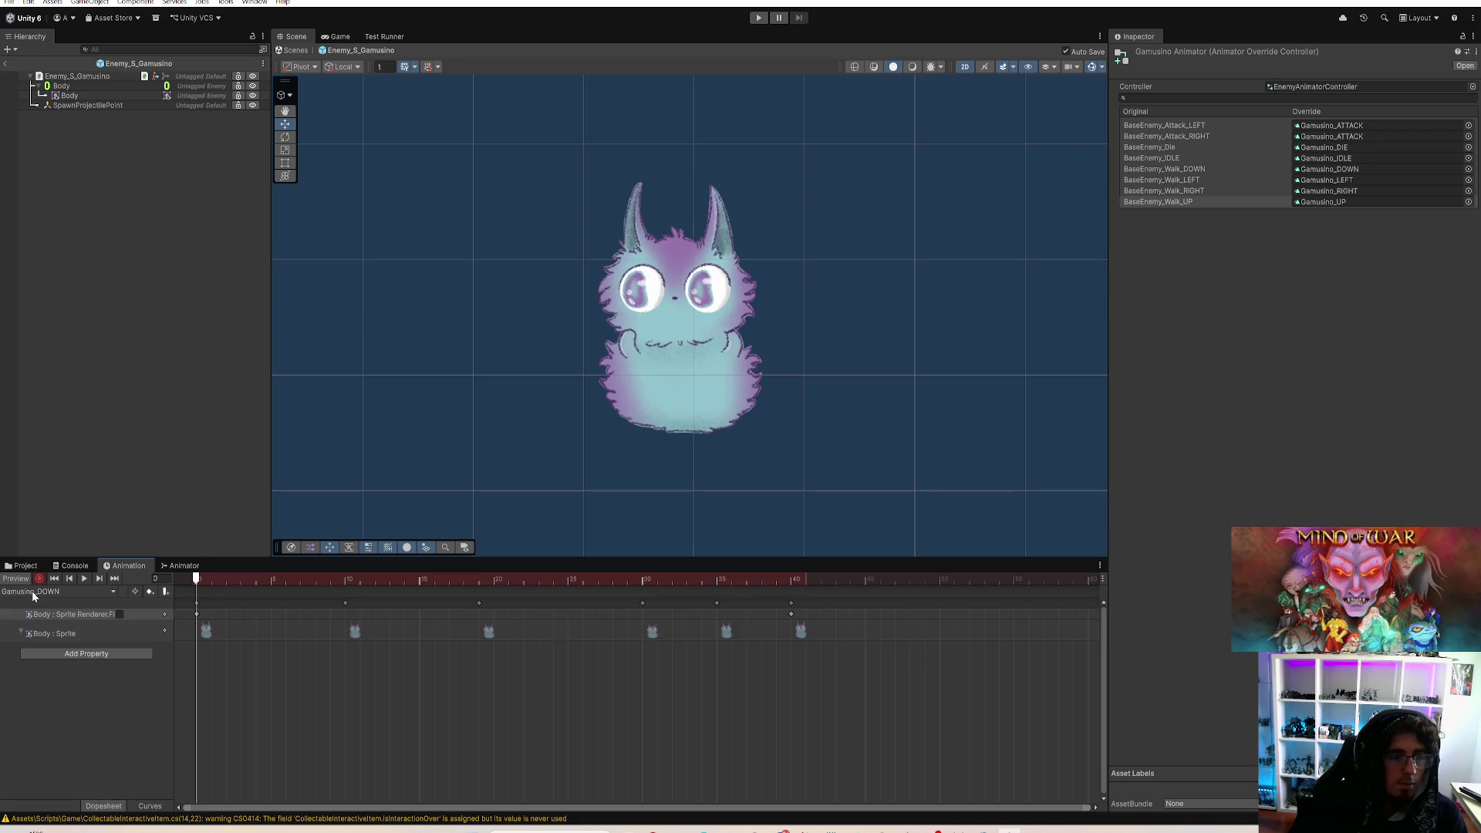
{"action": "left_click", "coordinate": [101, 592]}
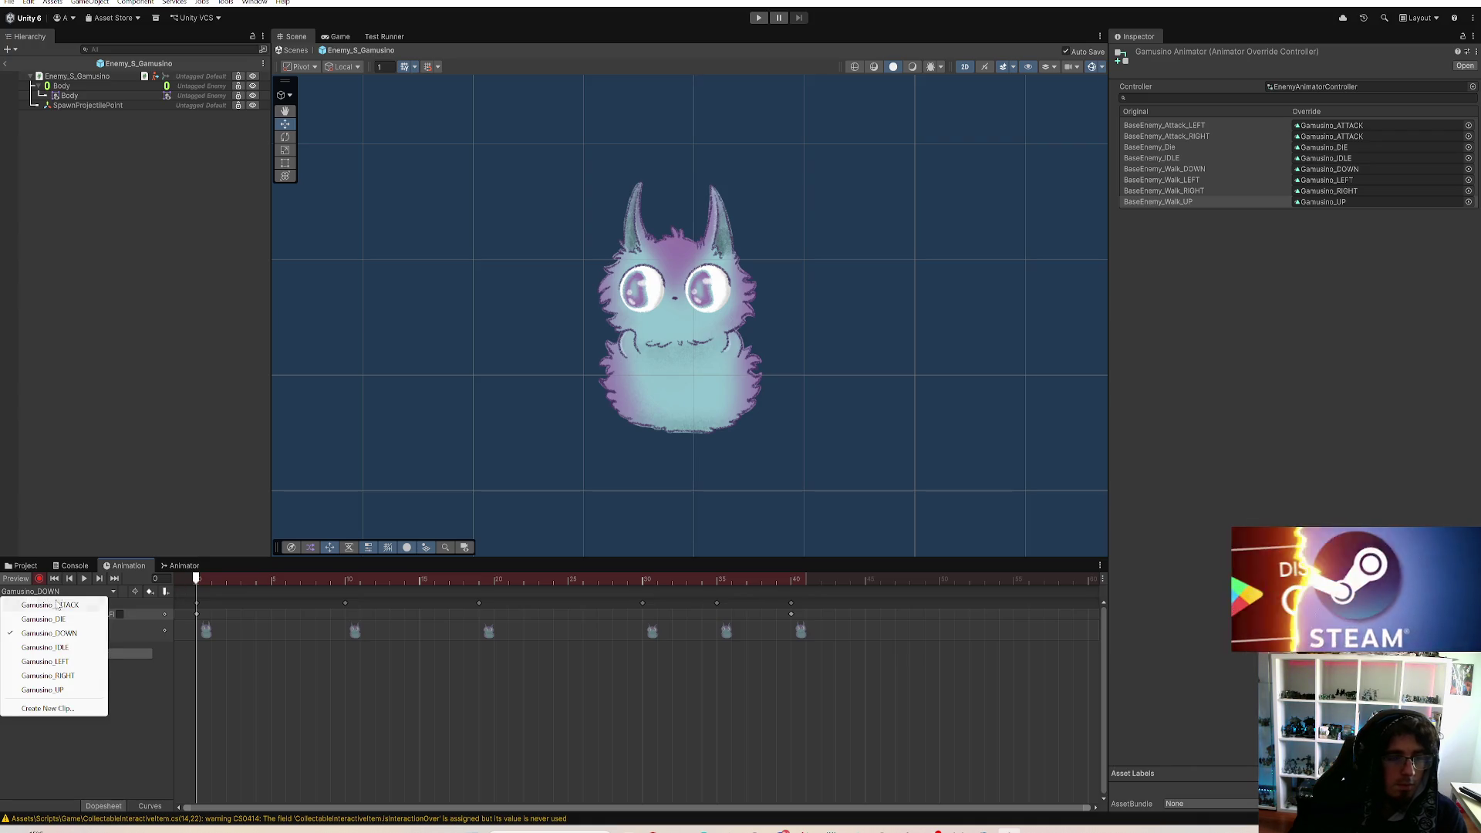
{"action": "left_click", "coordinate": [247, 589]}
{"action": "mouse_move", "coordinate": [301, 582]}
{"action": "left_mouse_down"}
{"action": "mouse_move", "coordinate": [328, 616]}
{"action": "mouse_move", "coordinate": [590, 674]}
{"action": "mouse_move", "coordinate": [840, 690]}
{"action": "mouse_move", "coordinate": [300, 729]}
{"action": "mouse_move", "coordinate": [558, 747]}
{"action": "mouse_move", "coordinate": [793, 739]}
{"action": "mouse_move", "coordinate": [155, 700]}
{"action": "left_mouse_up"}
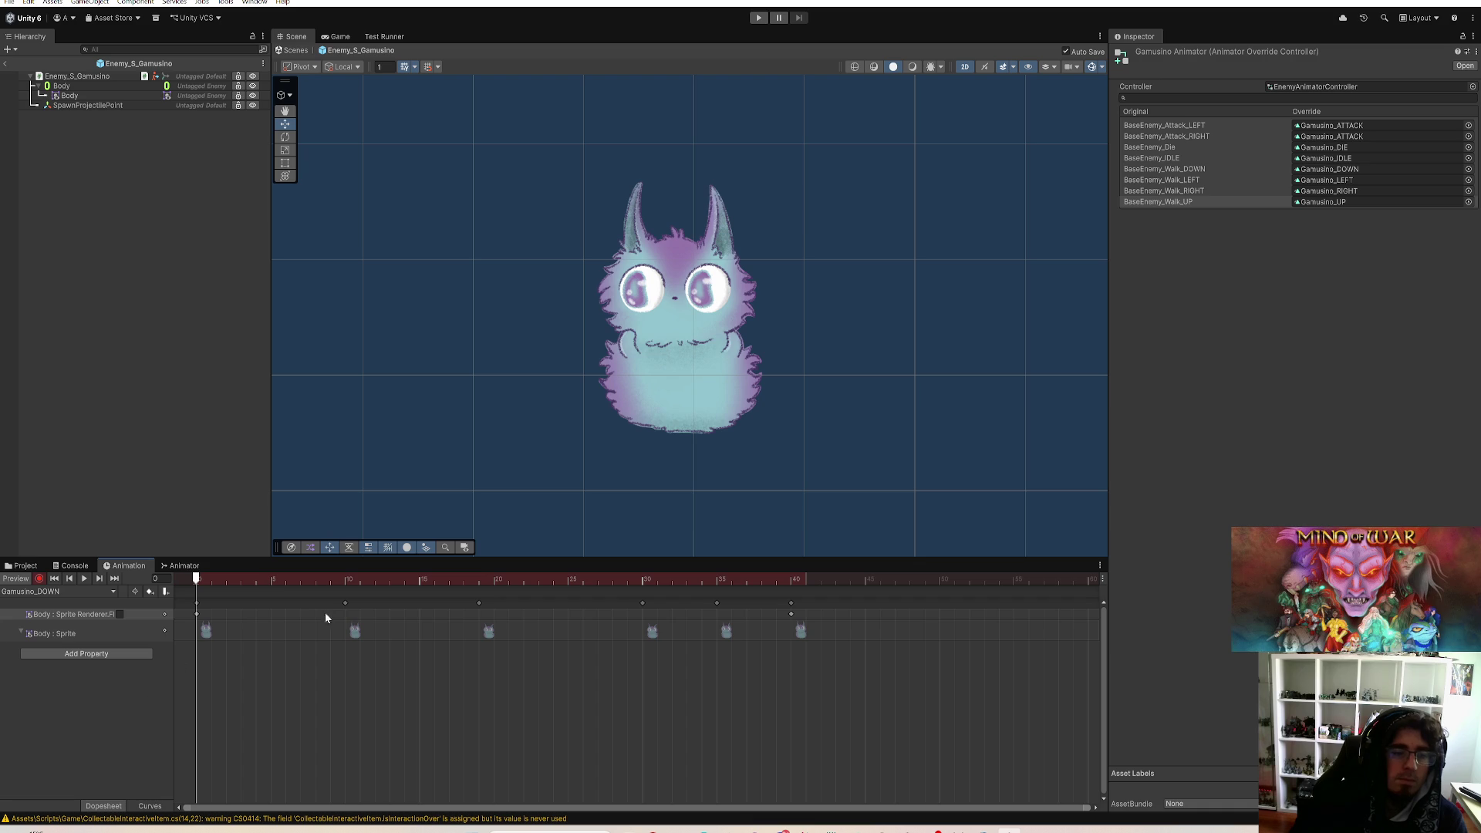
{"action": "mouse_move", "coordinate": [269, 581]}
{"action": "left_mouse_down"}
{"action": "mouse_move", "coordinate": [802, 655]}
{"action": "mouse_move", "coordinate": [175, 651]}
{"action": "mouse_move", "coordinate": [808, 692]}
{"action": "mouse_move", "coordinate": [192, 684]}
{"action": "left_mouse_up"}
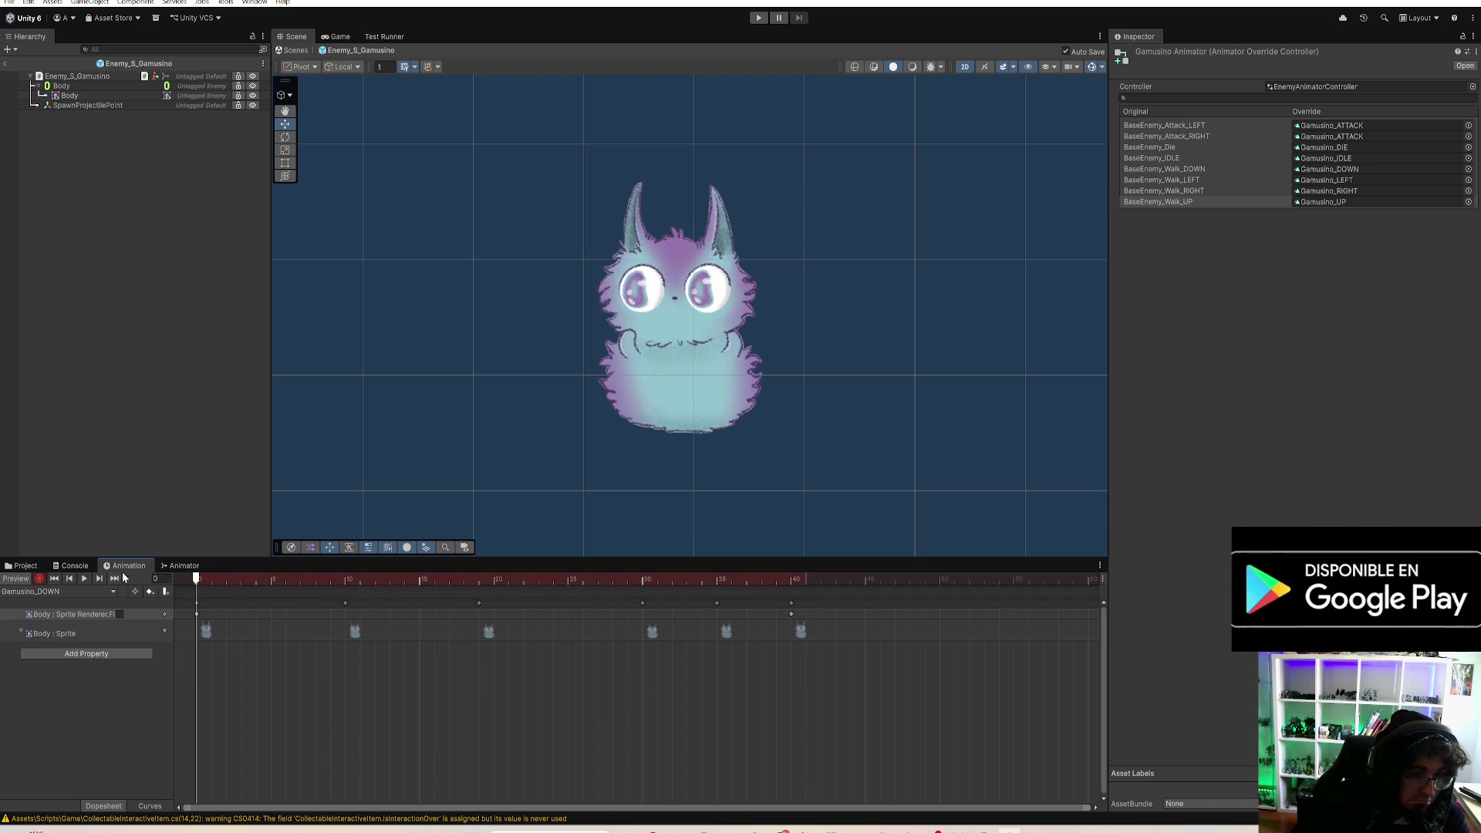
Step: Switch to the Gamusino_UP clip and scrub through its animation
{"action": "left_click", "coordinate": [60, 592]}
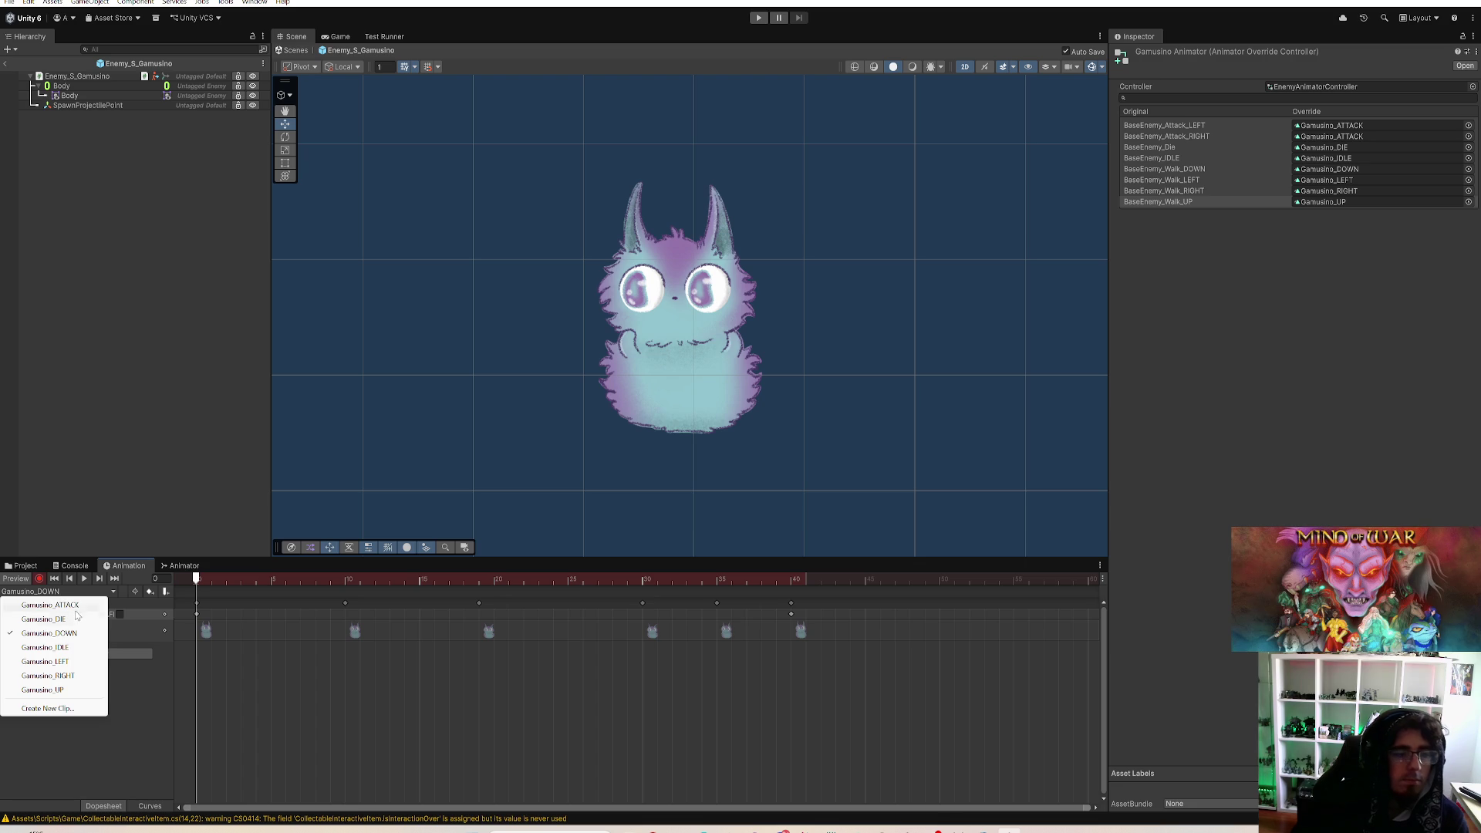
{"action": "left_click", "coordinate": [102, 691]}
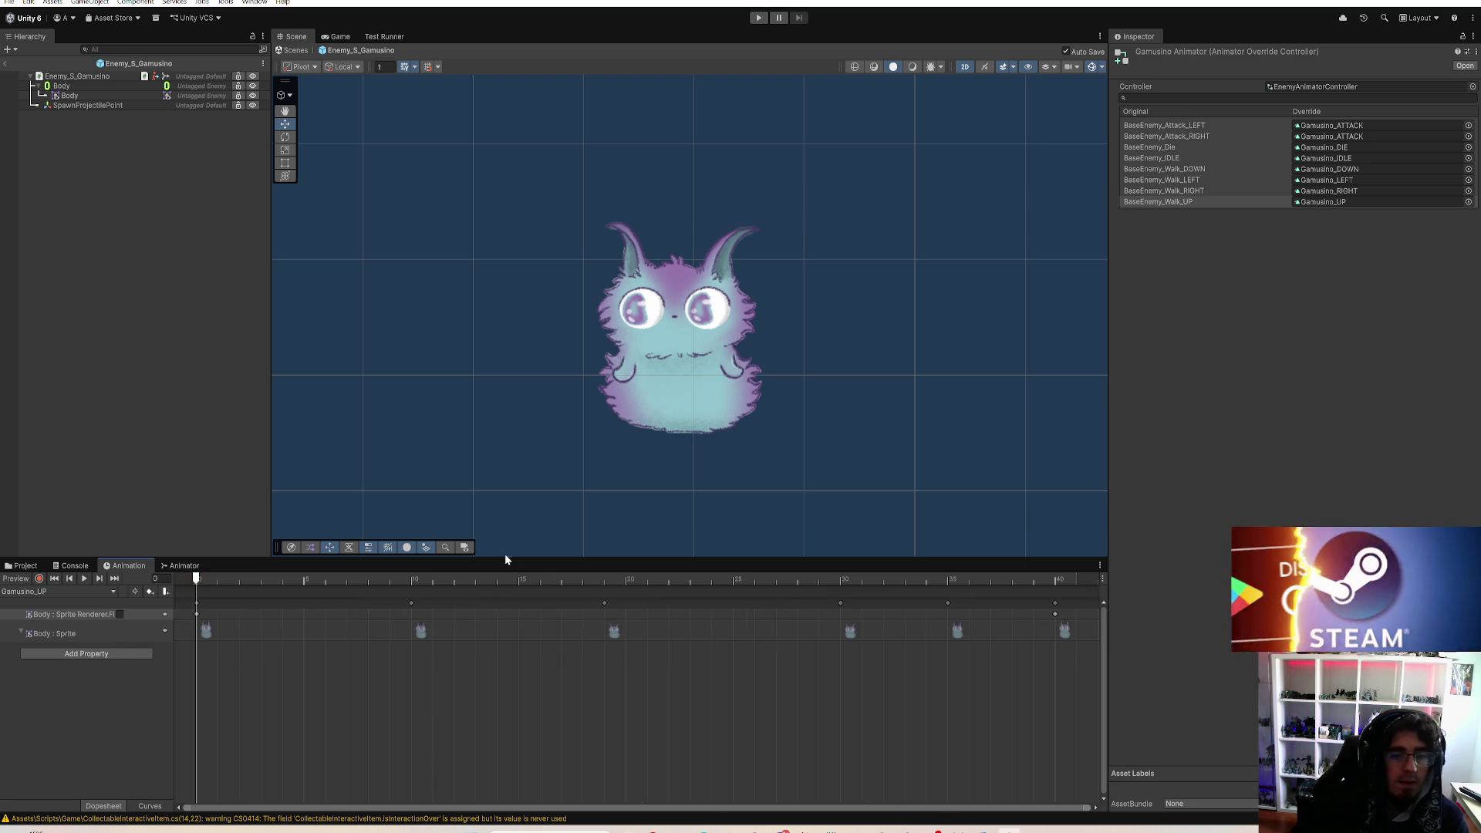
{"action": "scroll", "coordinate": [901, 632], "scroll_direction": "down", "scroll_amount": 3}
{"action": "mouse_move", "coordinate": [758, 580]}
{"action": "left_mouse_down"}
{"action": "mouse_move", "coordinate": [619, 612]}
{"action": "mouse_move", "coordinate": [182, 614]}
{"action": "mouse_move", "coordinate": [386, 649]}
{"action": "mouse_move", "coordinate": [769, 668]}
{"action": "mouse_move", "coordinate": [32, 640]}
{"action": "left_mouse_up"}
Step: Load Gamusino_IDLE, scrub it, and select its first sprite keyframe
{"action": "left_click", "coordinate": [58, 593]}
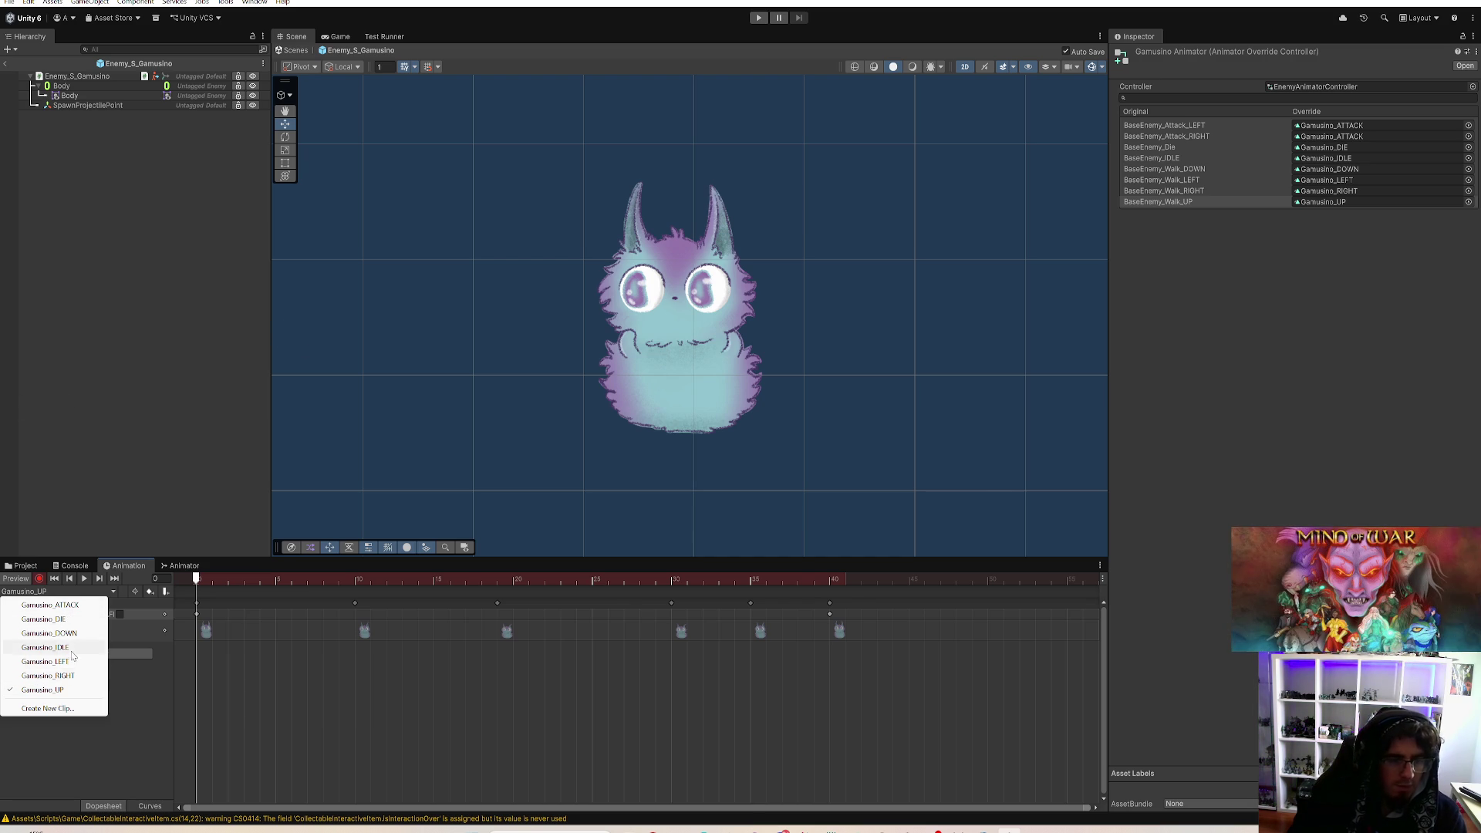
{"action": "left_click", "coordinate": [47, 647]}
{"action": "mouse_move", "coordinate": [264, 594]}
{"action": "left_mouse_down"}
{"action": "mouse_move", "coordinate": [886, 666]}
{"action": "mouse_move", "coordinate": [1054, 666]}
{"action": "mouse_move", "coordinate": [177, 644]}
{"action": "left_mouse_up"}
{"action": "left_click", "coordinate": [202, 631]}
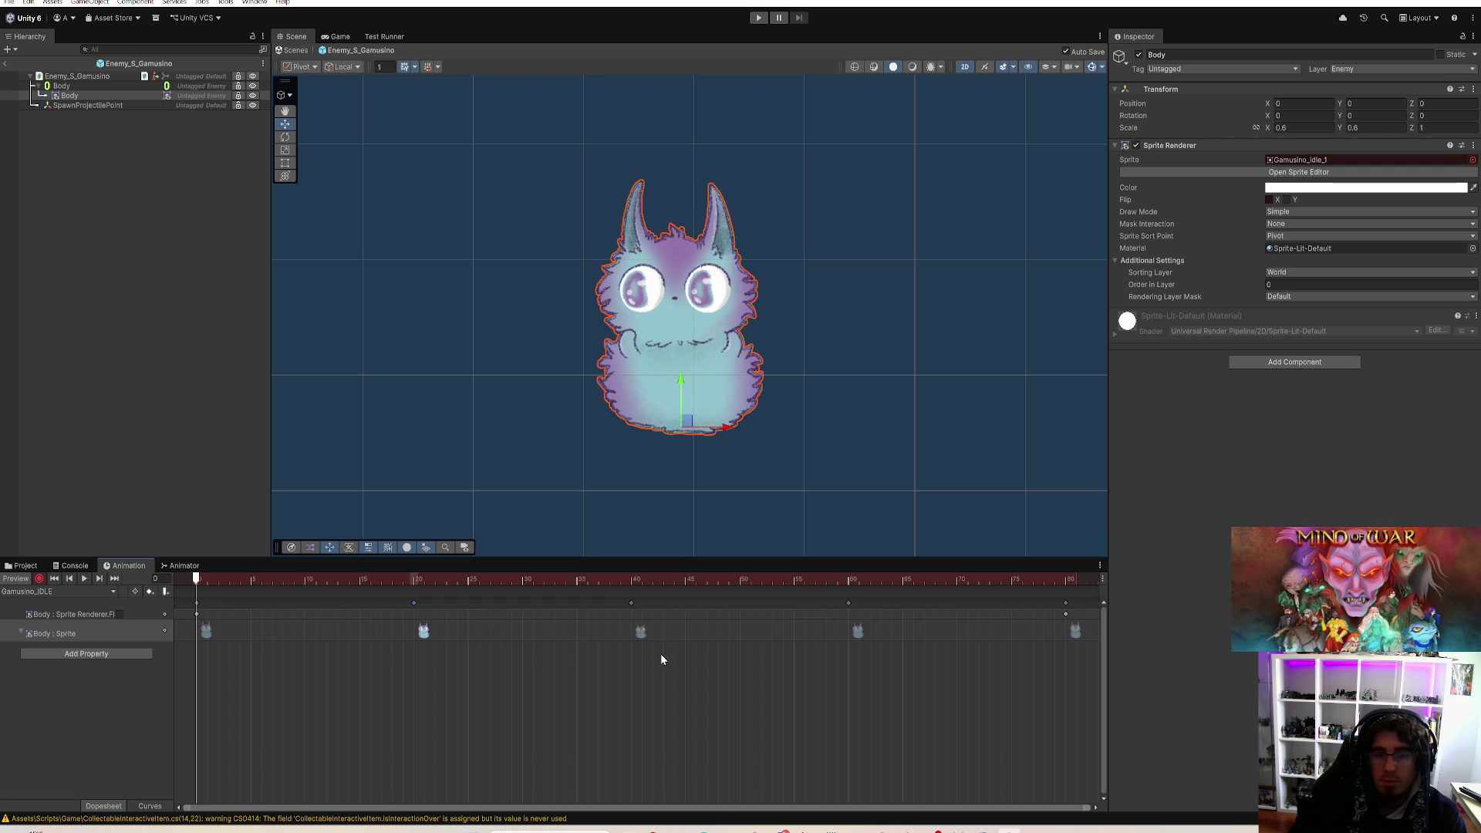
Step: Delete the idle clip's sprite keyframes at frames 40, 60 and 80
{"action": "left_click", "coordinate": [639, 630]}
{"action": "scroll", "coordinate": [701, 660], "scroll_direction": "down", "scroll_amount": 1}
{"action": "scroll", "coordinate": [657, 662], "scroll_direction": "down", "scroll_amount": 1}
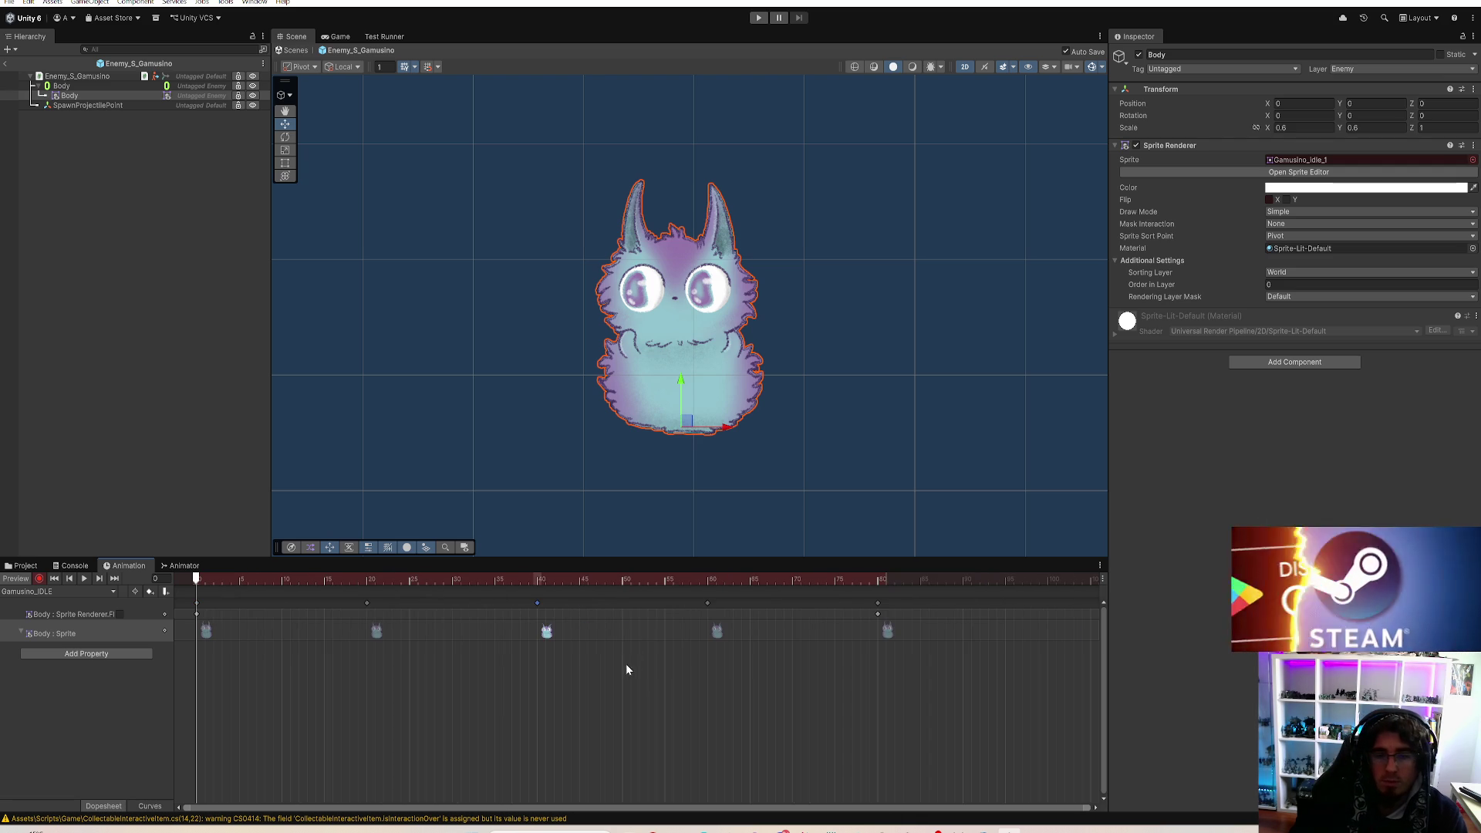
{"action": "left_click", "coordinate": [712, 629]}
{"action": "left_click", "coordinate": [728, 630]}
{"action": "left_click", "coordinate": [716, 633]}
{"action": "mouse_move", "coordinate": [897, 657]}
{"action": "left_mouse_down"}
{"action": "mouse_move", "coordinate": [724, 614]}
{"action": "mouse_move", "coordinate": [530, 624]}
{"action": "left_mouse_up"}
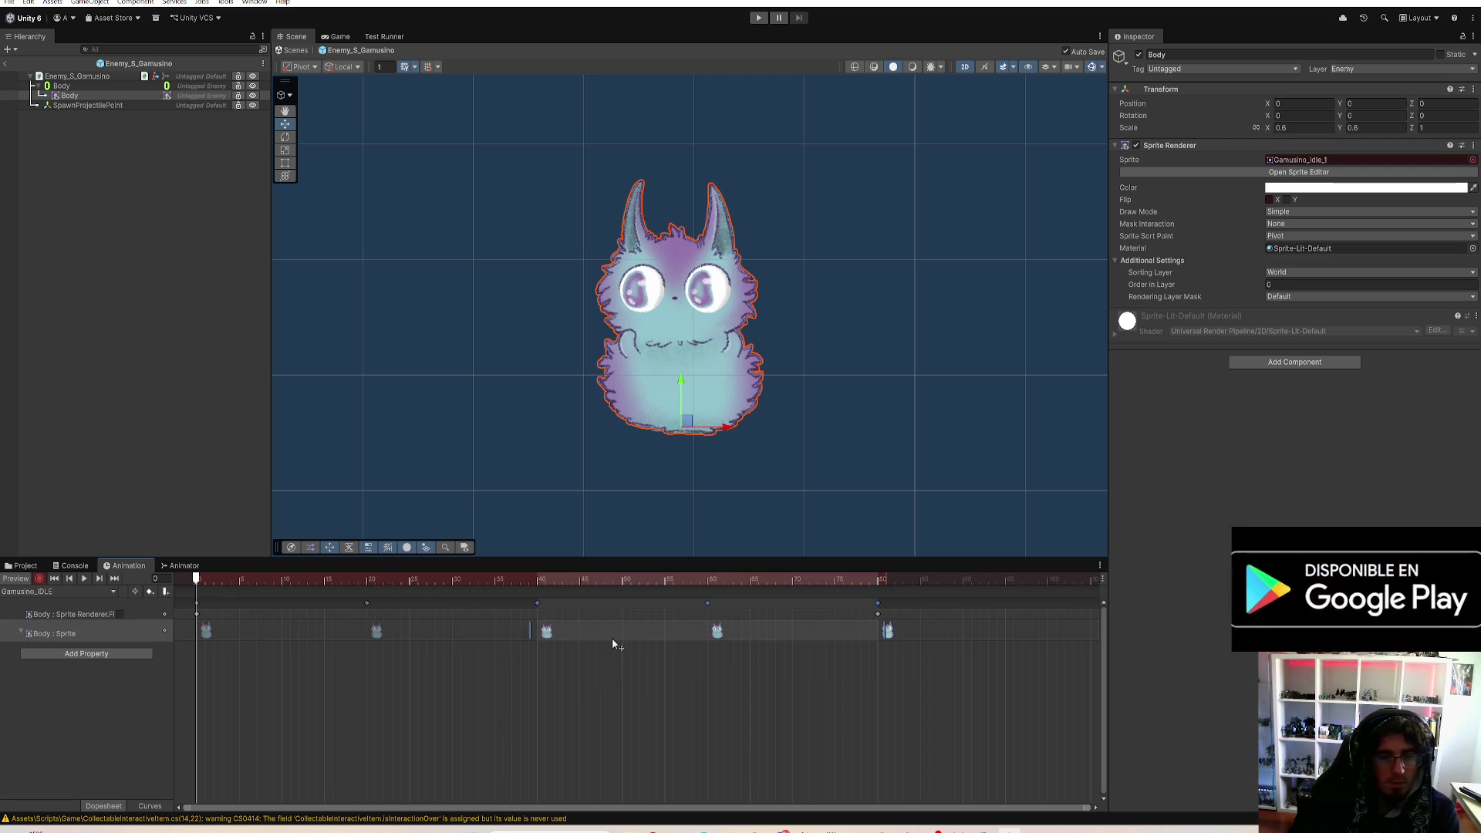
{"action": "key", "text": "Delete"}
Step: Set the frame-40 Body sprite to Gamusino_idle_3
{"action": "mouse_move", "coordinate": [391, 579]}
{"action": "left_mouse_down"}
{"action": "mouse_move", "coordinate": [369, 581]}
{"action": "mouse_move", "coordinate": [547, 613]}
{"action": "mouse_move", "coordinate": [538, 622]}
{"action": "left_mouse_up"}
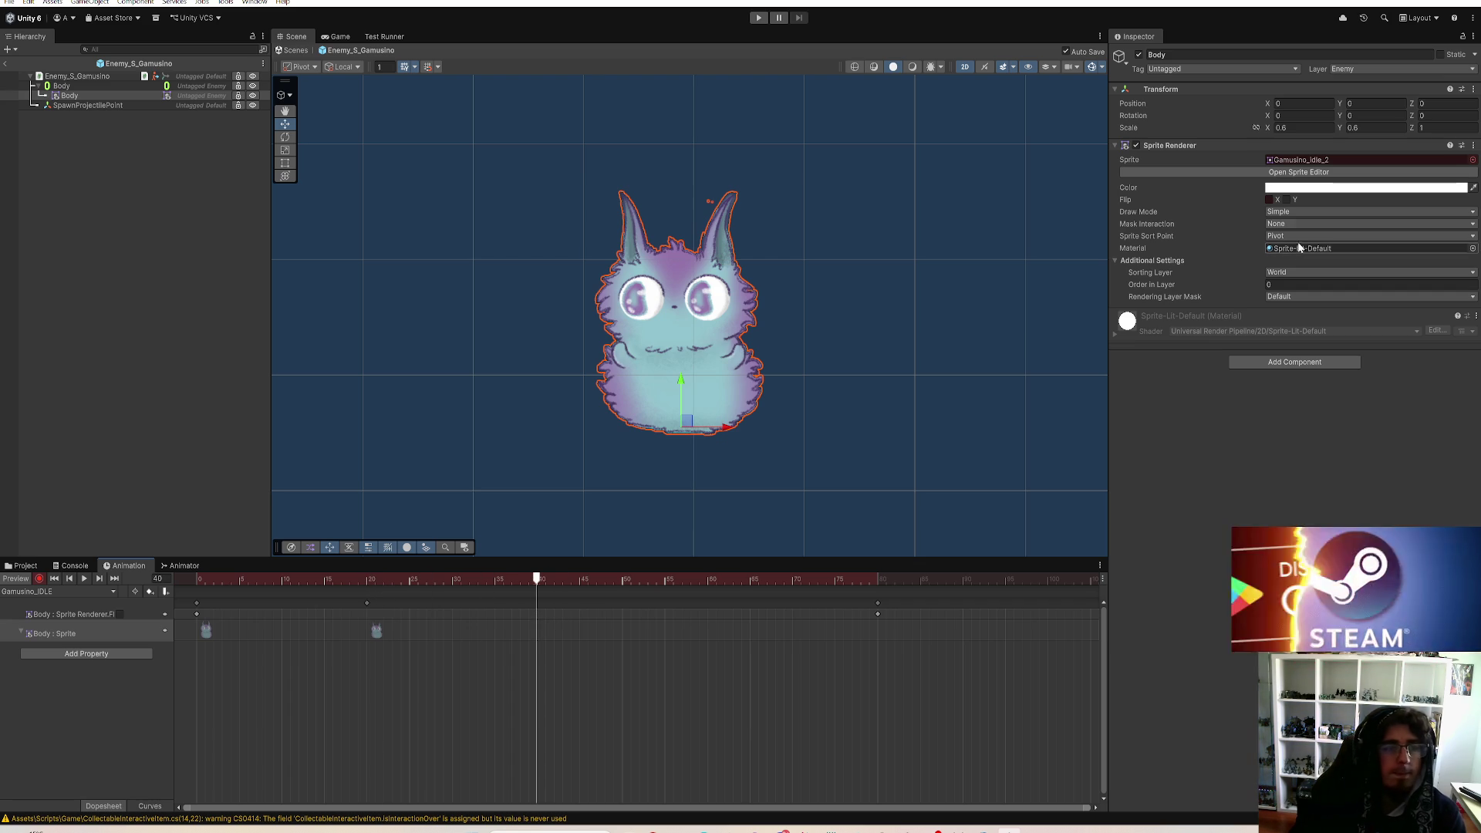
{"action": "left_click", "coordinate": [1473, 160]}
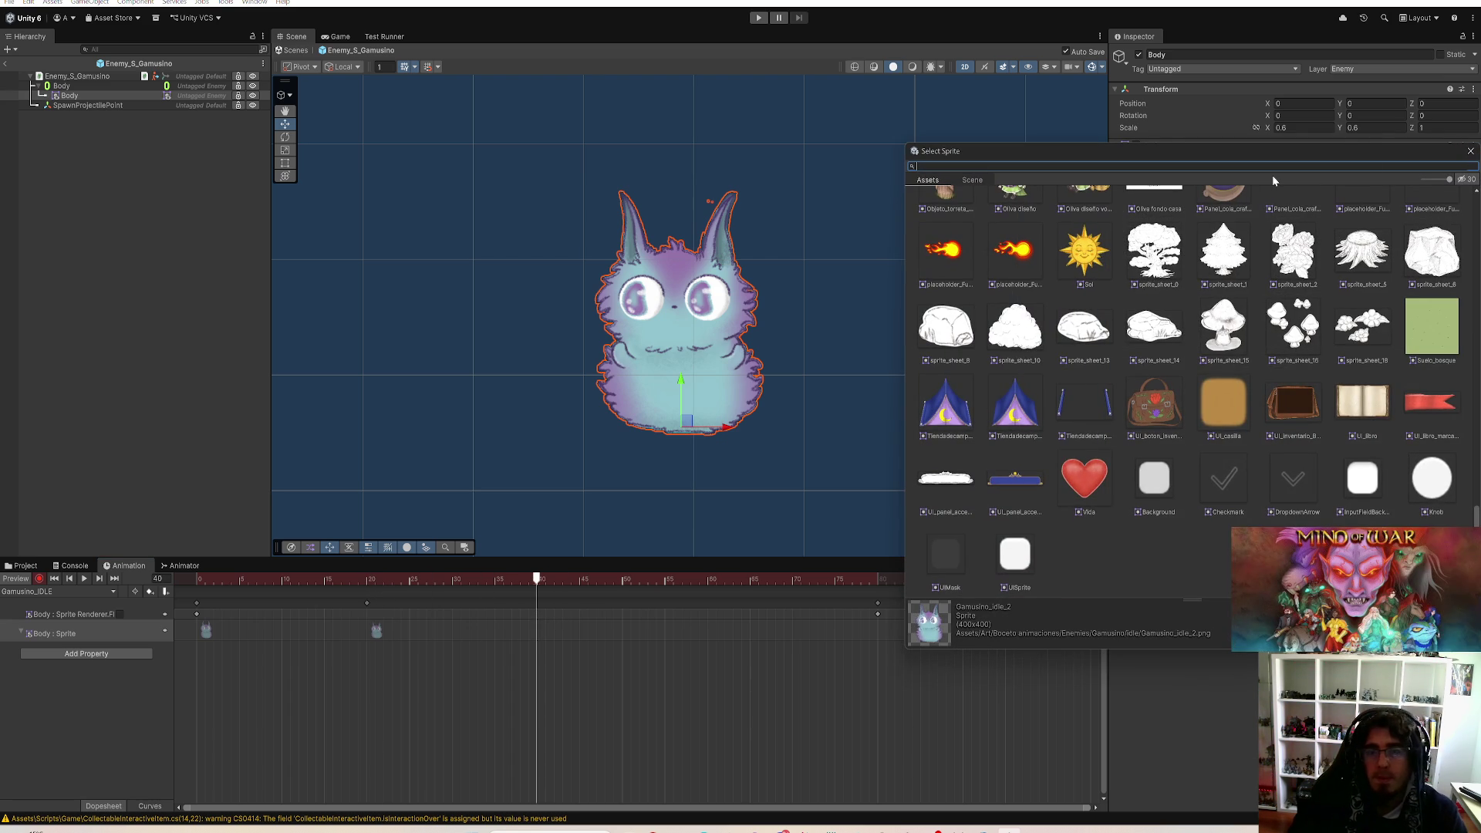
{"action": "type", "text": "indle"}
{"action": "key", "text": "BackSpace"}
{"action": "key", "text": "BackSpace"}
{"action": "key", "text": "BackSpace"}
{"action": "type", "text": "gamusi"}
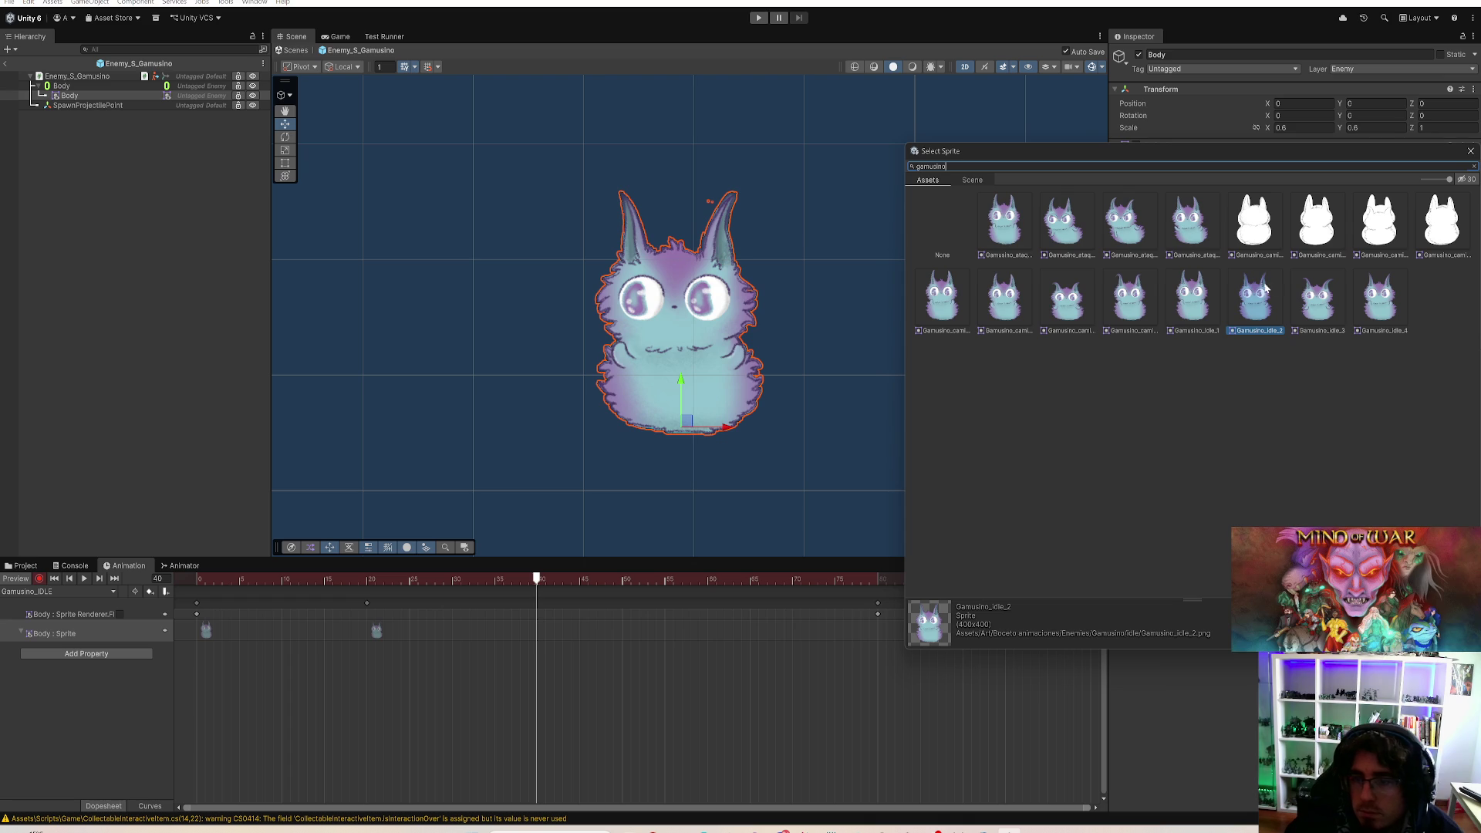
{"action": "double_click", "coordinate": [1311, 305]}
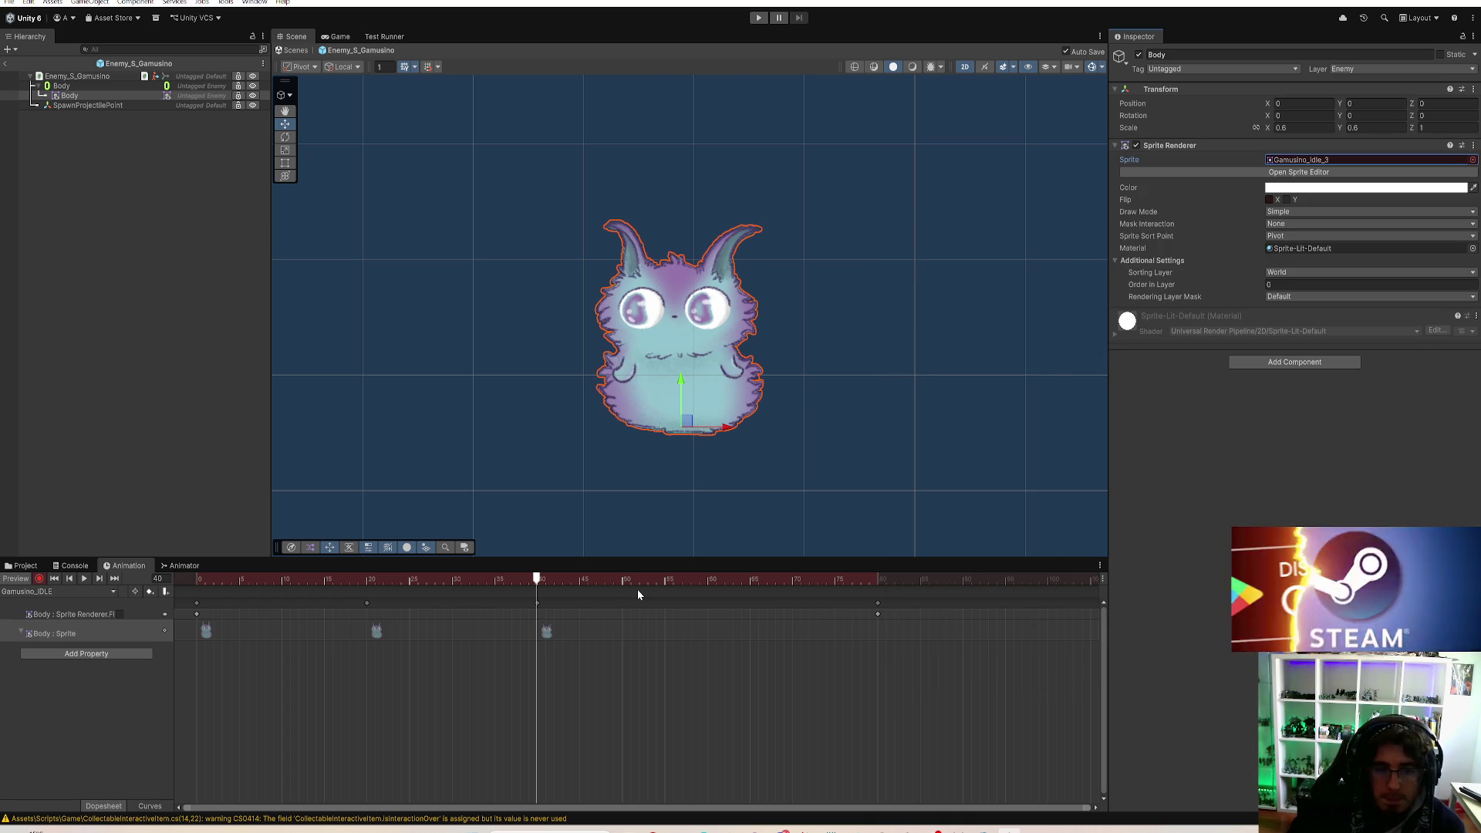
Step: Set the frame-60 Body sprite to Gamusino_idle_4, then return the preview to frame 39
{"action": "left_click_drag", "start_coordinate": [638, 582], "coordinate": [713, 607]}
{"action": "key", "text": "comma"}
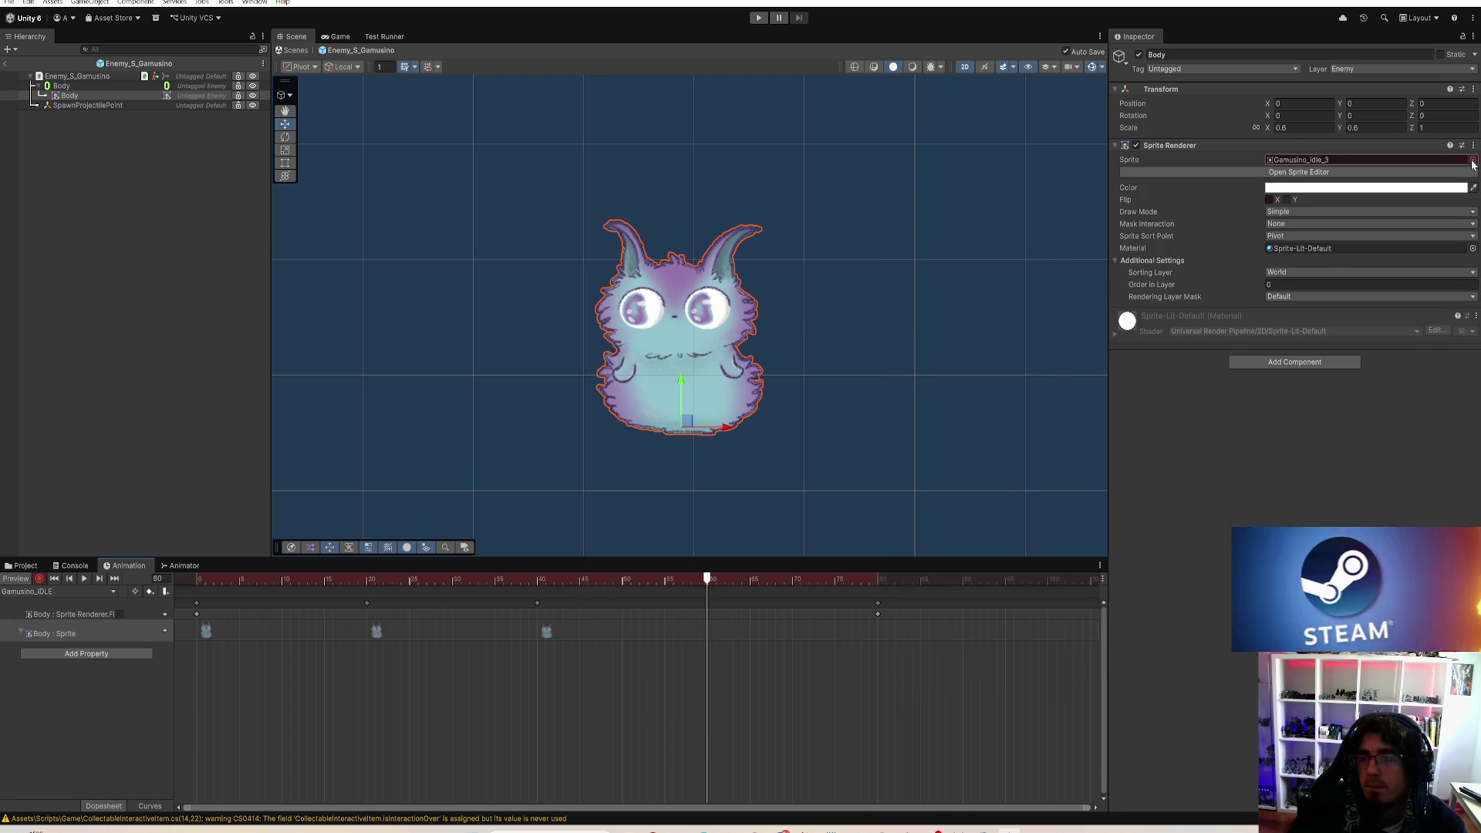
{"action": "left_click", "coordinate": [1472, 160]}
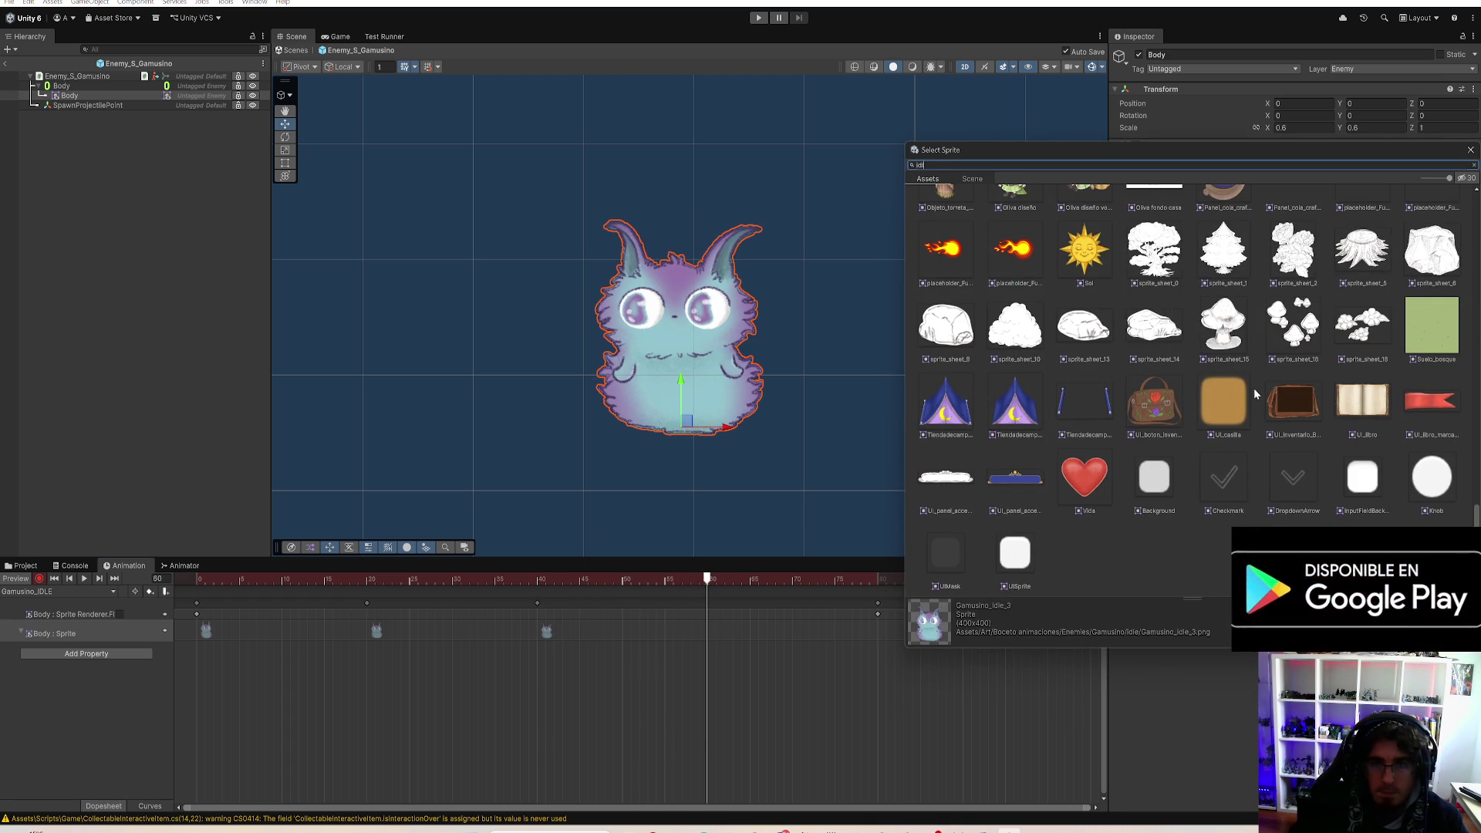
{"action": "type", "text": "le"}
{"action": "double_click", "coordinate": [1355, 312]}
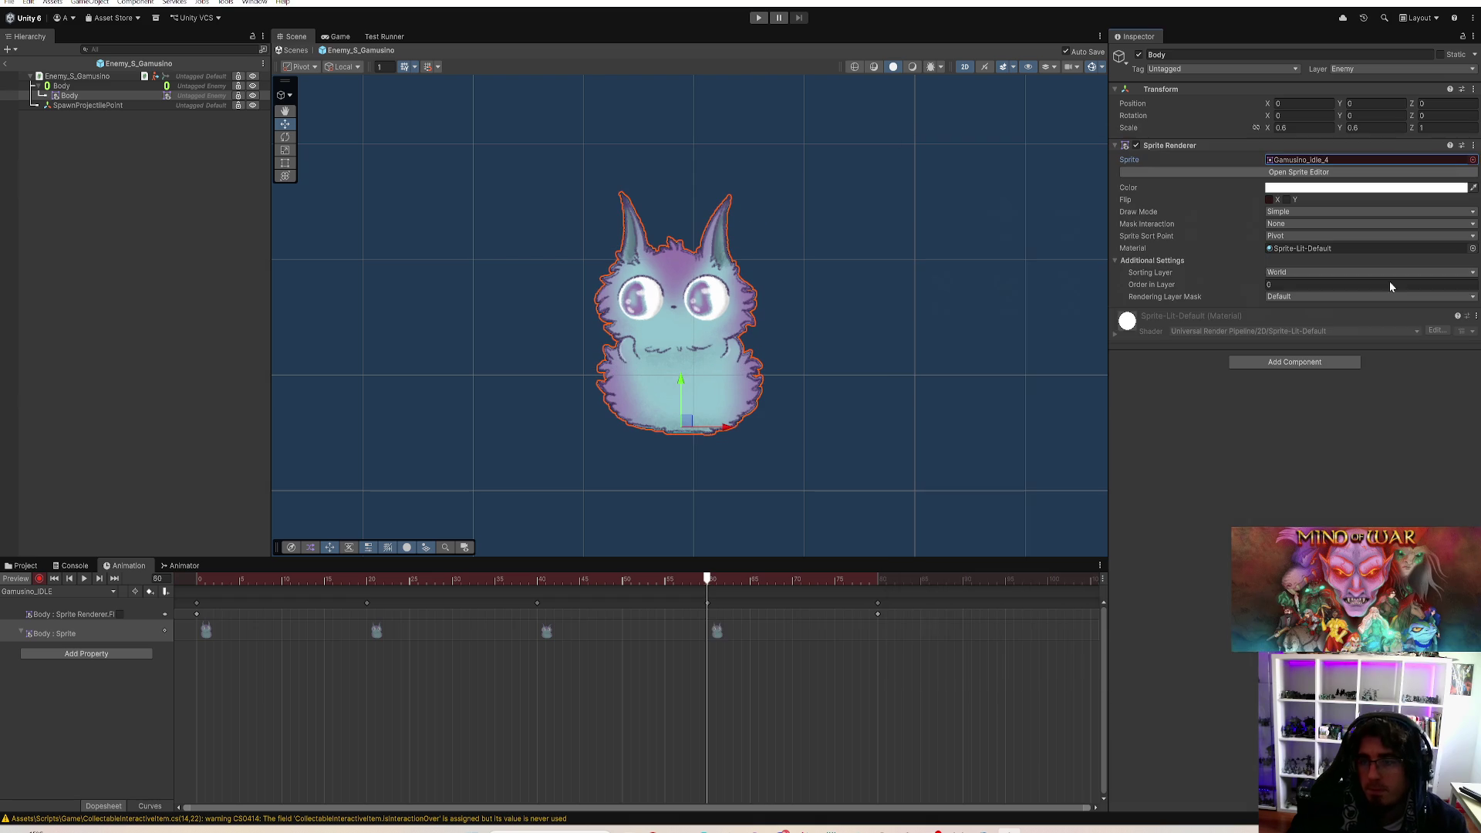
{"action": "scroll", "coordinate": [694, 615], "scroll_direction": "down", "scroll_amount": 2}
{"action": "mouse_move", "coordinate": [479, 575]}
{"action": "left_mouse_down"}
{"action": "mouse_move", "coordinate": [309, 611]}
{"action": "mouse_move", "coordinate": [481, 648]}
{"action": "mouse_move", "coordinate": [689, 662]}
{"action": "mouse_move", "coordinate": [23, 658]}
{"action": "mouse_move", "coordinate": [654, 693]}
{"action": "mouse_move", "coordinate": [187, 662]}
{"action": "left_mouse_up"}
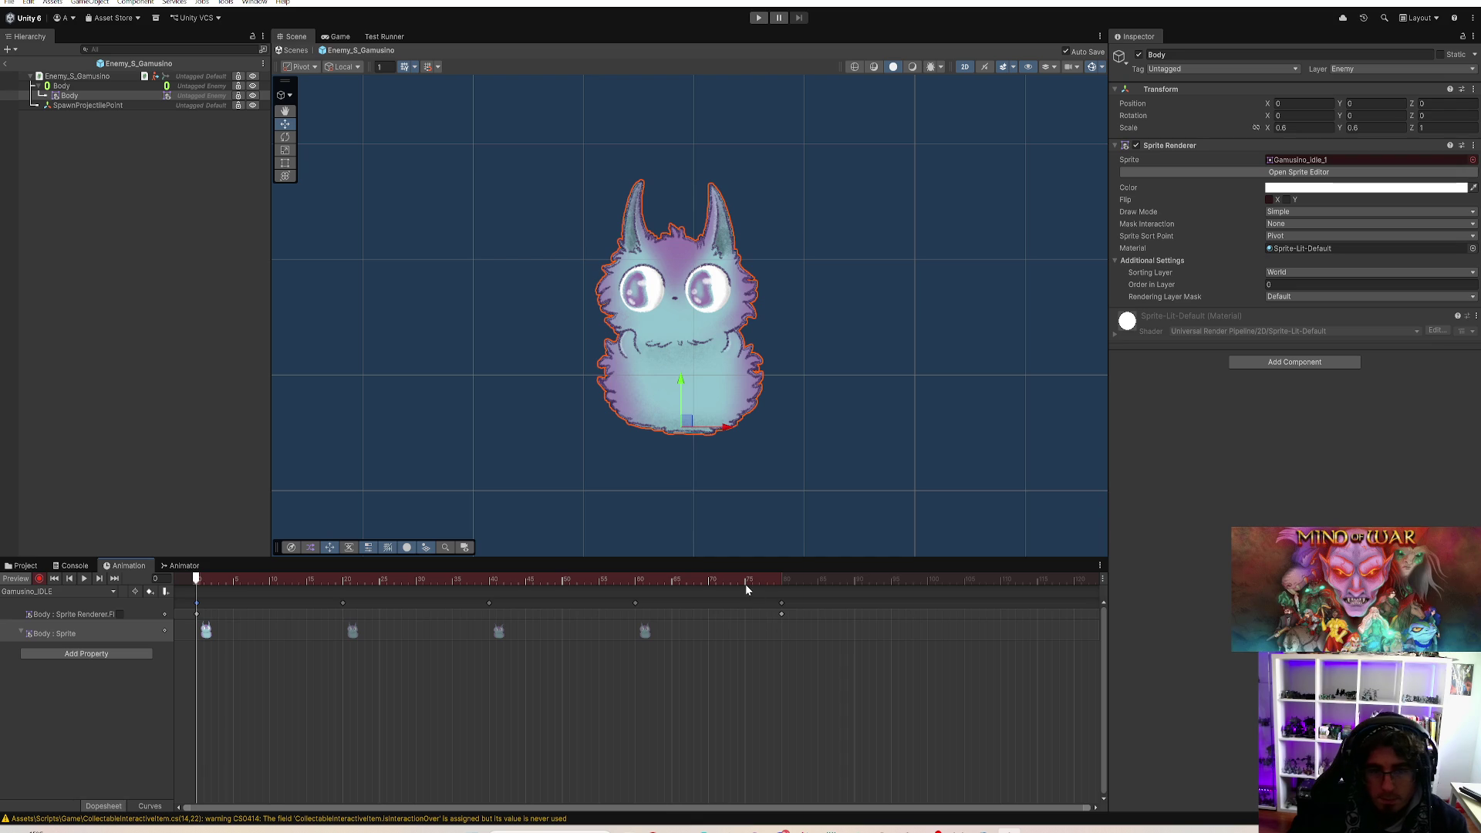
Step: Paste a closing sprite key at frame 80 and play the idle preview
{"action": "left_click_drag", "start_coordinate": [745, 588], "coordinate": [781, 585]}
{"action": "key", "text": "ctrl+v"}
{"action": "mouse_move", "coordinate": [621, 585]}
{"action": "left_mouse_down"}
{"action": "mouse_move", "coordinate": [807, 615]}
{"action": "mouse_move", "coordinate": [178, 642]}
{"action": "mouse_move", "coordinate": [789, 663]}
{"action": "mouse_move", "coordinate": [644, 705]}
{"action": "mouse_move", "coordinate": [110, 676]}
{"action": "left_mouse_up"}
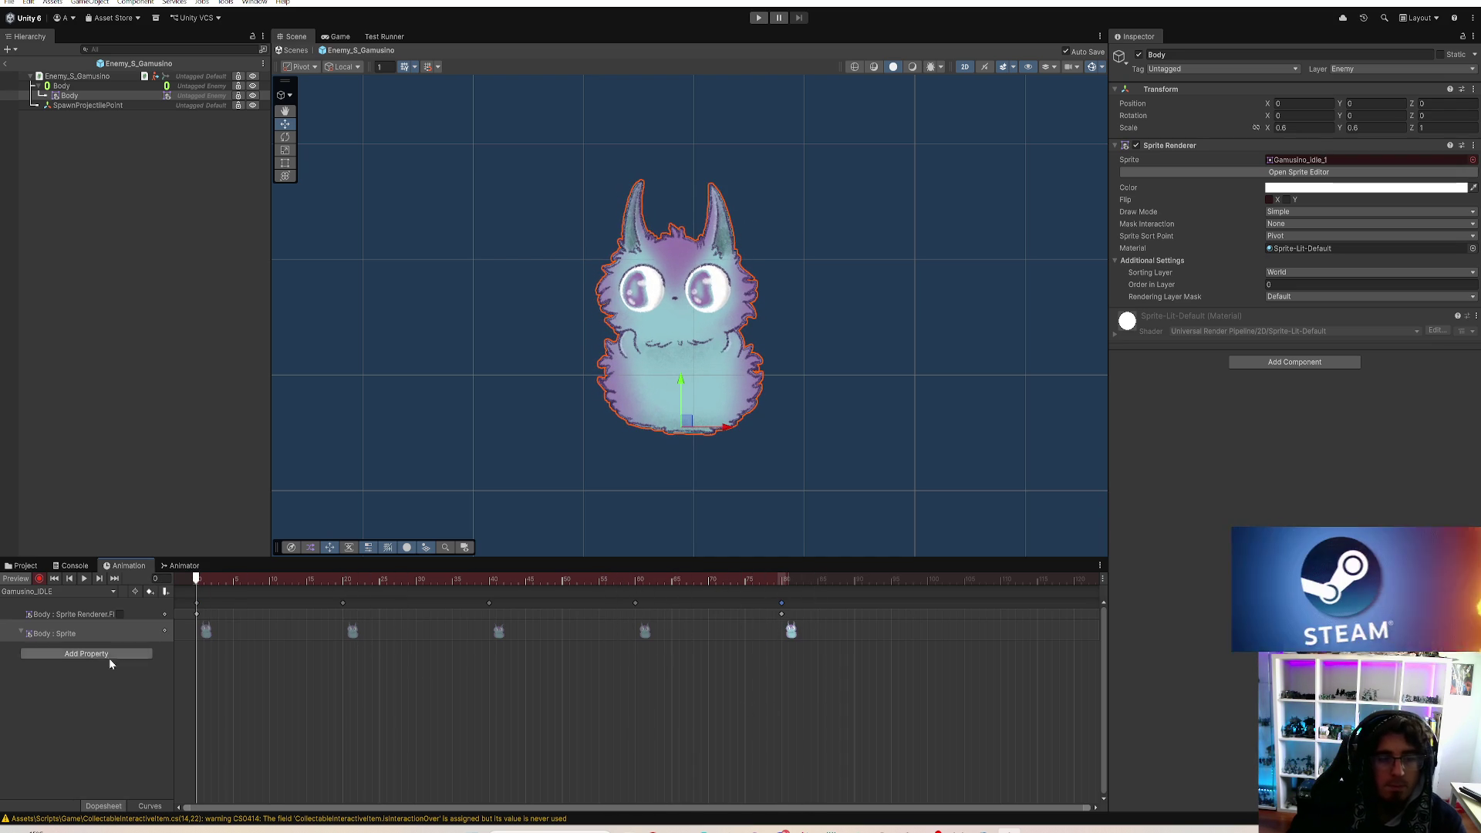
{"action": "left_click", "coordinate": [85, 580]}
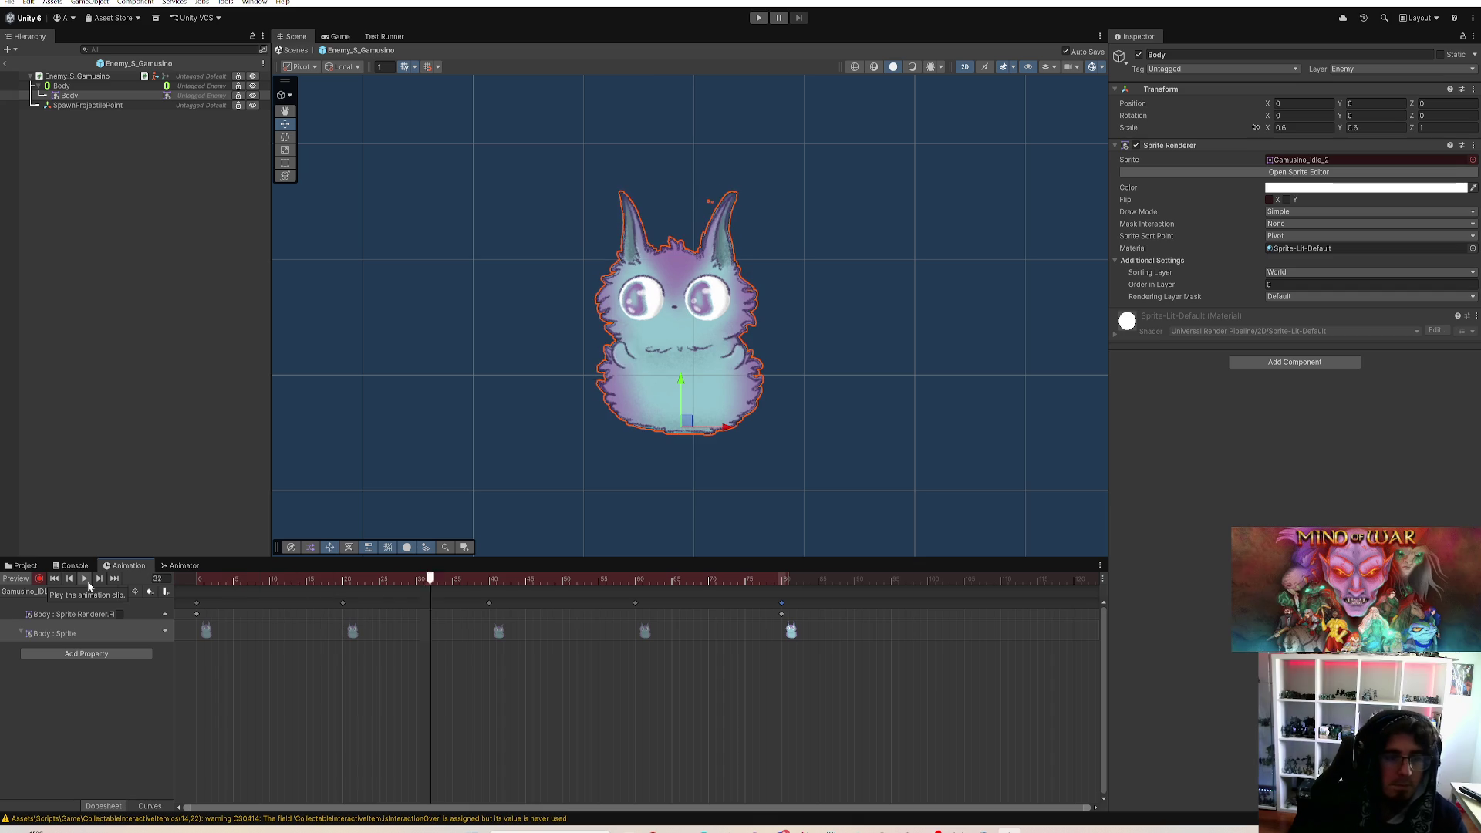
Step: Retime the idle sprite keys to frames 15, 30, 45 and 60, move the flip key to 60, and replay
{"action": "left_click_drag", "start_coordinate": [351, 642], "coordinate": [314, 648]}
{"action": "left_click_drag", "start_coordinate": [488, 632], "coordinate": [424, 631]}
{"action": "left_click_drag", "start_coordinate": [656, 636], "coordinate": [546, 645]}
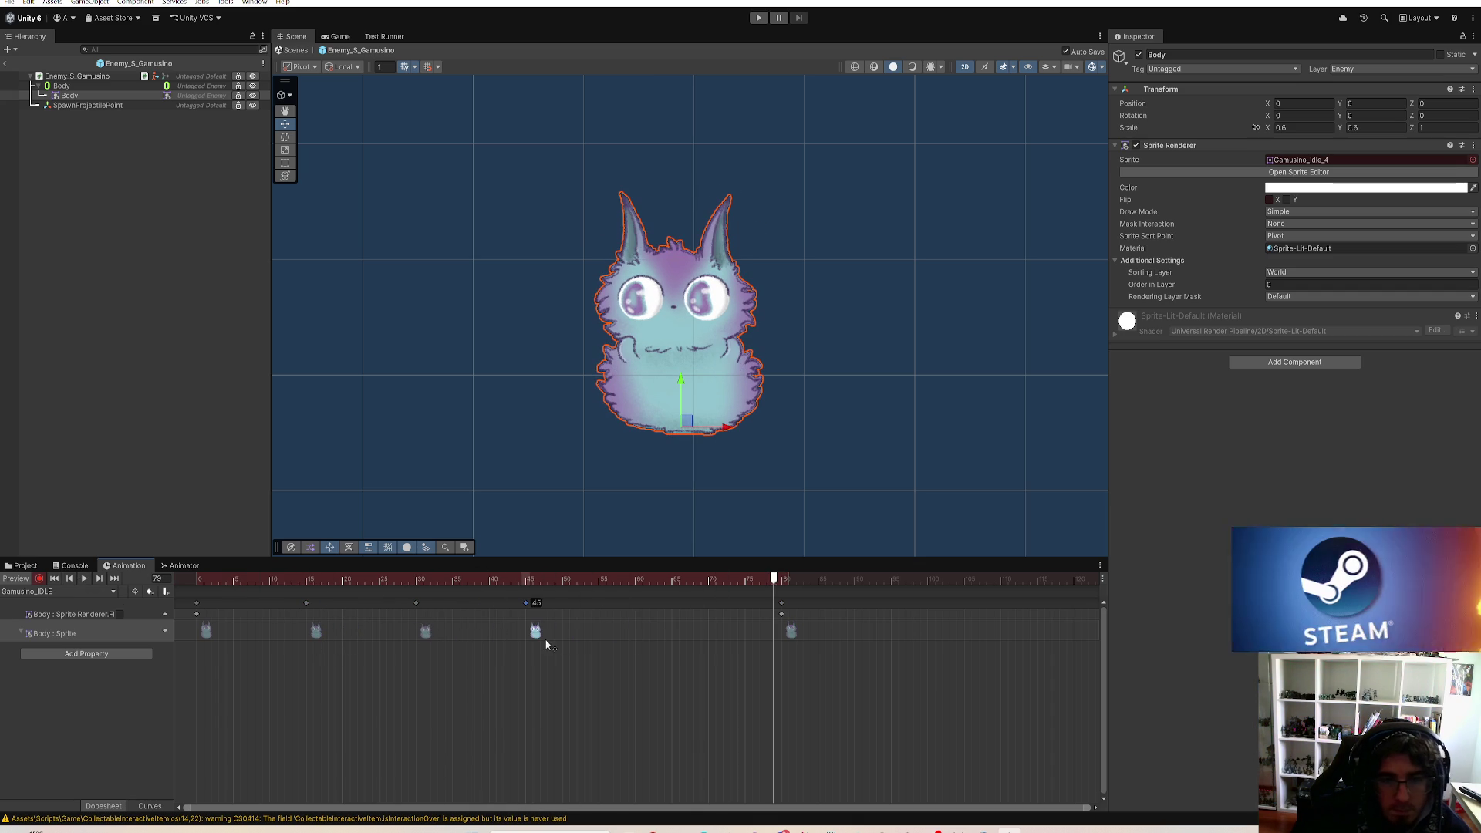
{"action": "left_click_drag", "start_coordinate": [787, 643], "coordinate": [645, 649]}
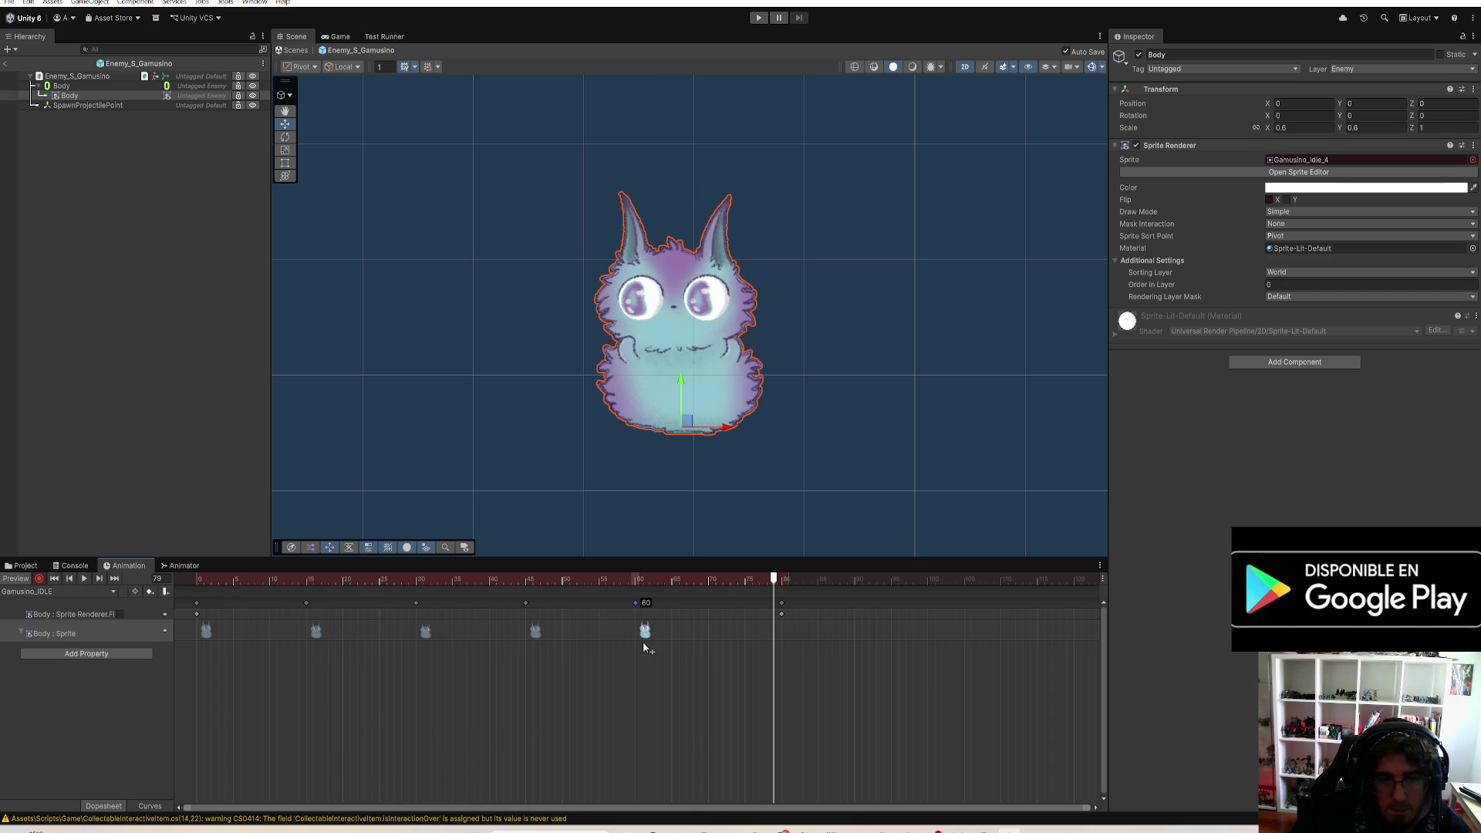
{"action": "mouse_move", "coordinate": [782, 612]}
{"action": "left_mouse_down"}
{"action": "mouse_move", "coordinate": [634, 615]}
{"action": "mouse_move", "coordinate": [327, 583]}
{"action": "left_mouse_up"}
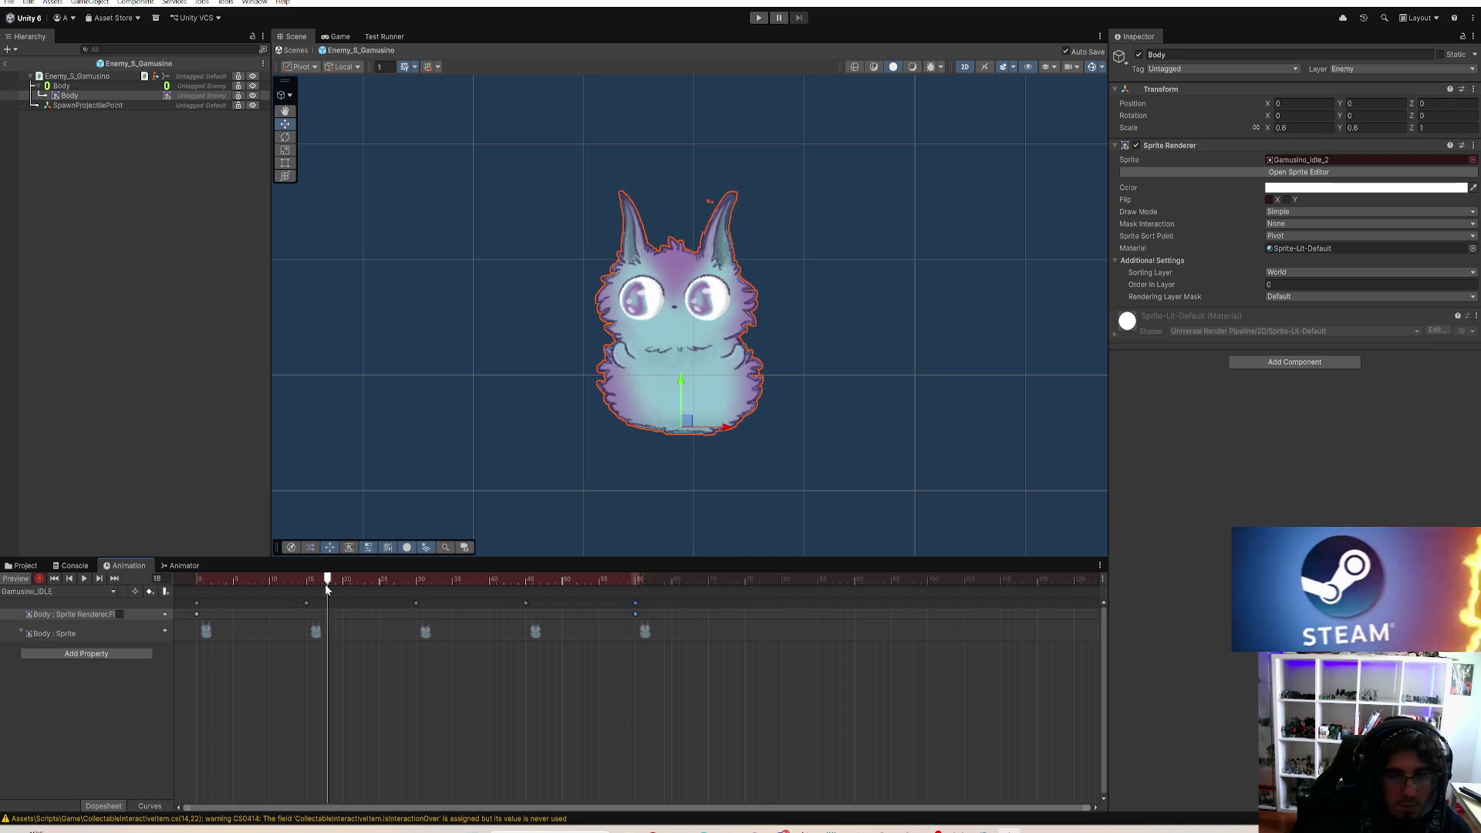
{"action": "left_click", "coordinate": [80, 577]}
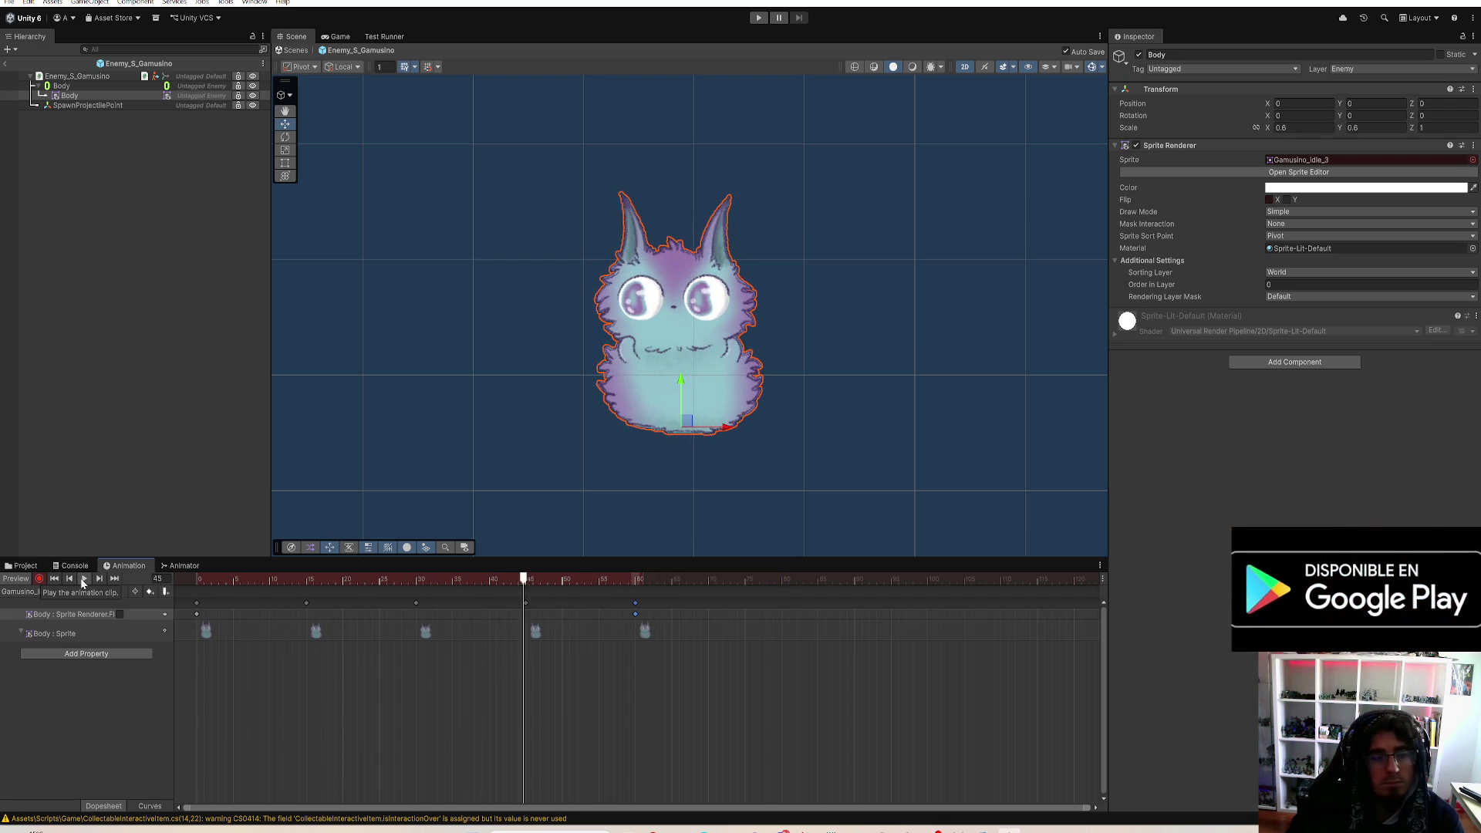
{"action": "left_click", "coordinate": [48, 593]}
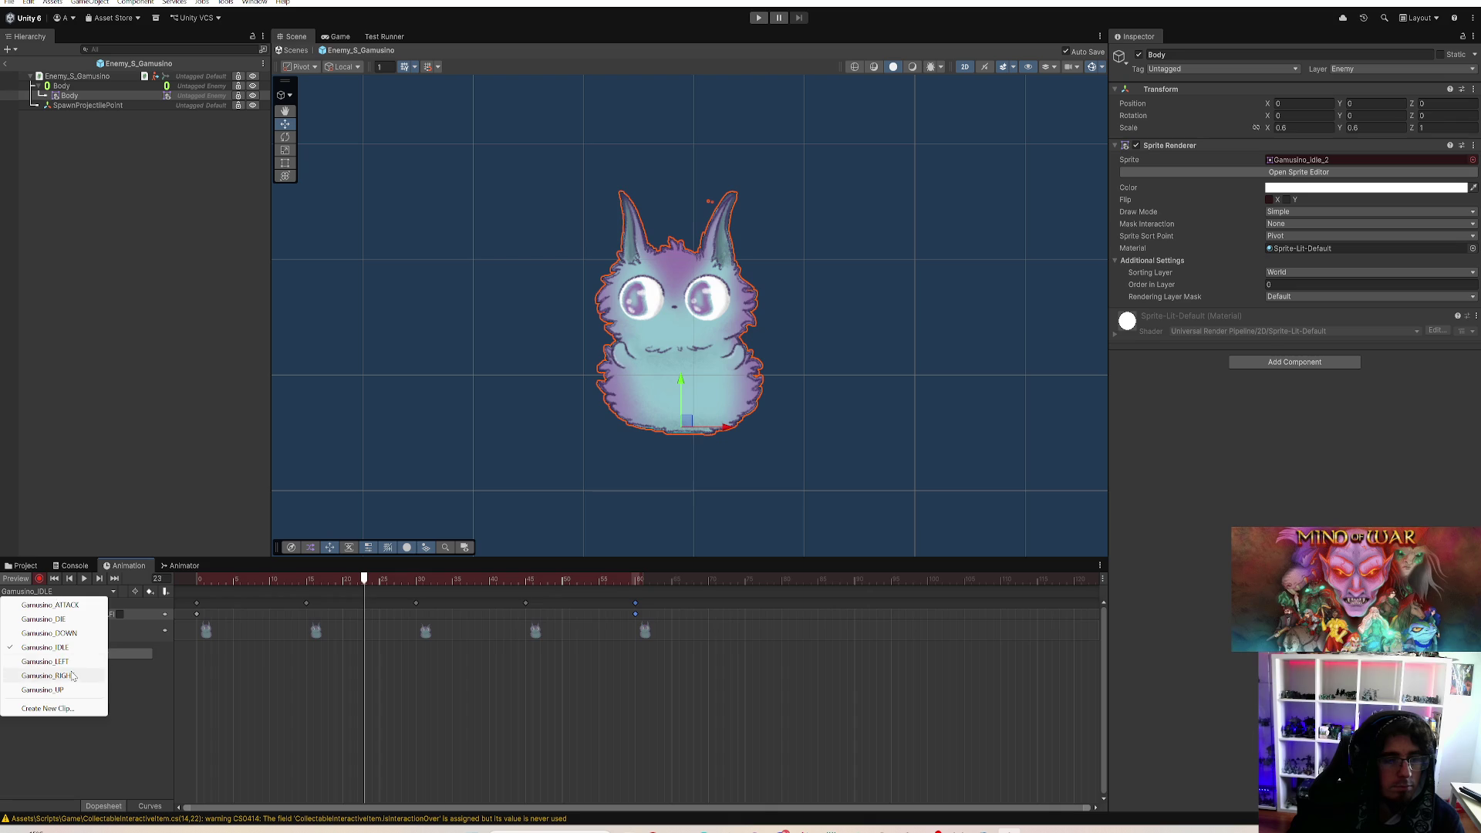
Step: Play Gamusino_RIGHT, then open Gamusino_ATTACK from the Project window
{"action": "left_click", "coordinate": [46, 676]}
{"action": "left_click", "coordinate": [83, 580]}
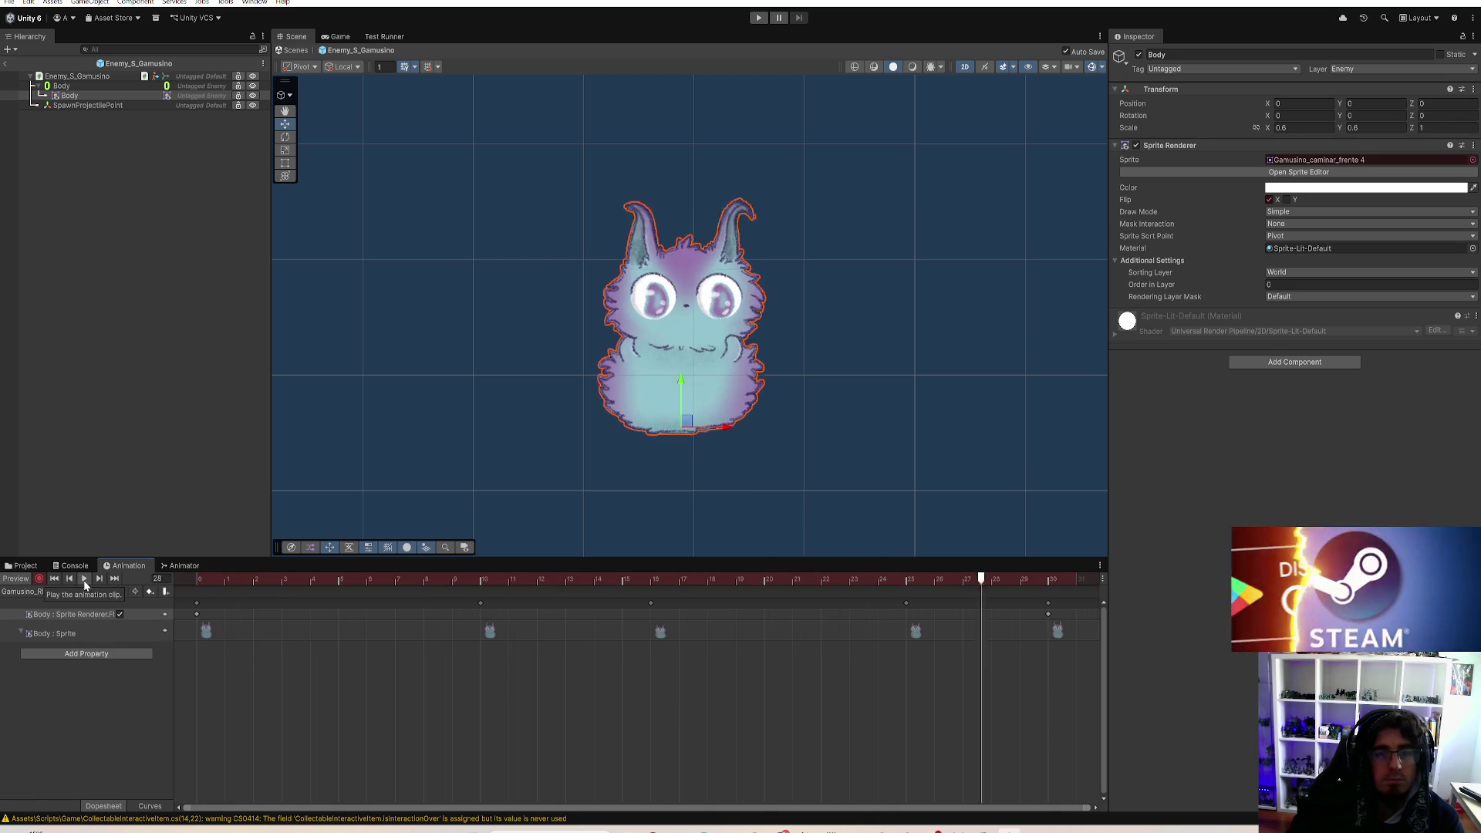
{"action": "left_click", "coordinate": [25, 565]}
{"action": "left_click", "coordinate": [134, 429]}
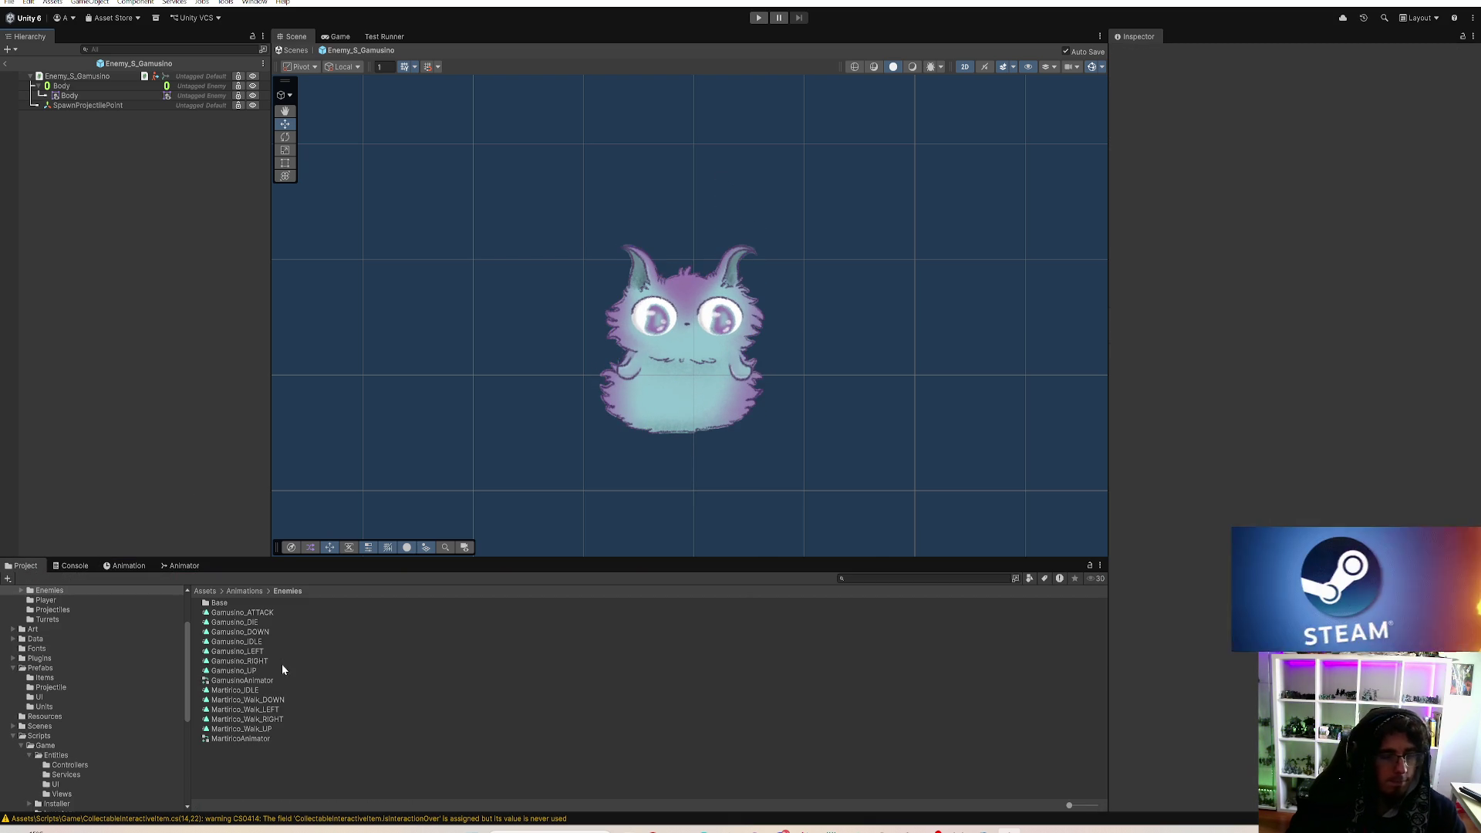
{"action": "double_click", "coordinate": [261, 612]}
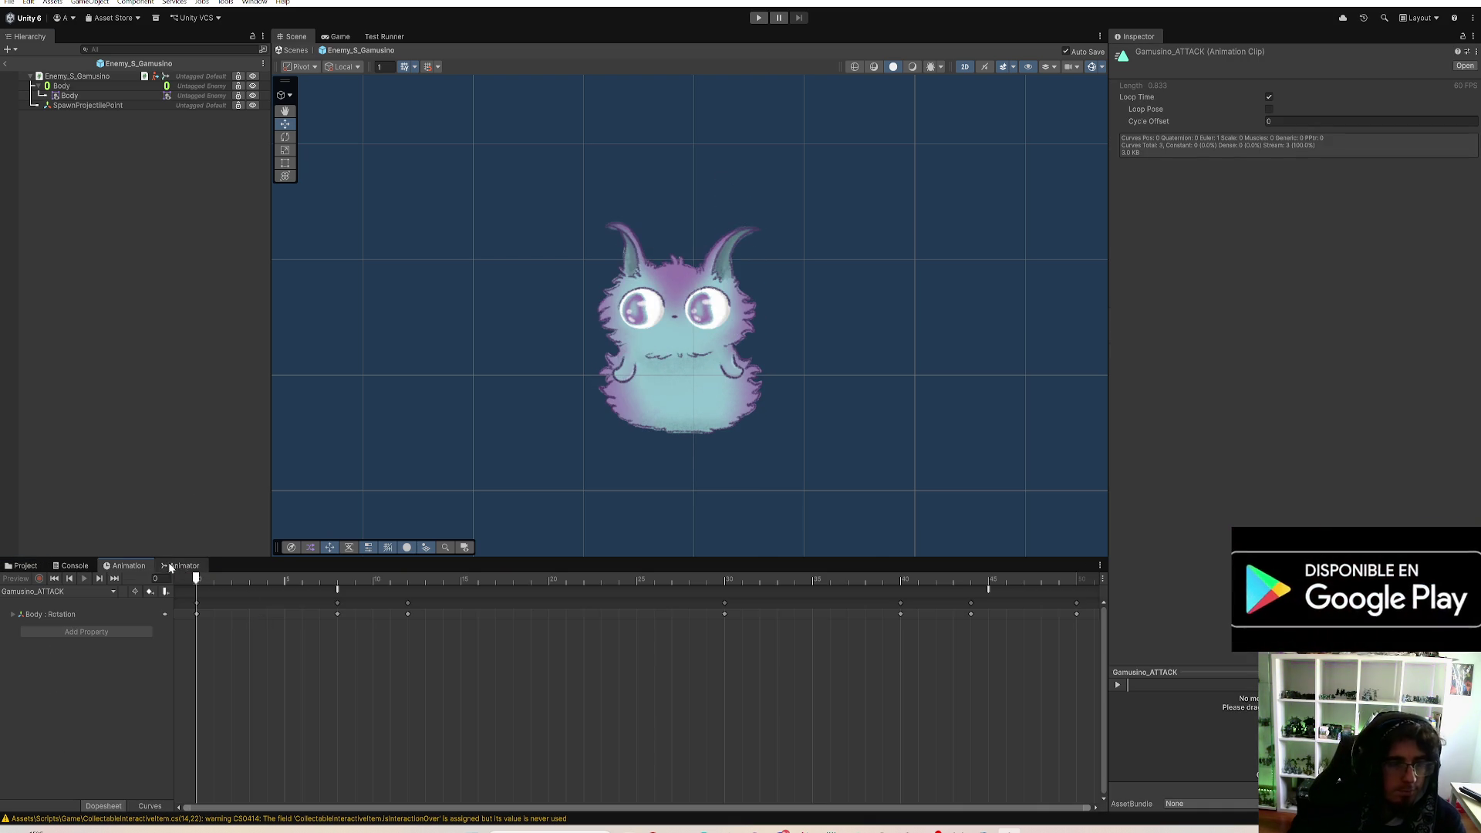
Step: Inspect the OnAttackAnimationPrepared event at frame 8 of Gamusino_ATTACK
{"action": "left_click", "coordinate": [336, 597]}
{"action": "left_click", "coordinate": [339, 590]}
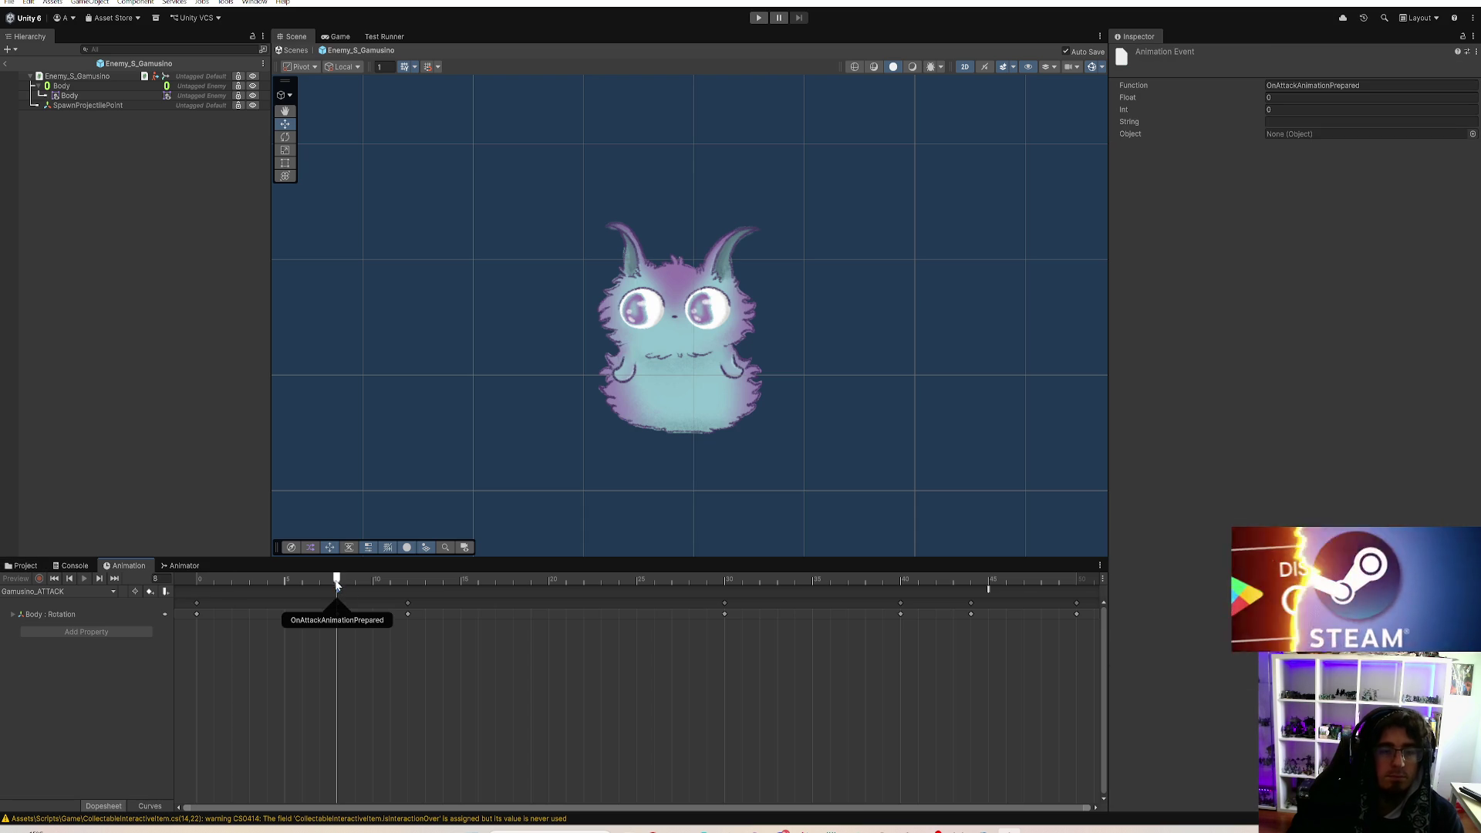
{"action": "left_click", "coordinate": [202, 580]}
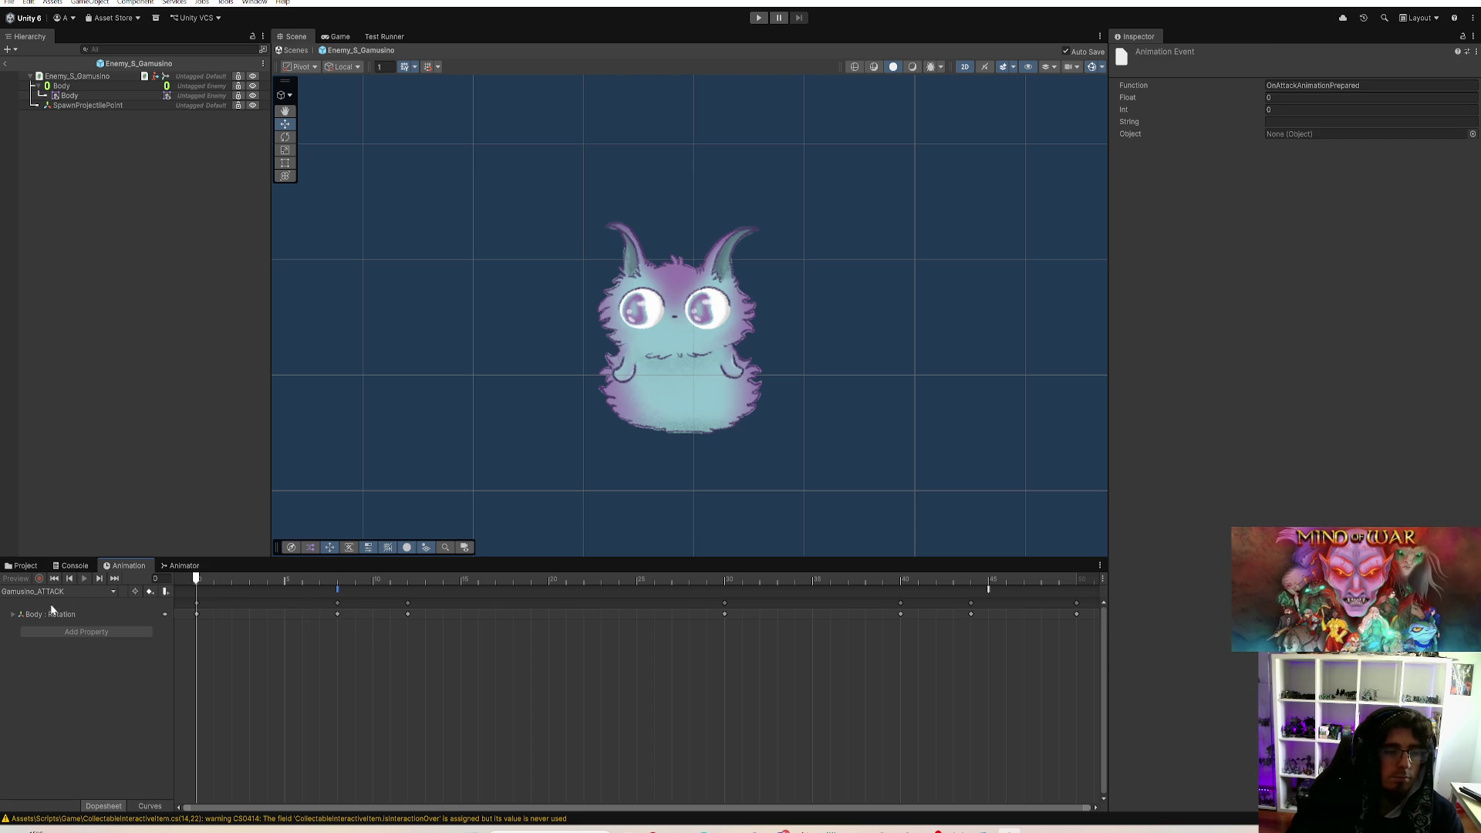
Step: With Body selected, reload Gamusino_ATTACK, preview it, and select the Body : Rotation track
{"action": "left_click", "coordinate": [91, 96]}
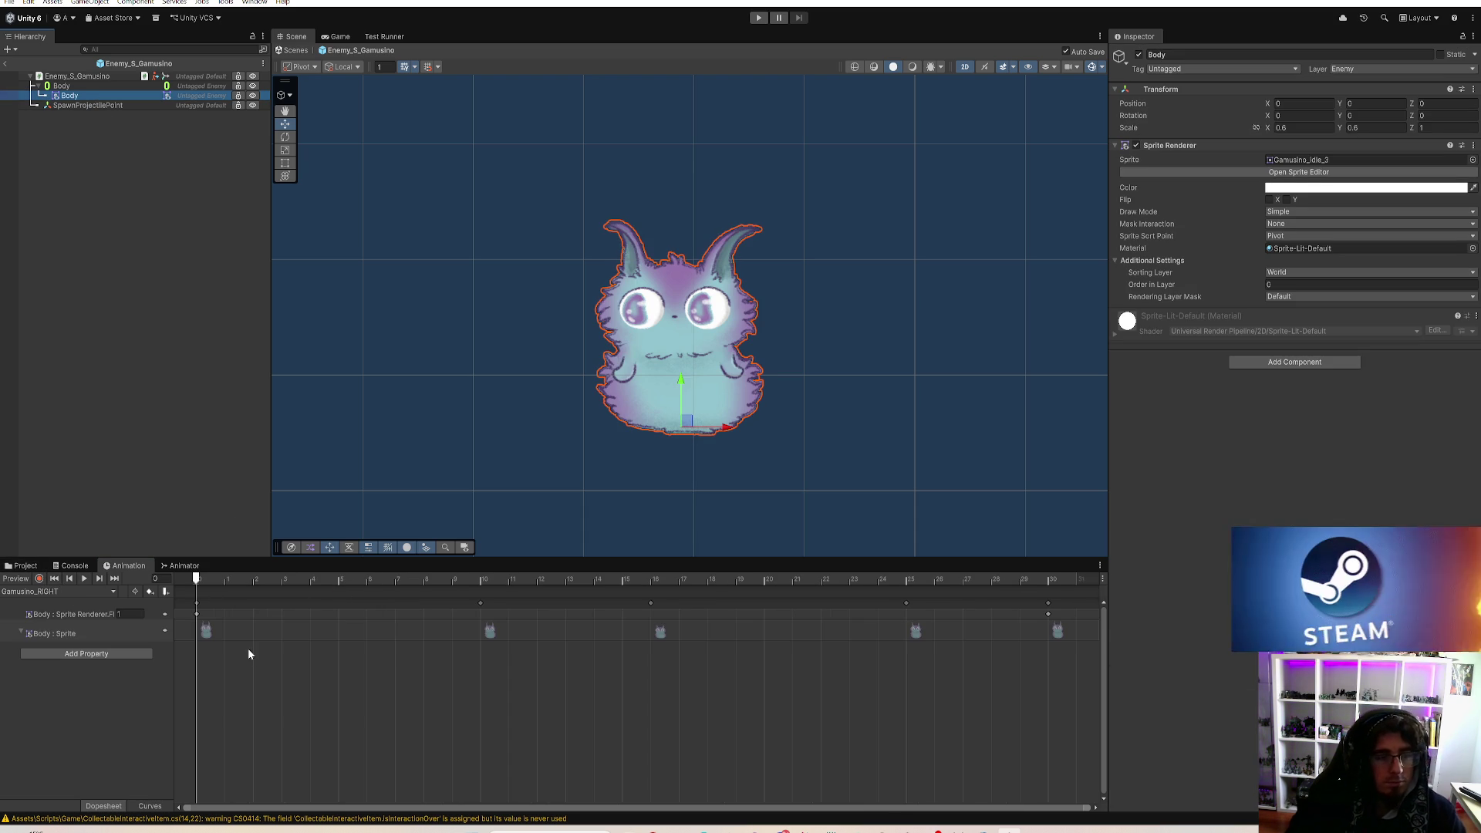
{"action": "left_click", "coordinate": [51, 591]}
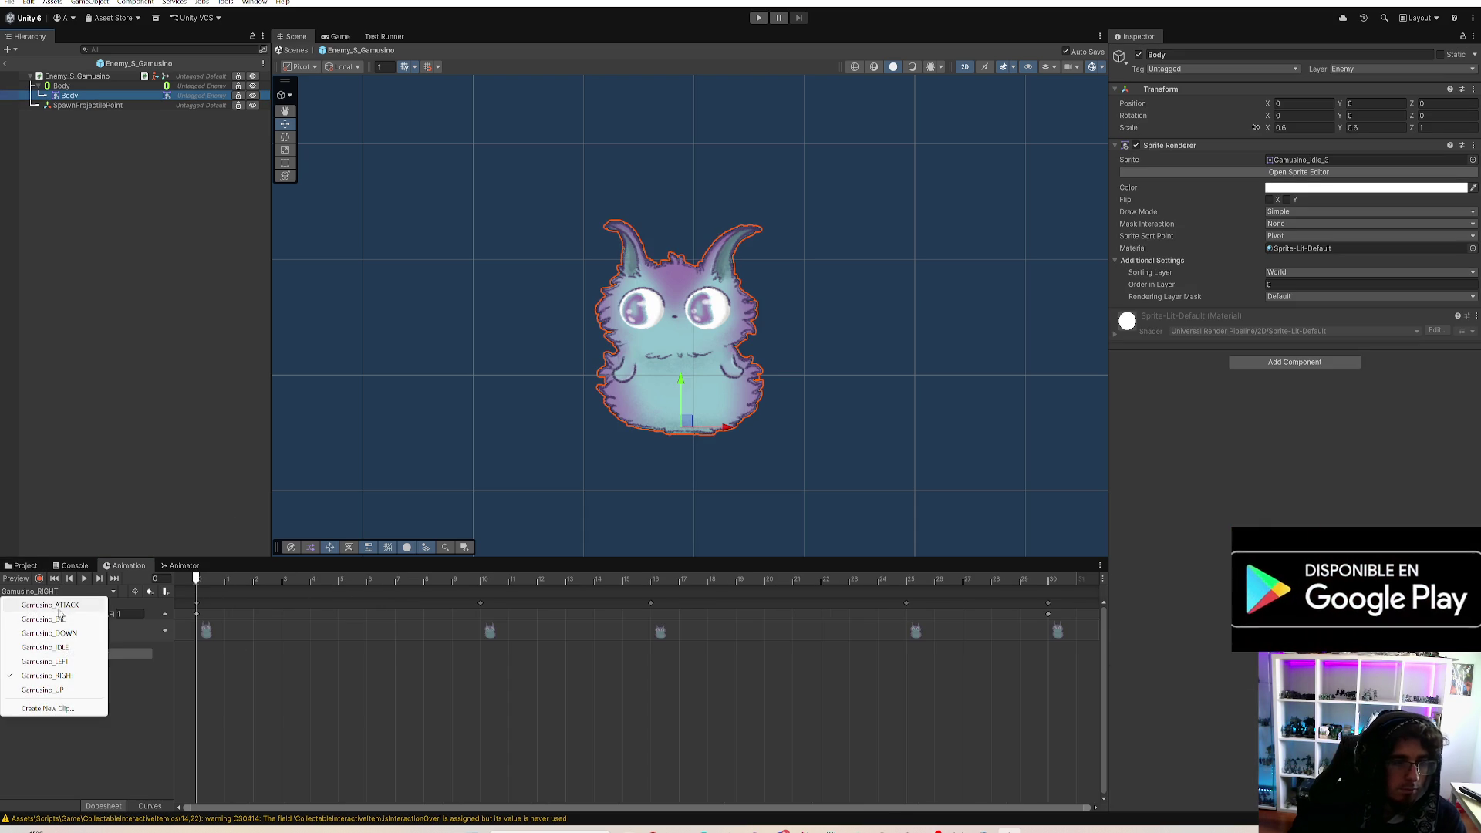
{"action": "left_click", "coordinate": [62, 611]}
{"action": "left_click", "coordinate": [215, 580]}
{"action": "mouse_move", "coordinate": [215, 584]}
{"action": "left_mouse_down"}
{"action": "mouse_move", "coordinate": [1006, 670]}
{"action": "mouse_move", "coordinate": [126, 648]}
{"action": "mouse_move", "coordinate": [832, 692]}
{"action": "mouse_move", "coordinate": [1053, 652]}
{"action": "mouse_move", "coordinate": [196, 614]}
{"action": "left_mouse_up"}
{"action": "left_click", "coordinate": [47, 614]}
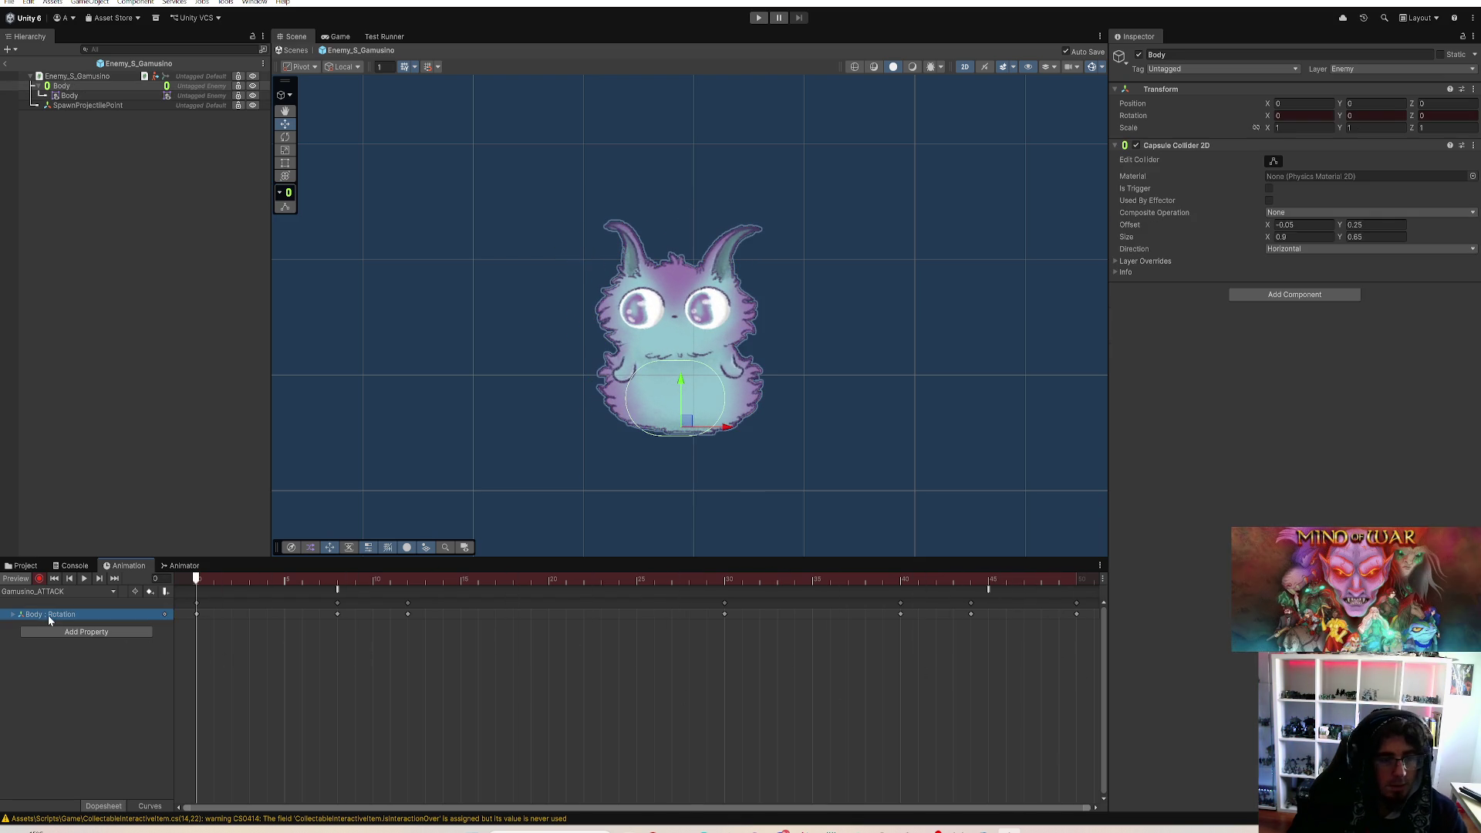
Step: Delete the Body : Rotation track and return the timeline to frame 0 on Body
{"action": "key", "text": "Delete"}
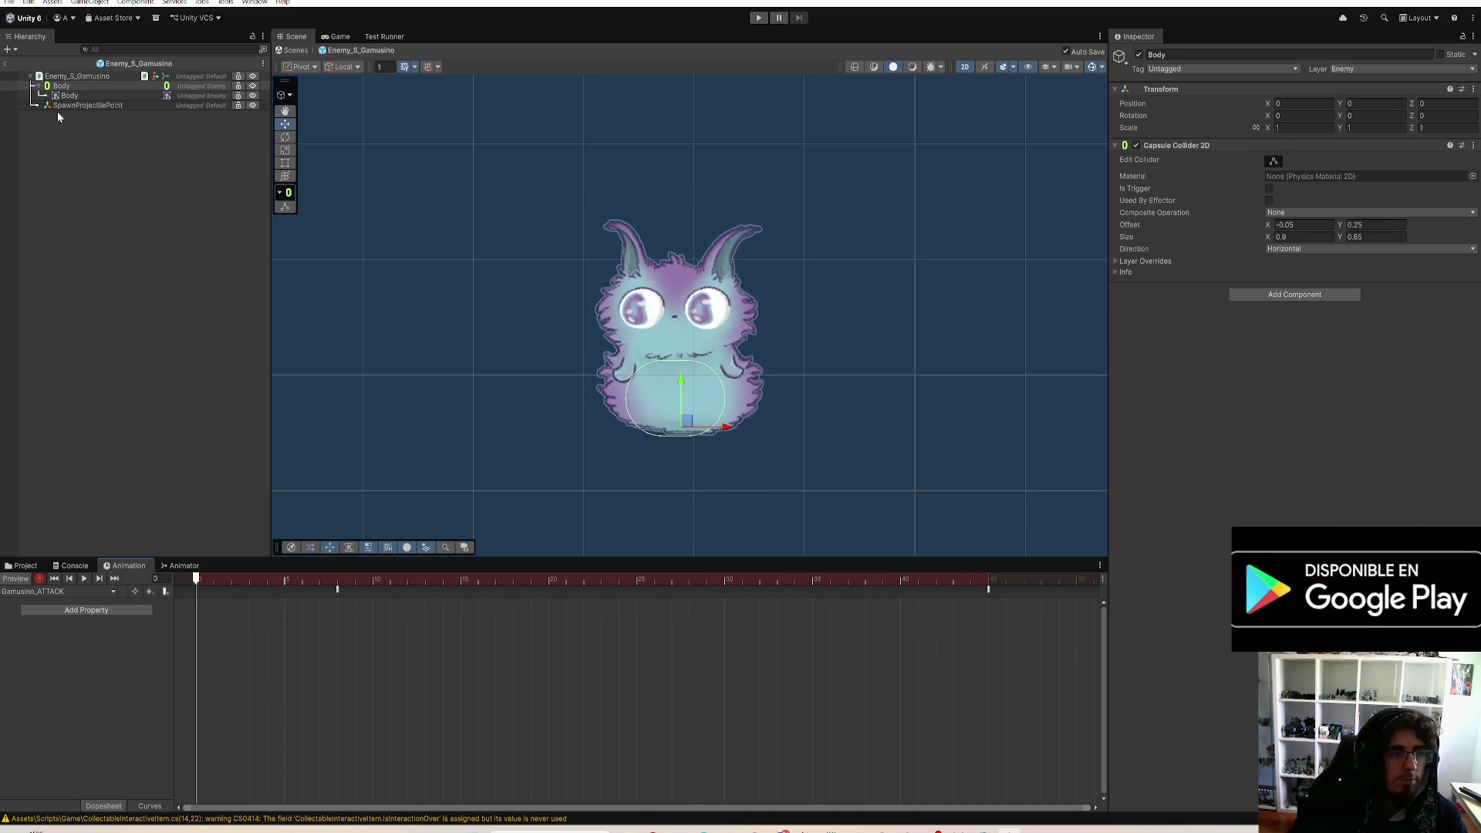
{"action": "left_click", "coordinate": [70, 95]}
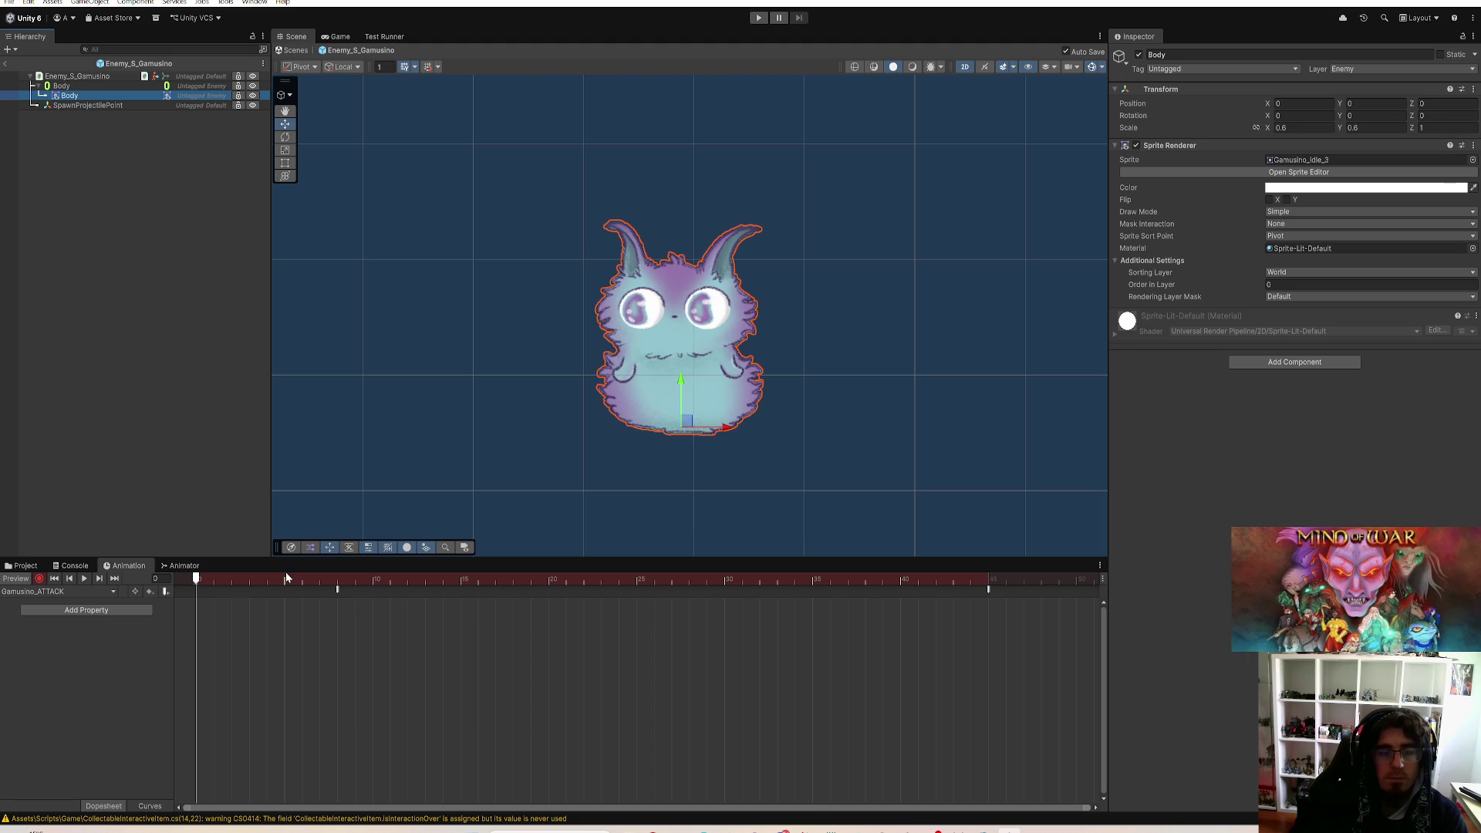
{"action": "left_click_drag", "start_coordinate": [319, 580], "coordinate": [192, 586]}
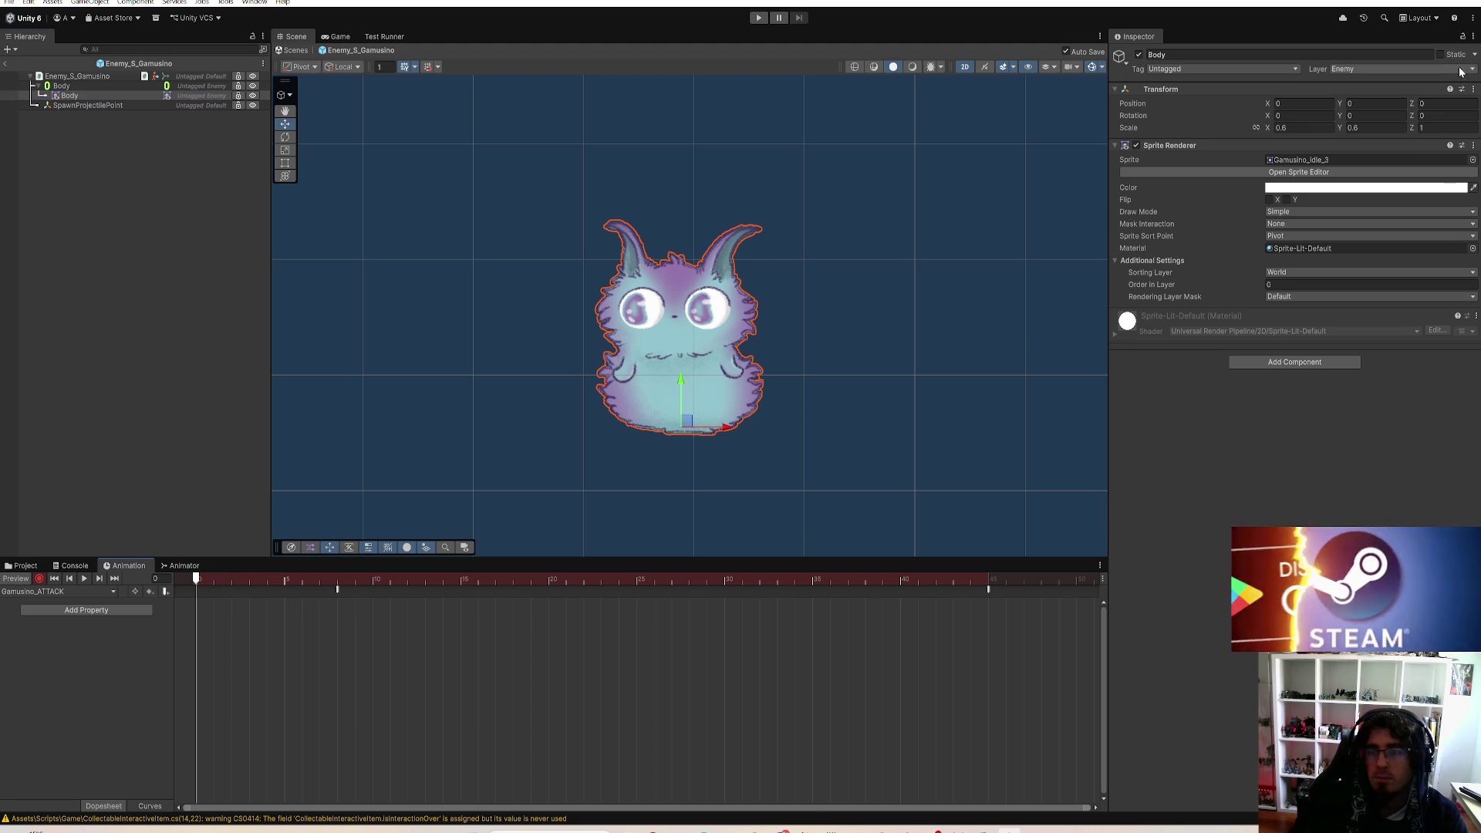
Step: Key the frame-0 Body sprite as Gamusino_caminar_frente 1
{"action": "left_click", "coordinate": [1473, 160]}
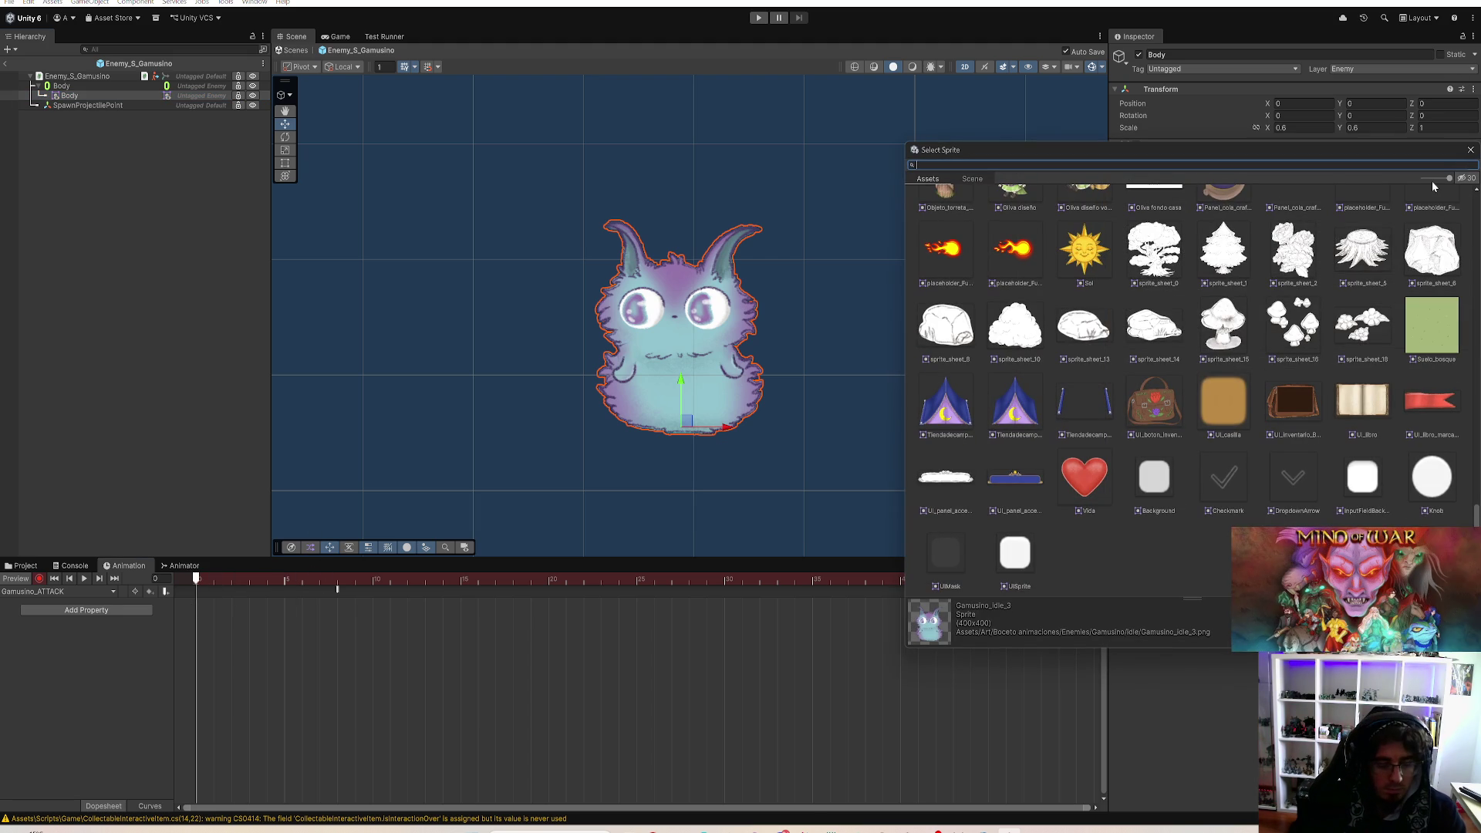
{"action": "type", "text": "gamusino"}
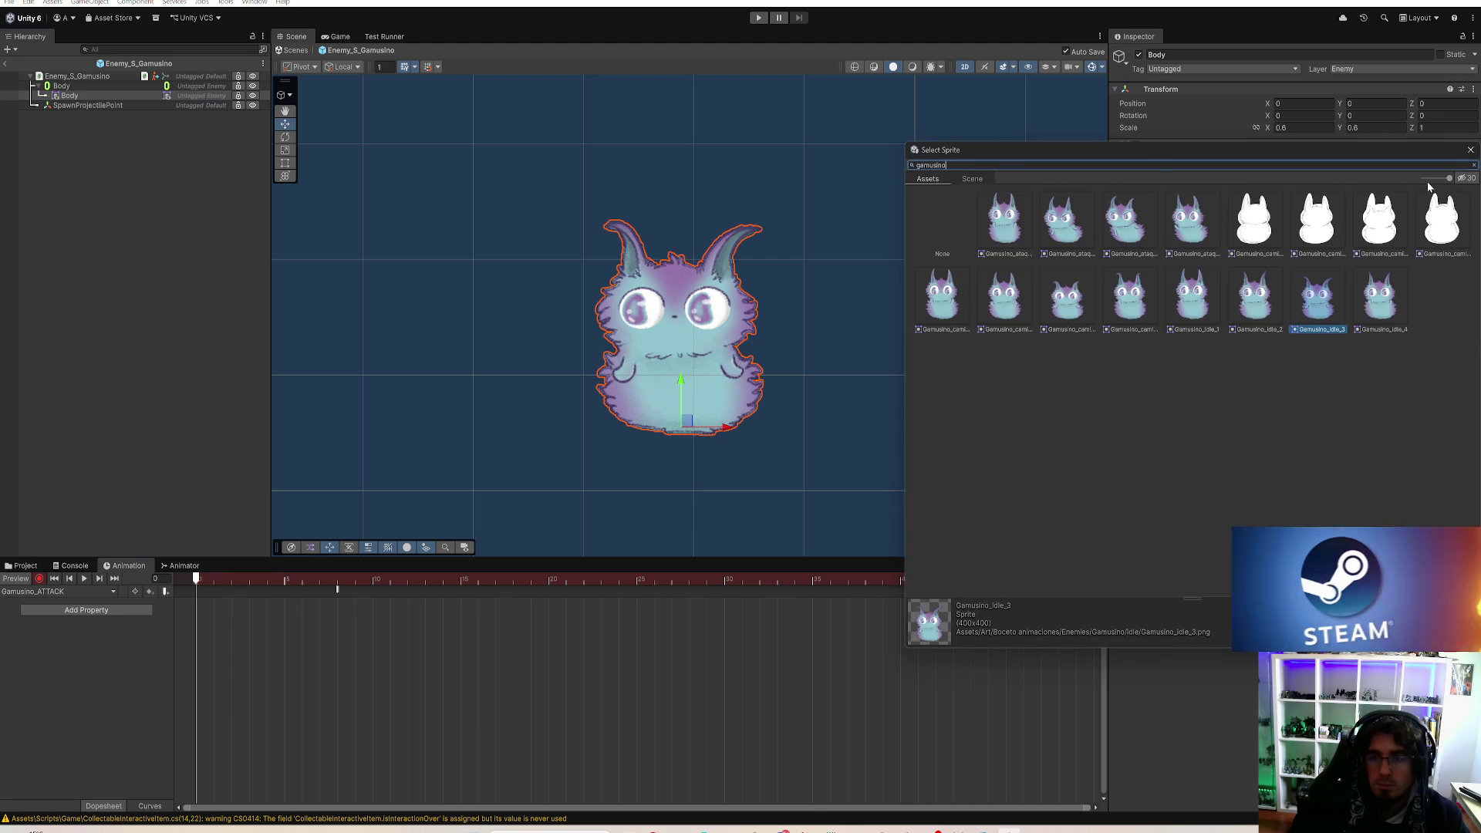
{"action": "left_click_drag", "start_coordinate": [948, 164], "coordinate": [793, 169]}
{"action": "left_click", "coordinate": [1001, 246]}
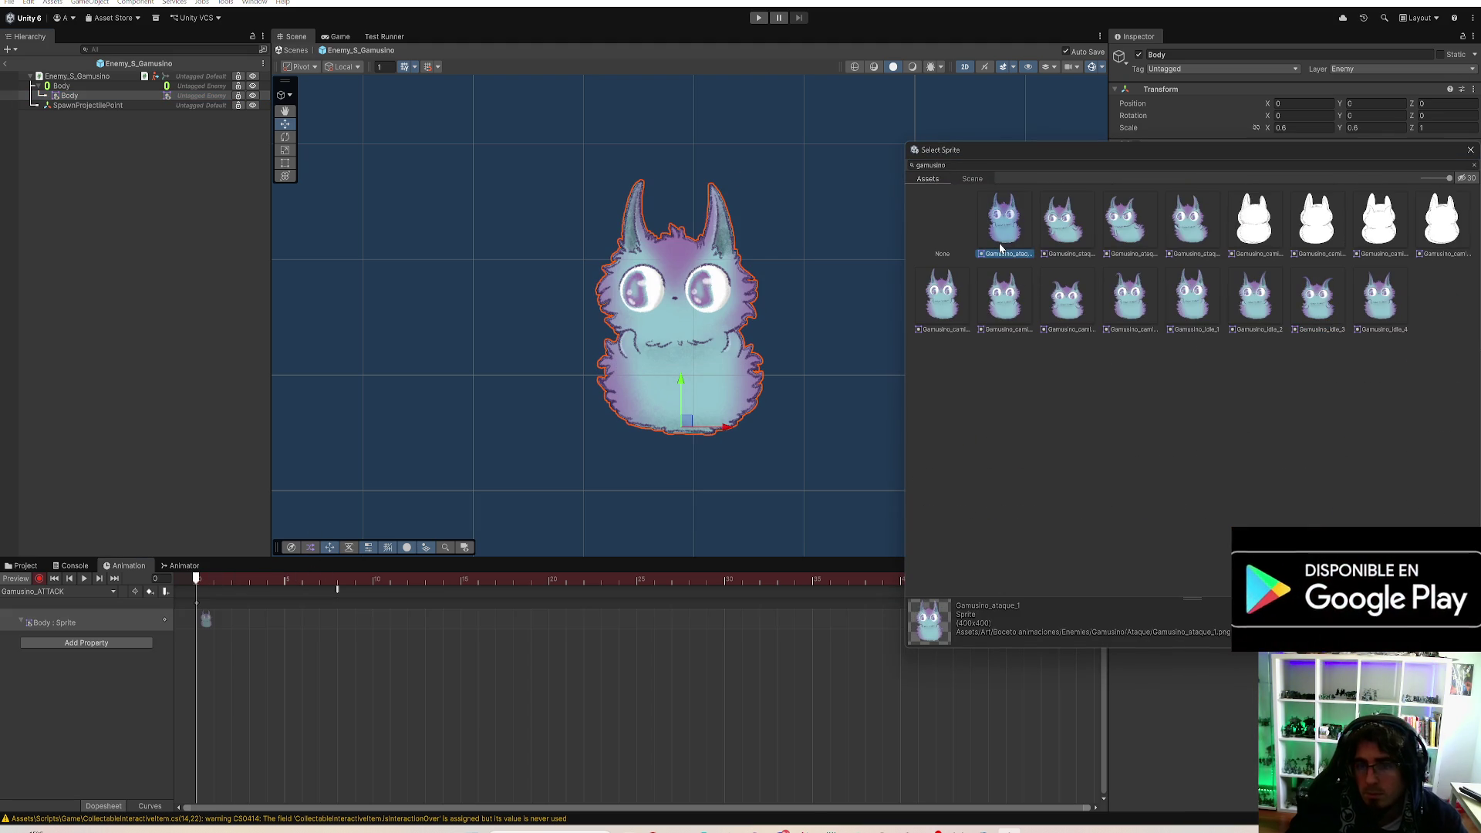
{"action": "left_click", "coordinate": [1062, 225]}
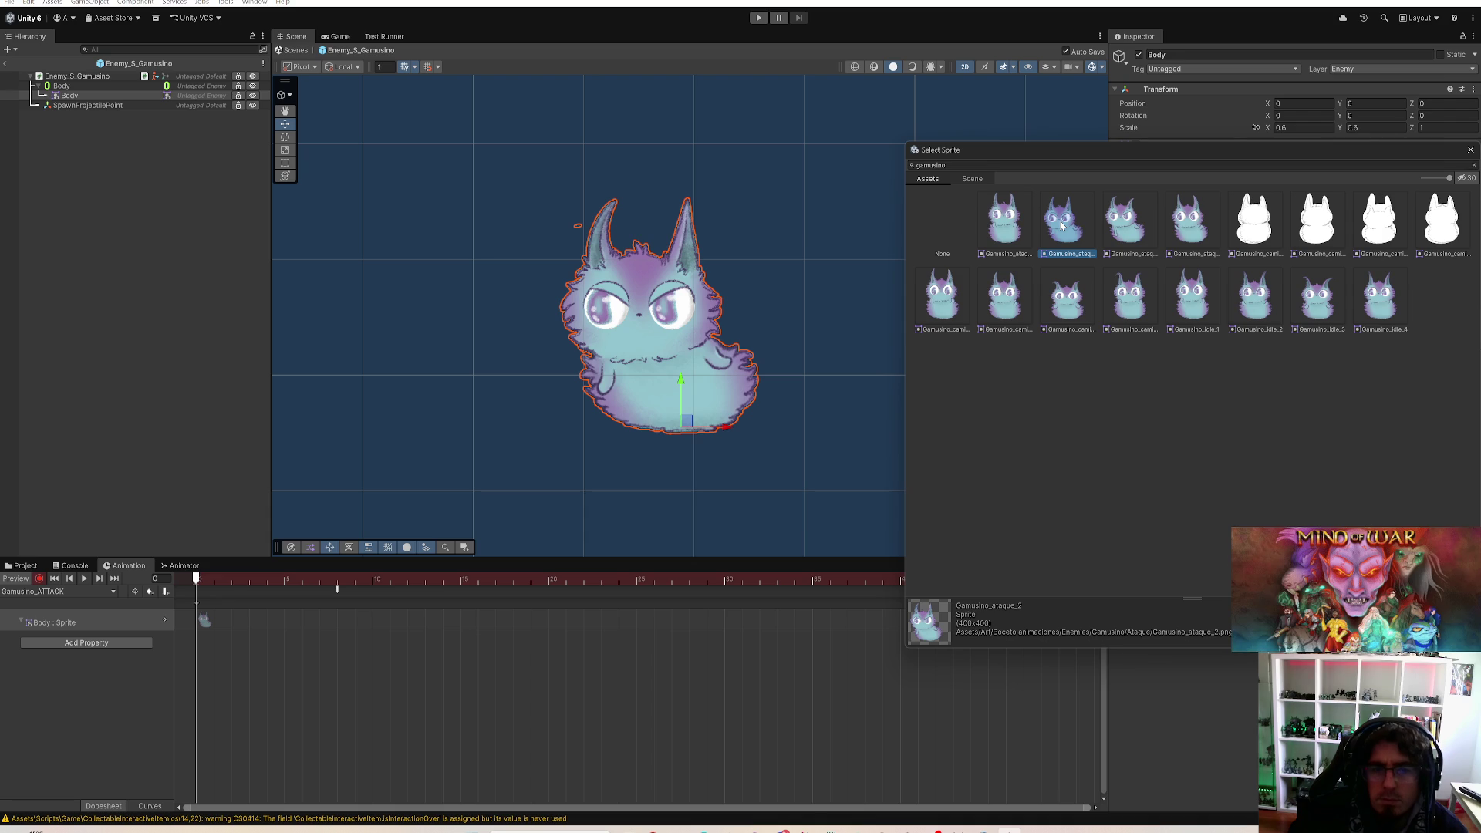
{"action": "left_click", "coordinate": [1123, 225]}
{"action": "left_click", "coordinate": [1170, 229]}
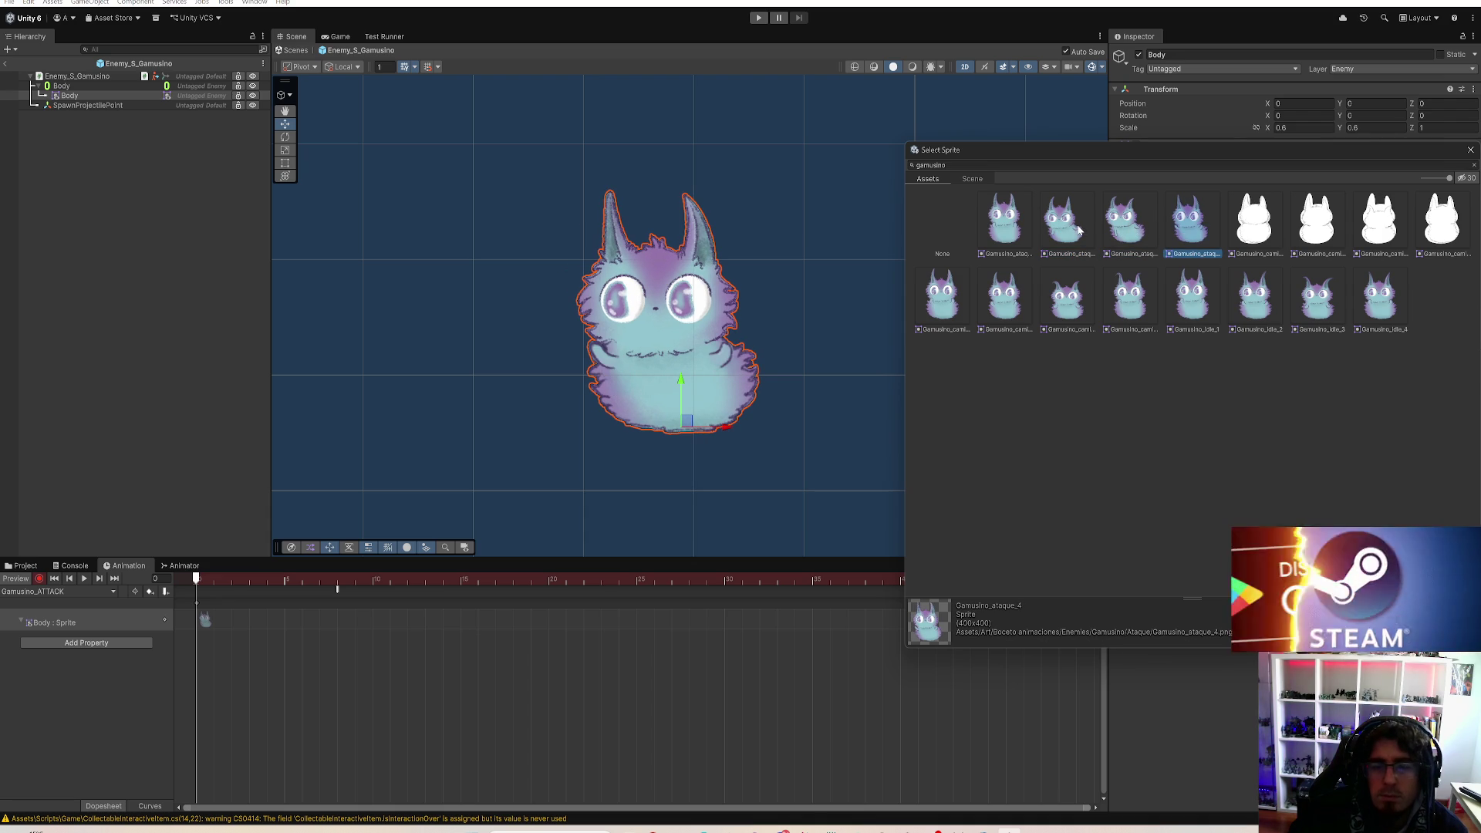
{"action": "left_click", "coordinate": [999, 223]}
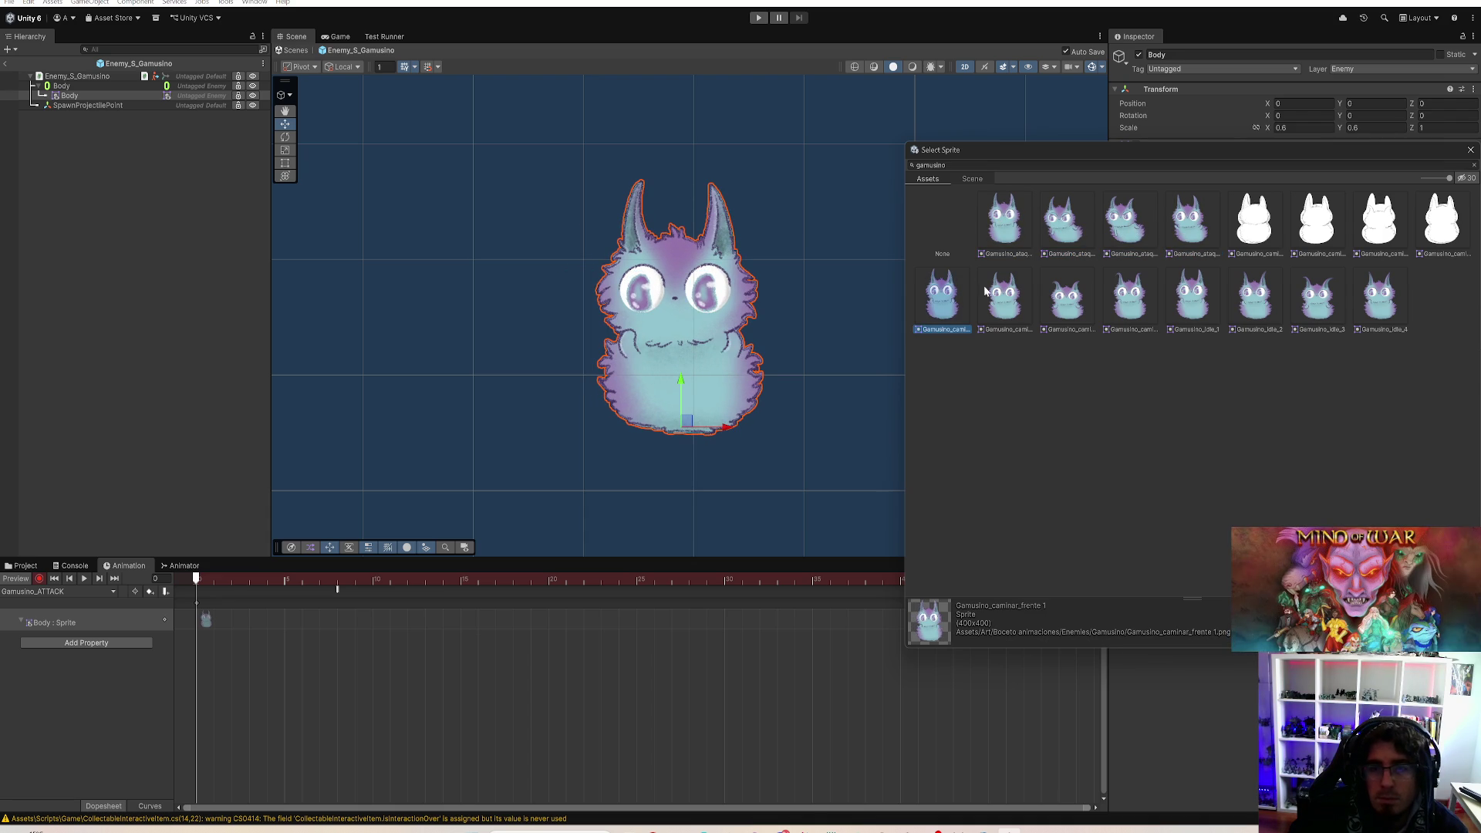
{"action": "left_click", "coordinate": [1072, 298]}
{"action": "left_click", "coordinate": [1003, 297]}
{"action": "left_click", "coordinate": [1003, 220]}
{"action": "left_click", "coordinate": [942, 297]}
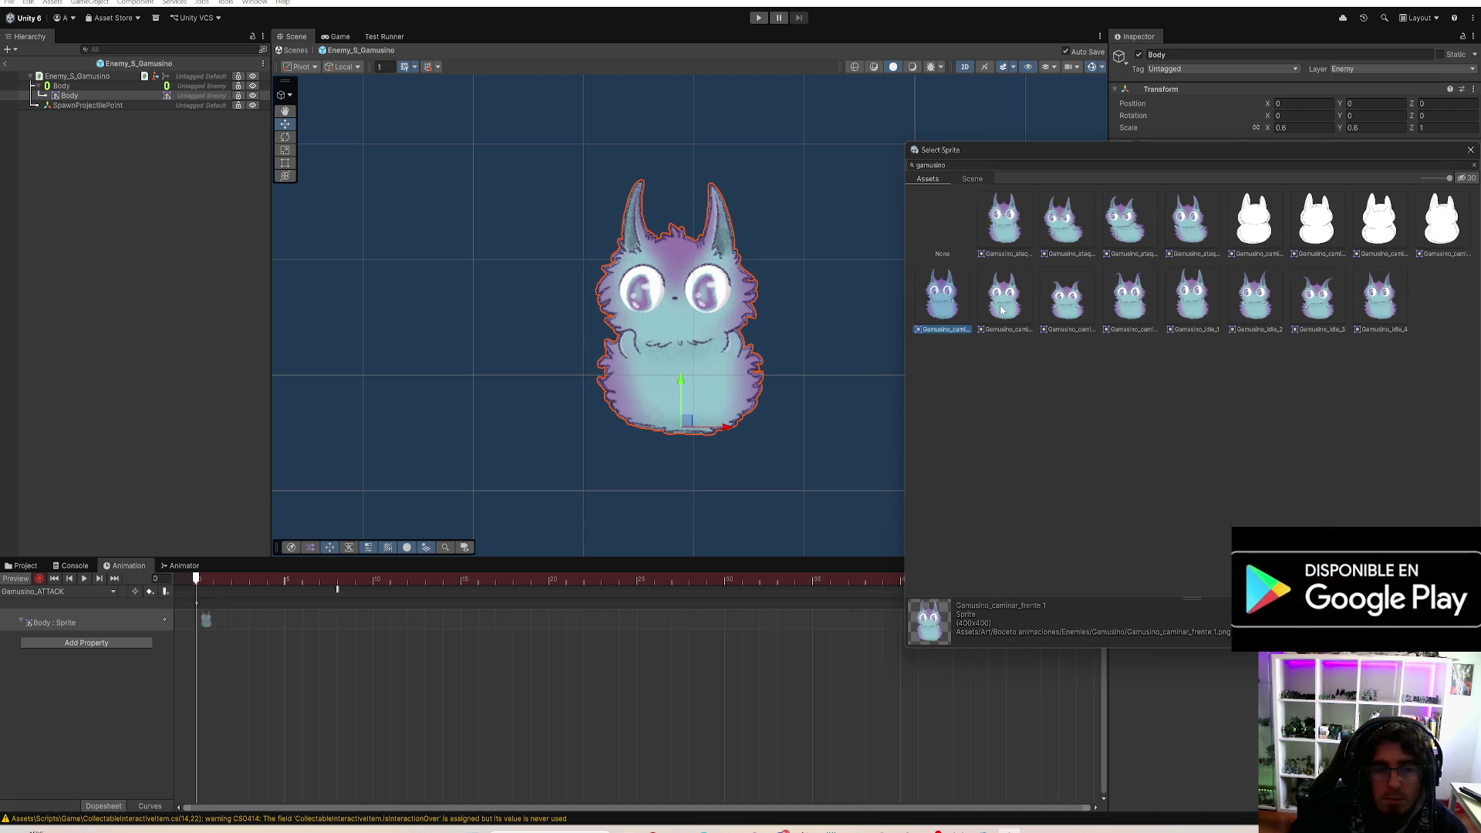
{"action": "double_click", "coordinate": [948, 310]}
Step: At frame 5, key the Body sprite as Gamusino_caminar_frente 2
{"action": "left_click", "coordinate": [285, 579]}
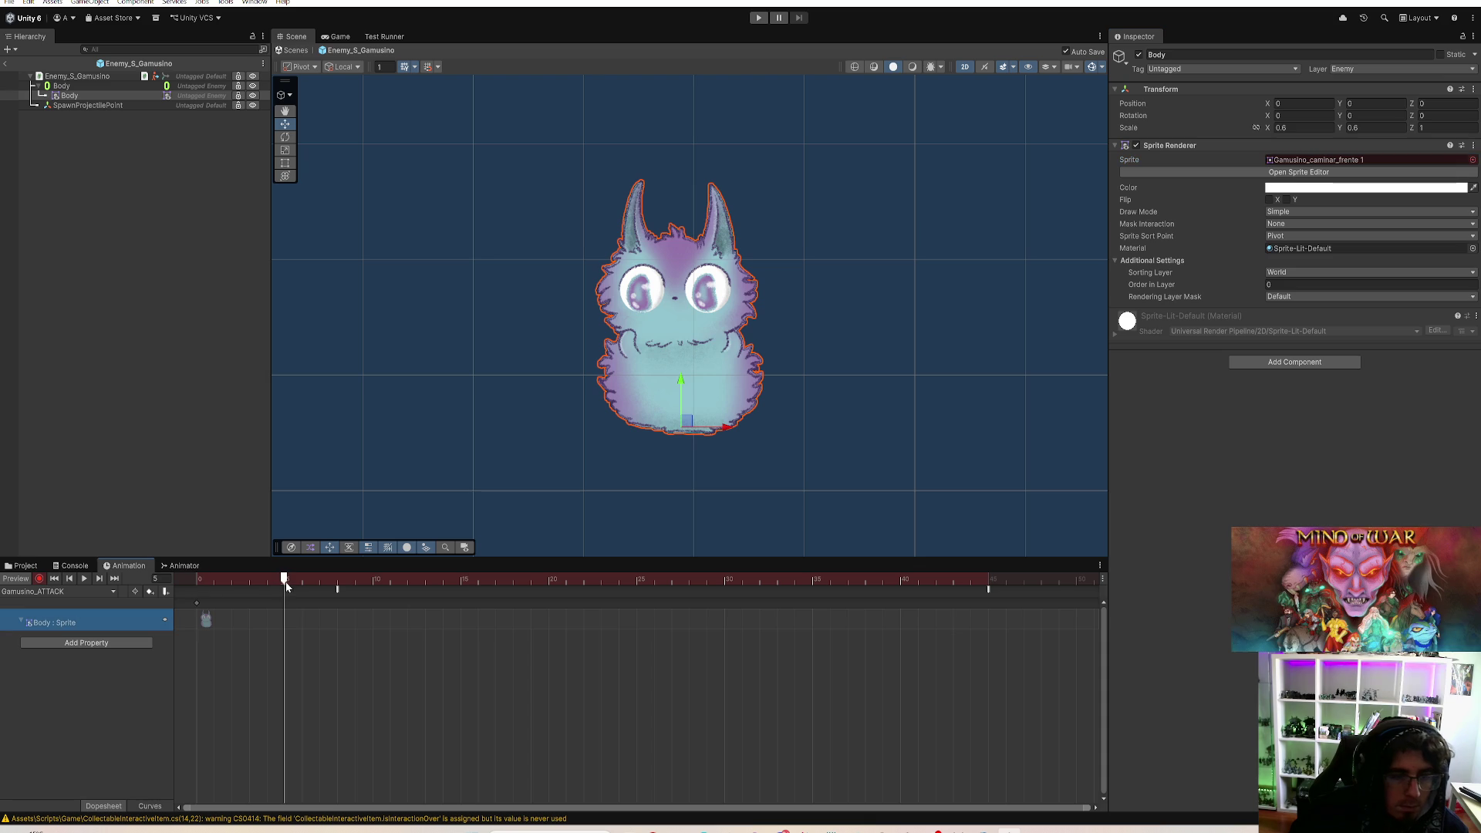
{"action": "left_click", "coordinate": [1472, 159]}
{"action": "type", "text": "attack"}
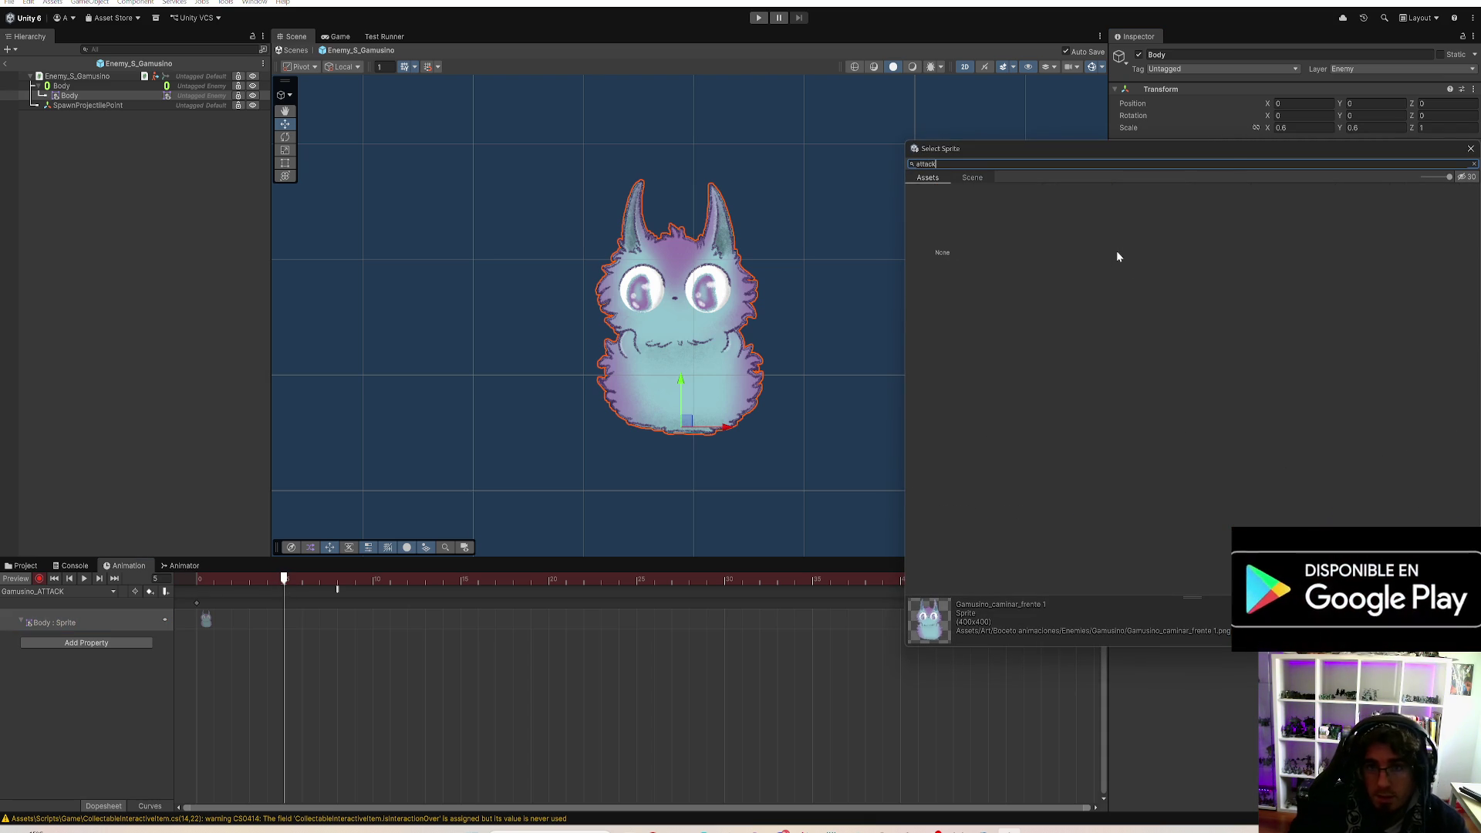
{"action": "key", "text": "BackSpace"}
{"action": "key", "text": "BackSpace"}
{"action": "key", "text": "BackSpace"}
{"action": "type", "text": "gamusino"}
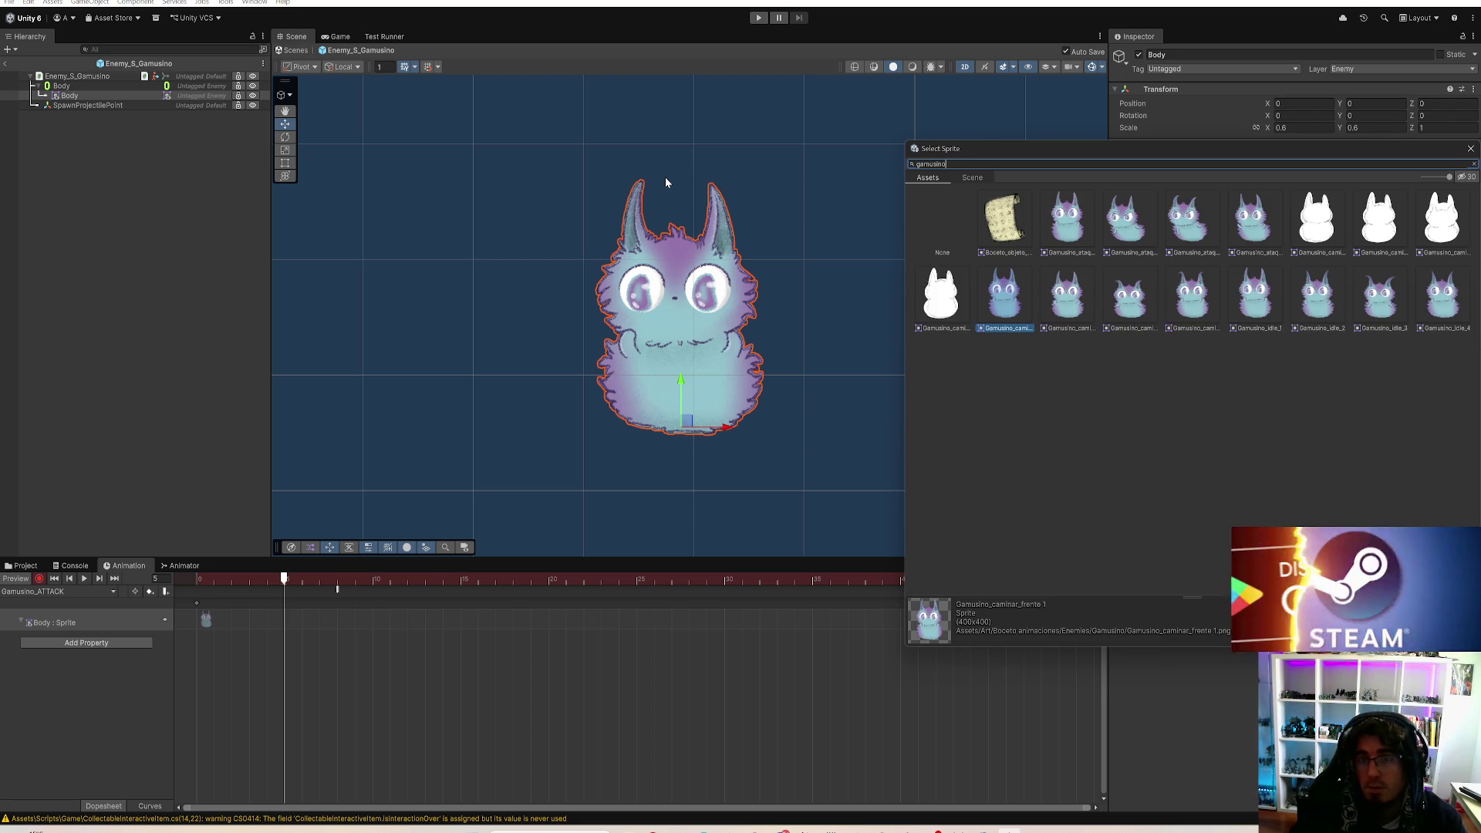
{"action": "left_click", "coordinate": [1014, 306]}
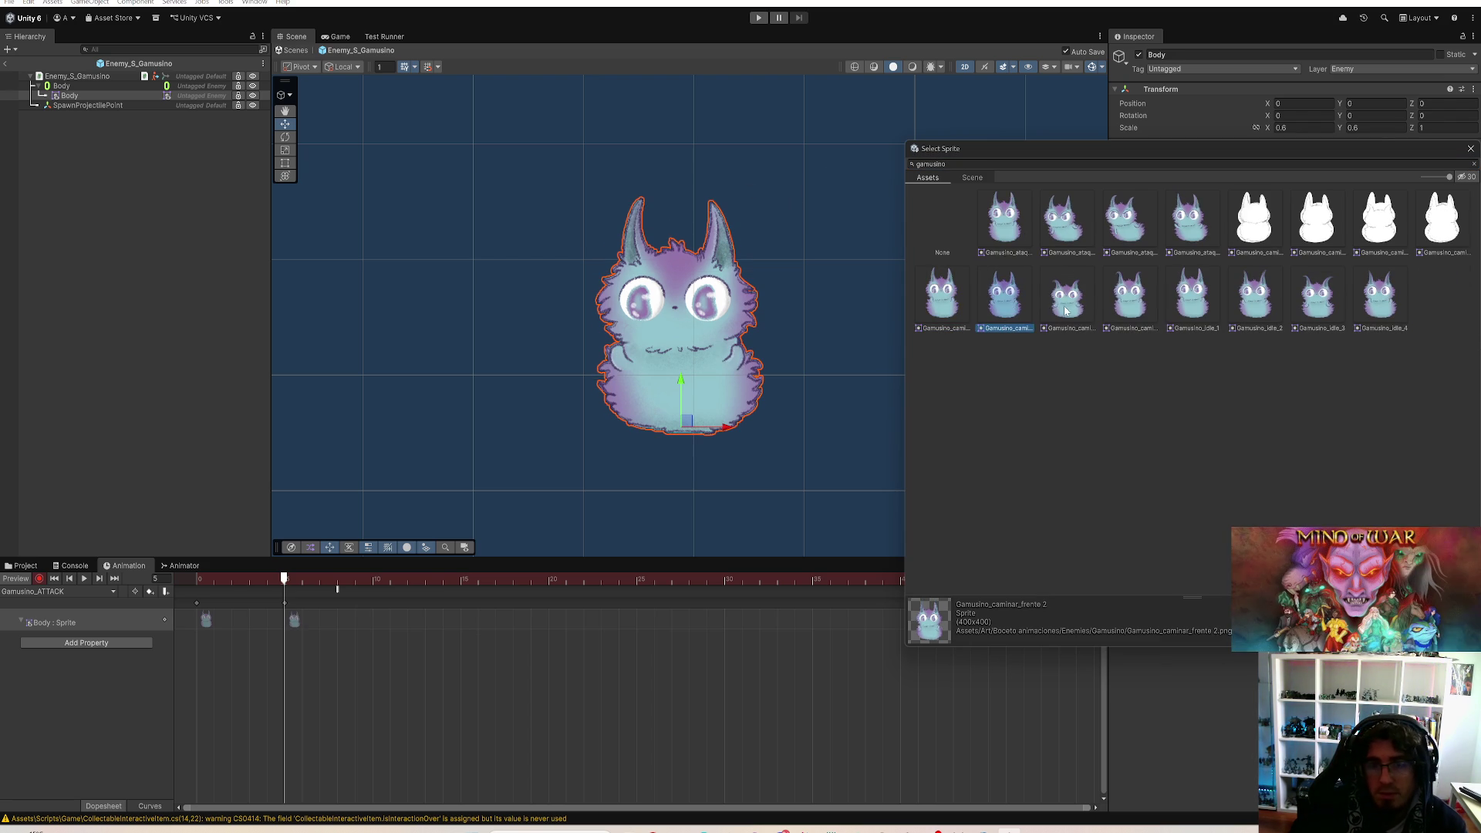
{"action": "left_click", "coordinate": [1054, 309]}
{"action": "left_click", "coordinate": [1007, 301]}
{"action": "left_click", "coordinate": [118, 580]}
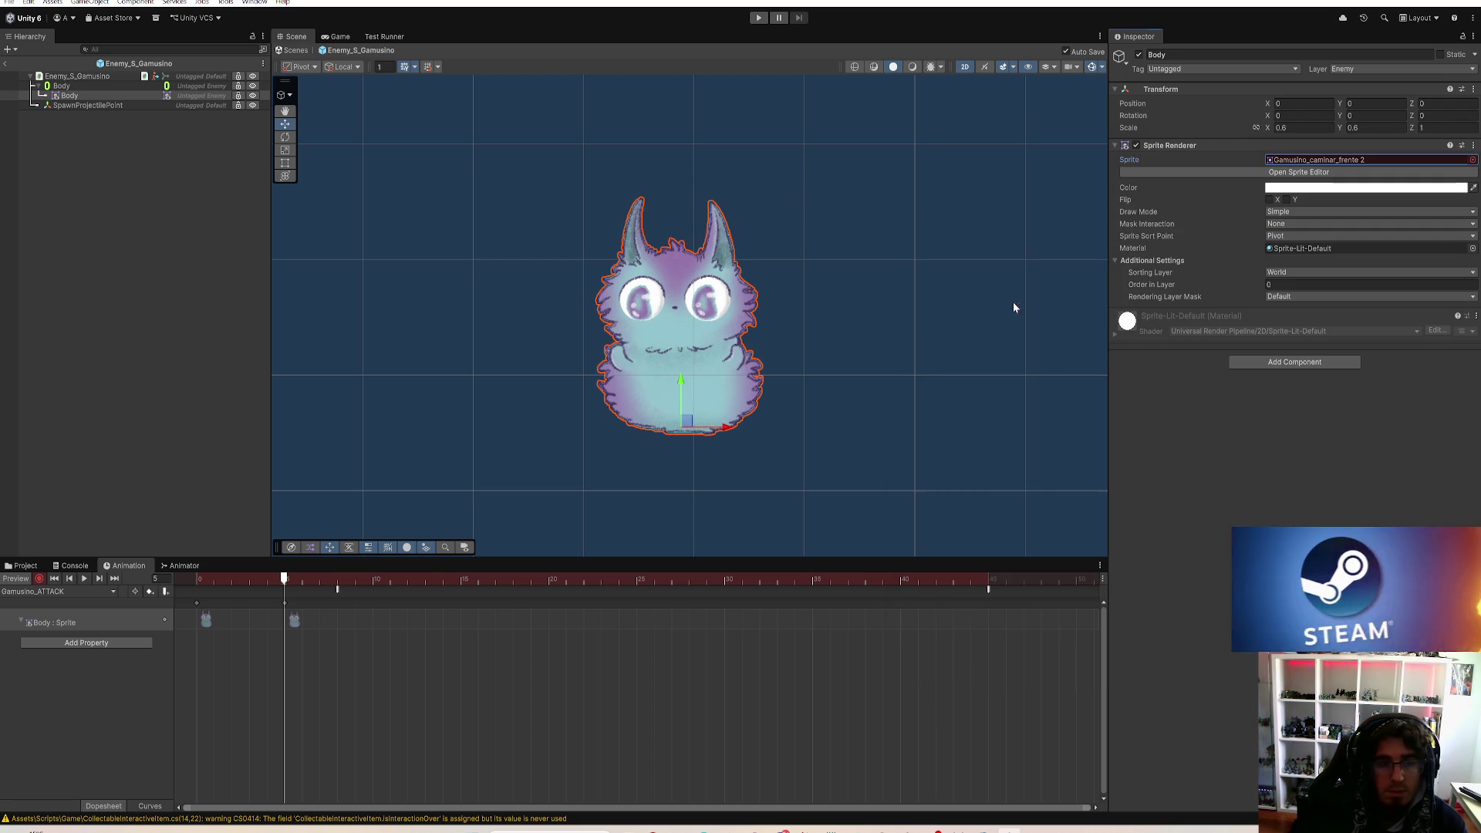
Step: At frame 10, key Gamusino_ataque_1, then preview the sprite sequence from frame 0
{"action": "left_click_drag", "start_coordinate": [306, 591], "coordinate": [373, 587]}
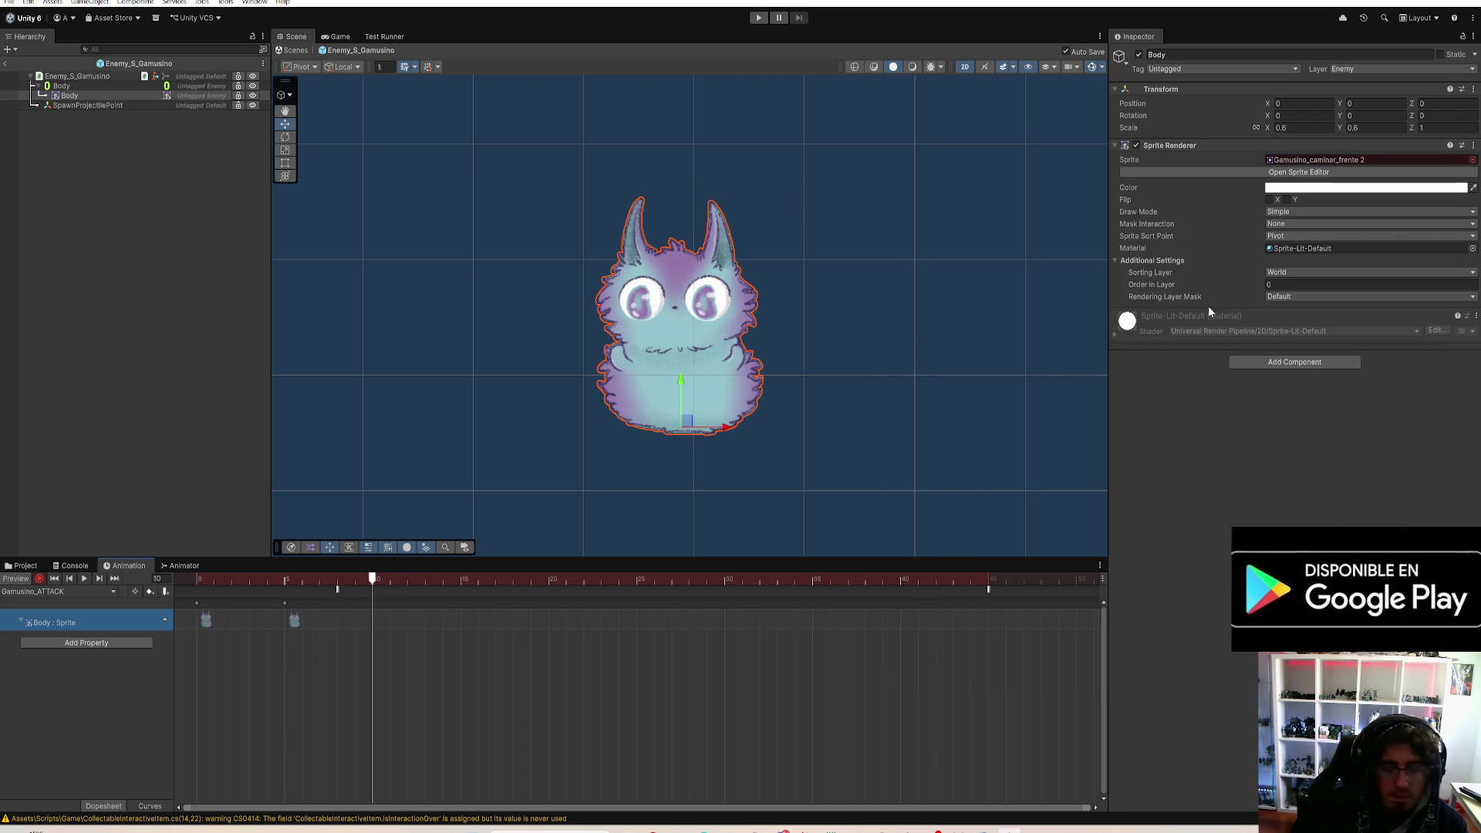
{"action": "left_click", "coordinate": [1472, 160]}
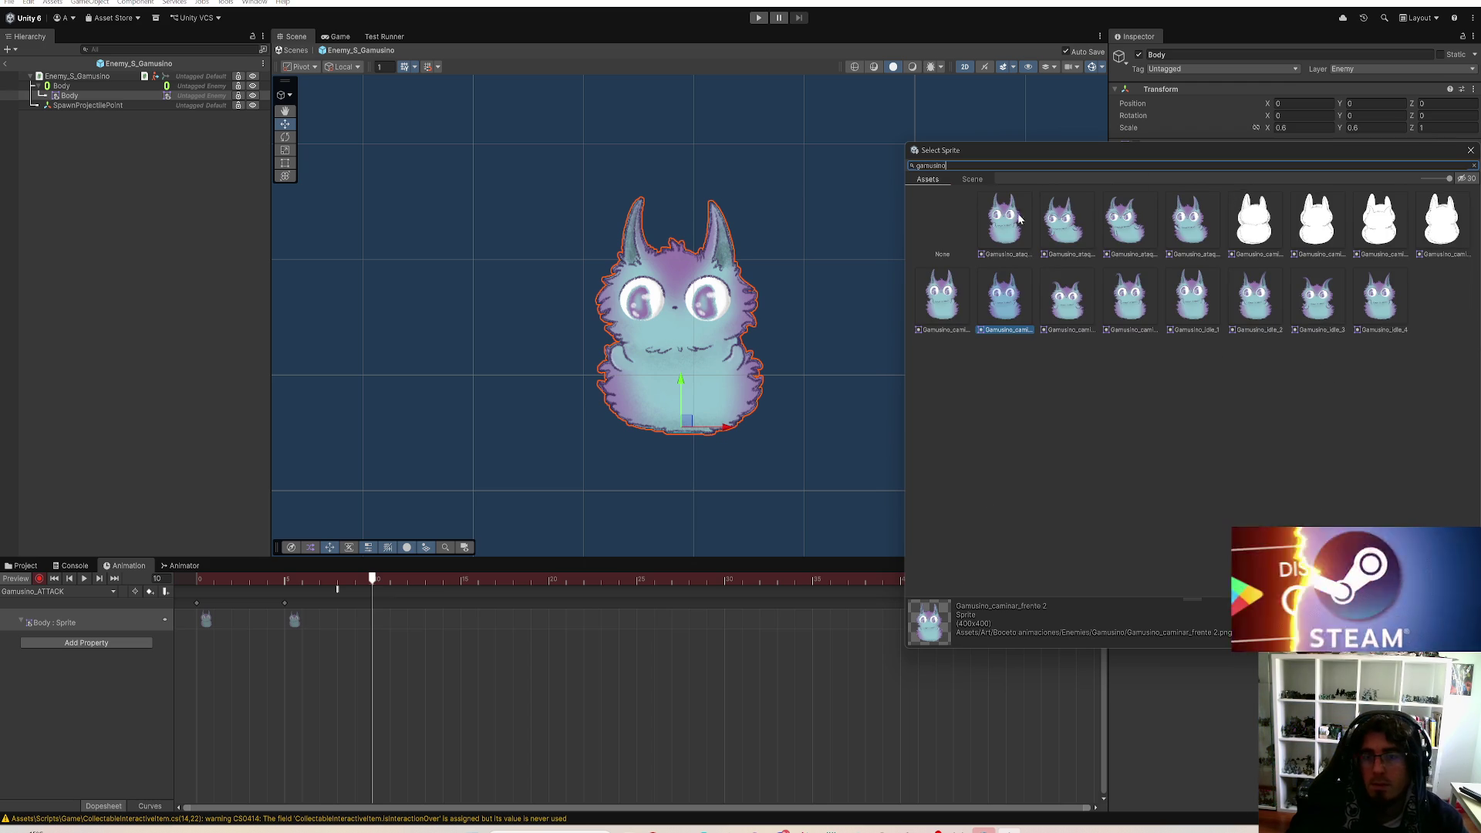
{"action": "left_click", "coordinate": [1021, 220]}
{"action": "left_click", "coordinate": [1053, 220]}
{"action": "double_click", "coordinate": [1003, 221]}
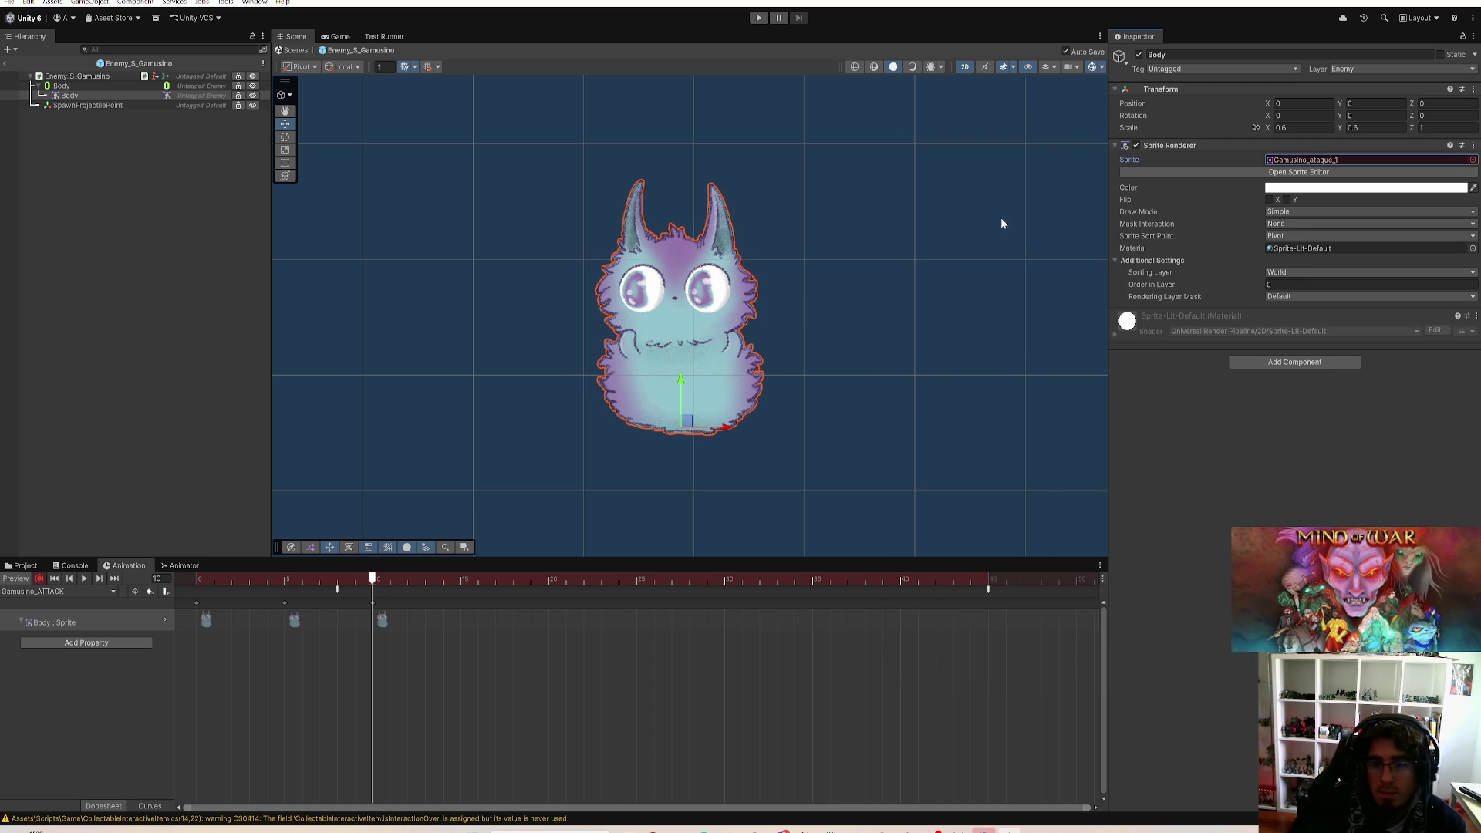
{"action": "left_click", "coordinate": [197, 580]}
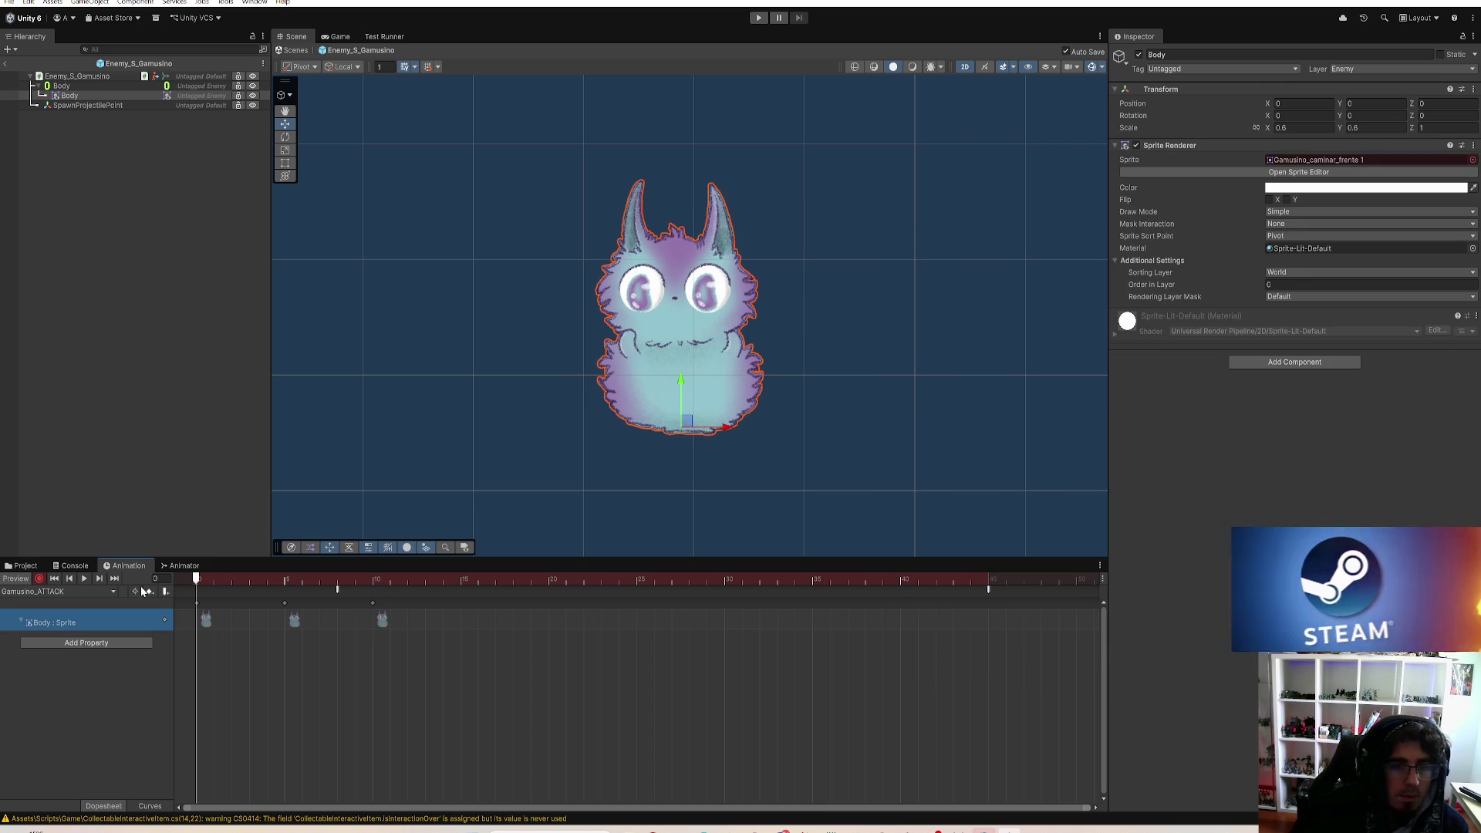
{"action": "mouse_move", "coordinate": [216, 627]}
{"action": "left_mouse_down"}
{"action": "mouse_move", "coordinate": [381, 650]}
{"action": "mouse_move", "coordinate": [143, 646]}
{"action": "mouse_move", "coordinate": [386, 662]}
{"action": "left_mouse_up"}
{"action": "key", "text": "ctrl+z"}
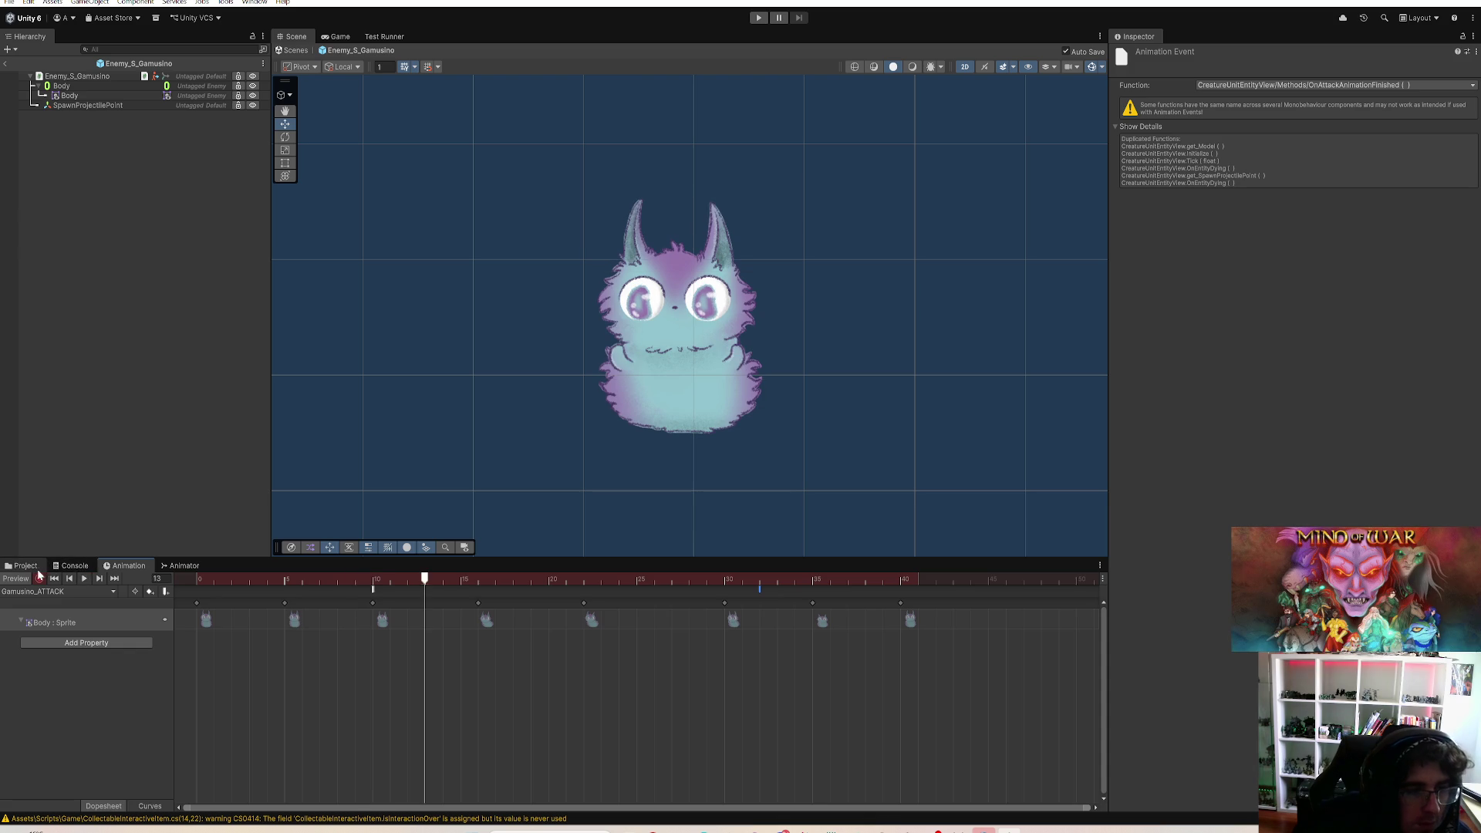
Step: Rename the Gamusino_ATTACK clip asset to Gamusino_ATTACK_LEFT
{"action": "left_click", "coordinate": [35, 568]}
{"action": "left_click", "coordinate": [297, 614]}
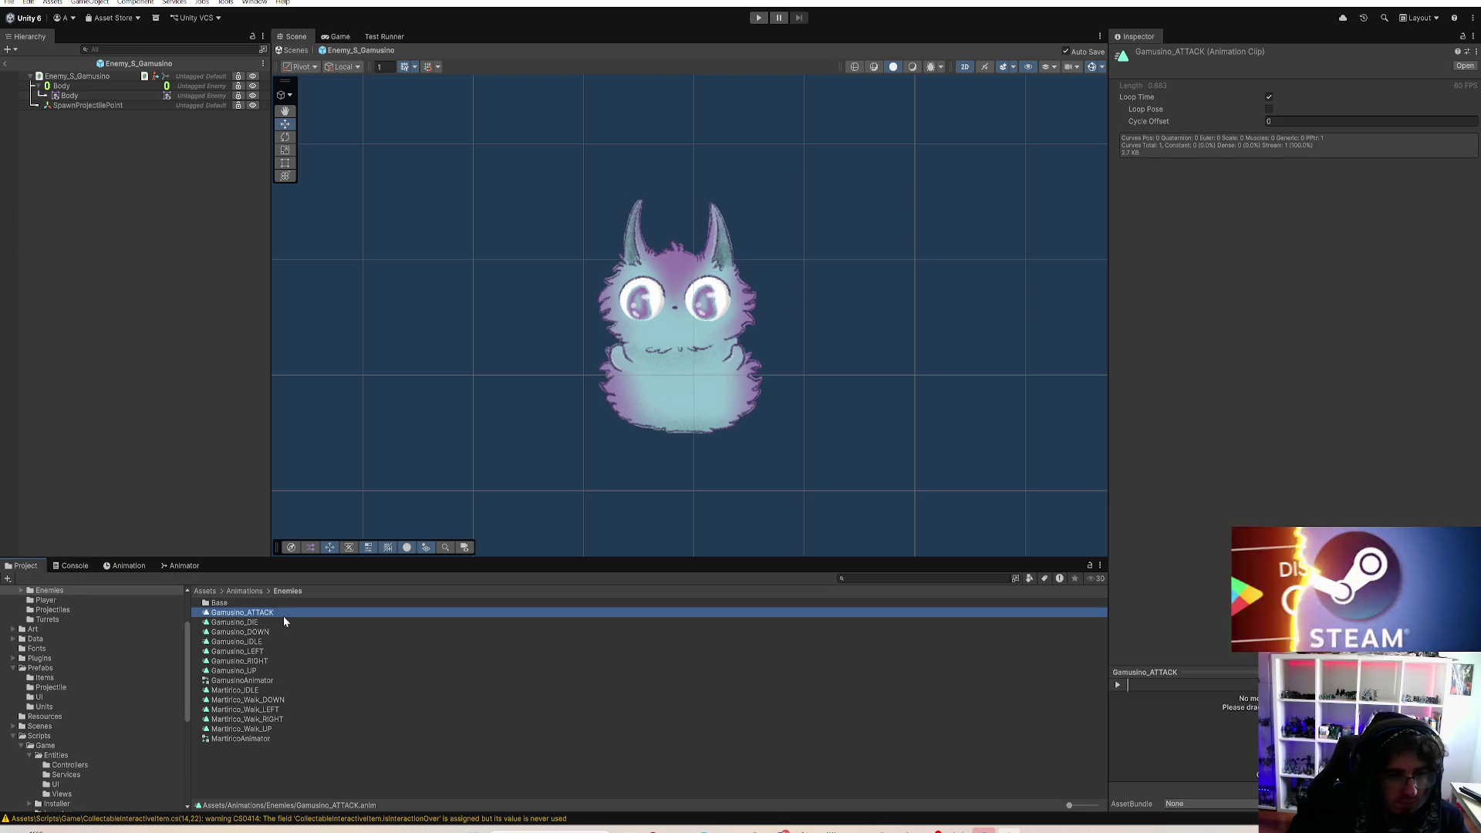
{"action": "left_click", "coordinate": [285, 615]}
{"action": "type", "text": "_LEFT"}
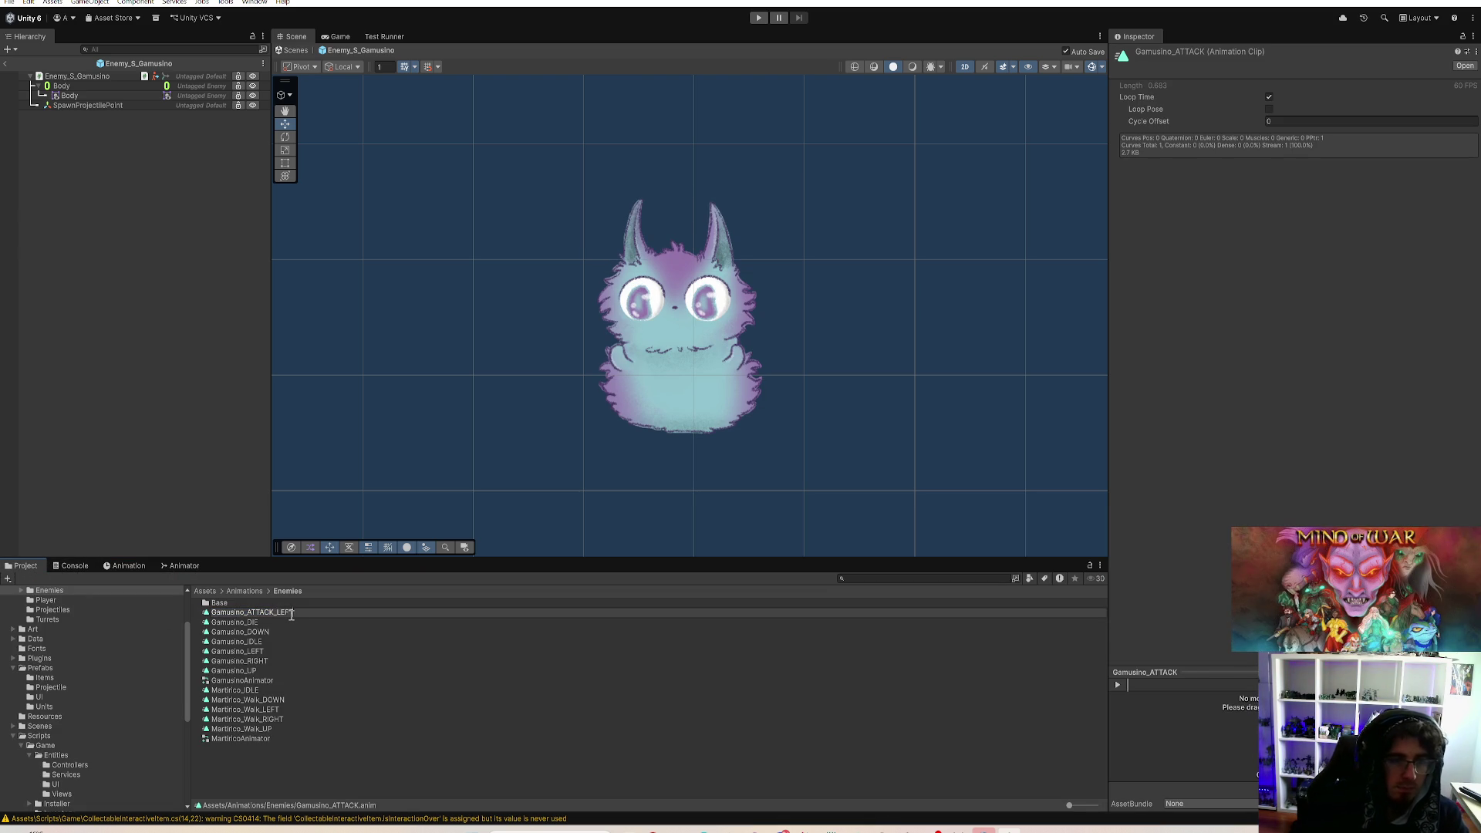
{"action": "key", "text": "Return"}
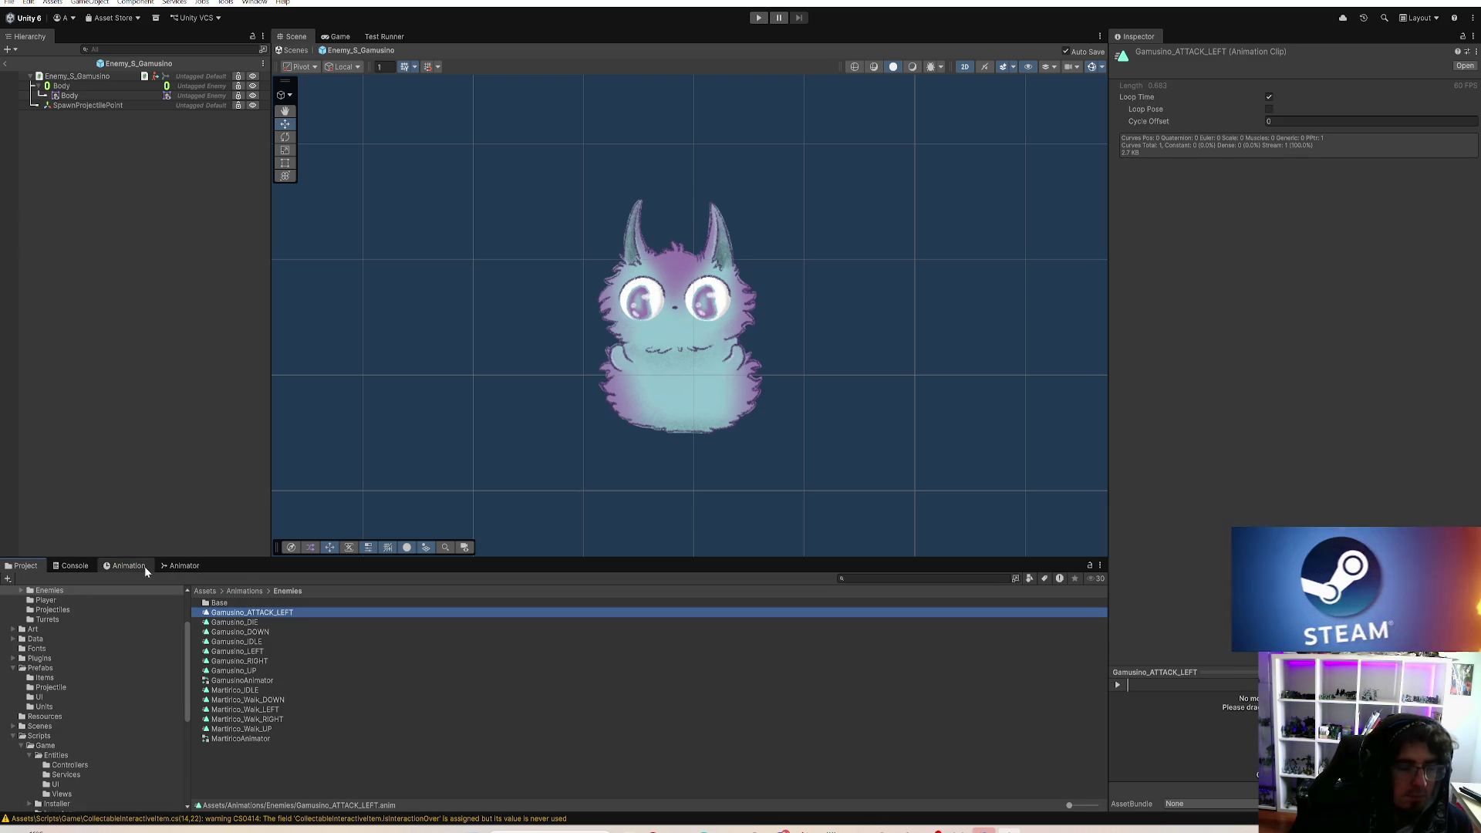
Step: Open Gamusino_ATTACK_LEFT from the Basic_Attack_Left state at frame 0 with Body selected
{"action": "left_click", "coordinate": [176, 567]}
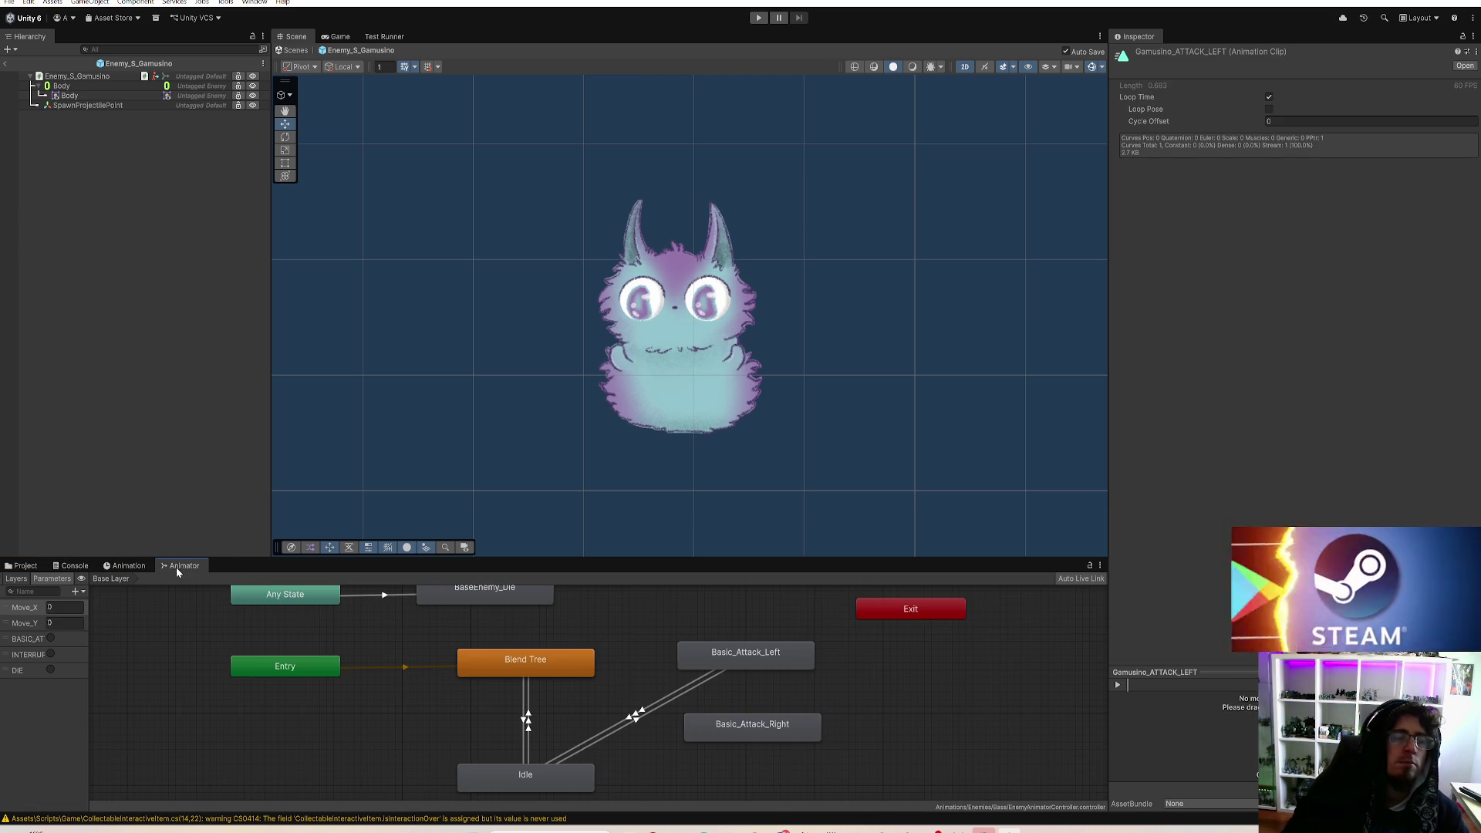
{"action": "left_click", "coordinate": [760, 654]}
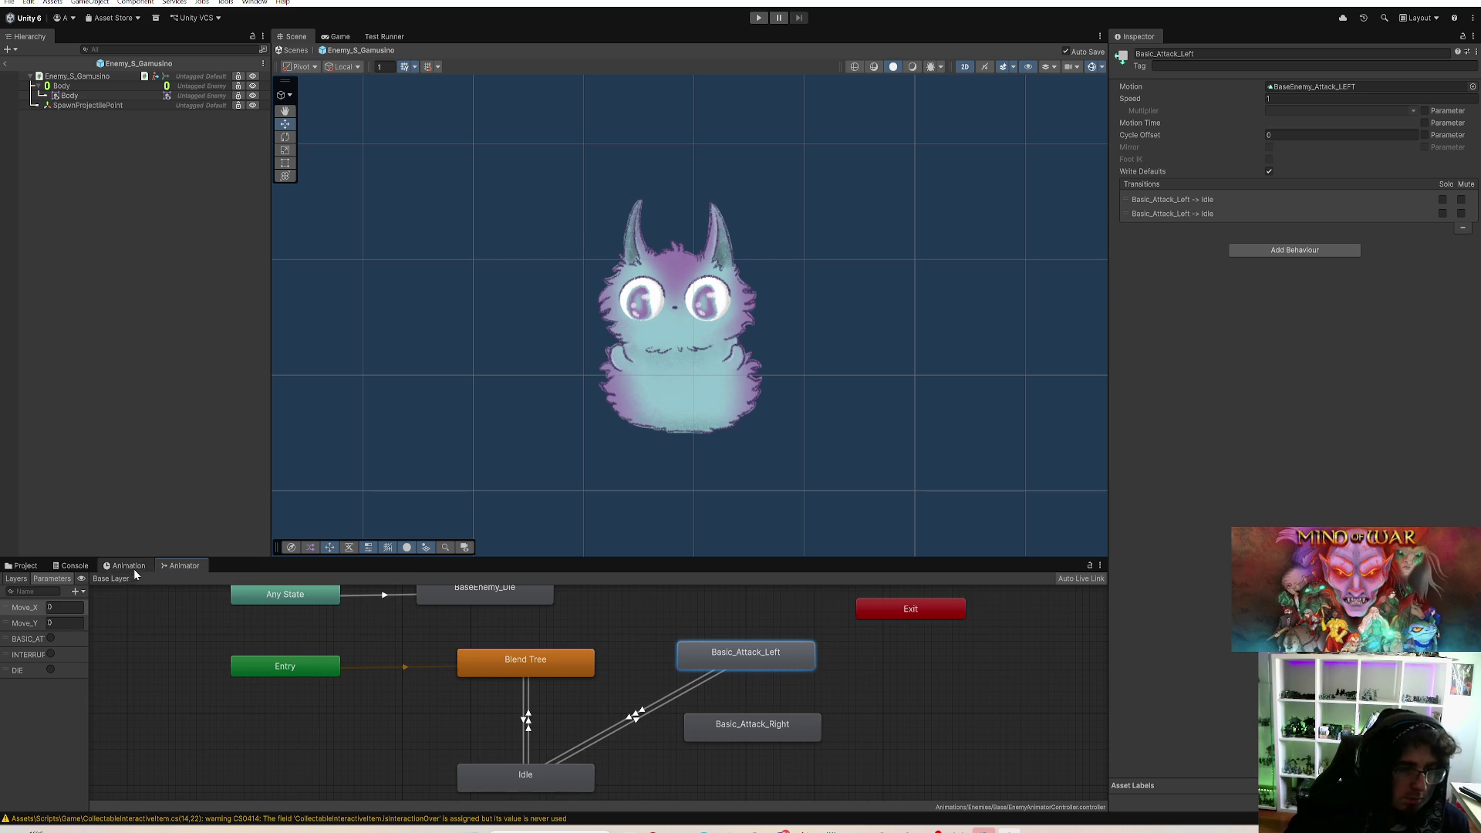
{"action": "left_click", "coordinate": [132, 568]}
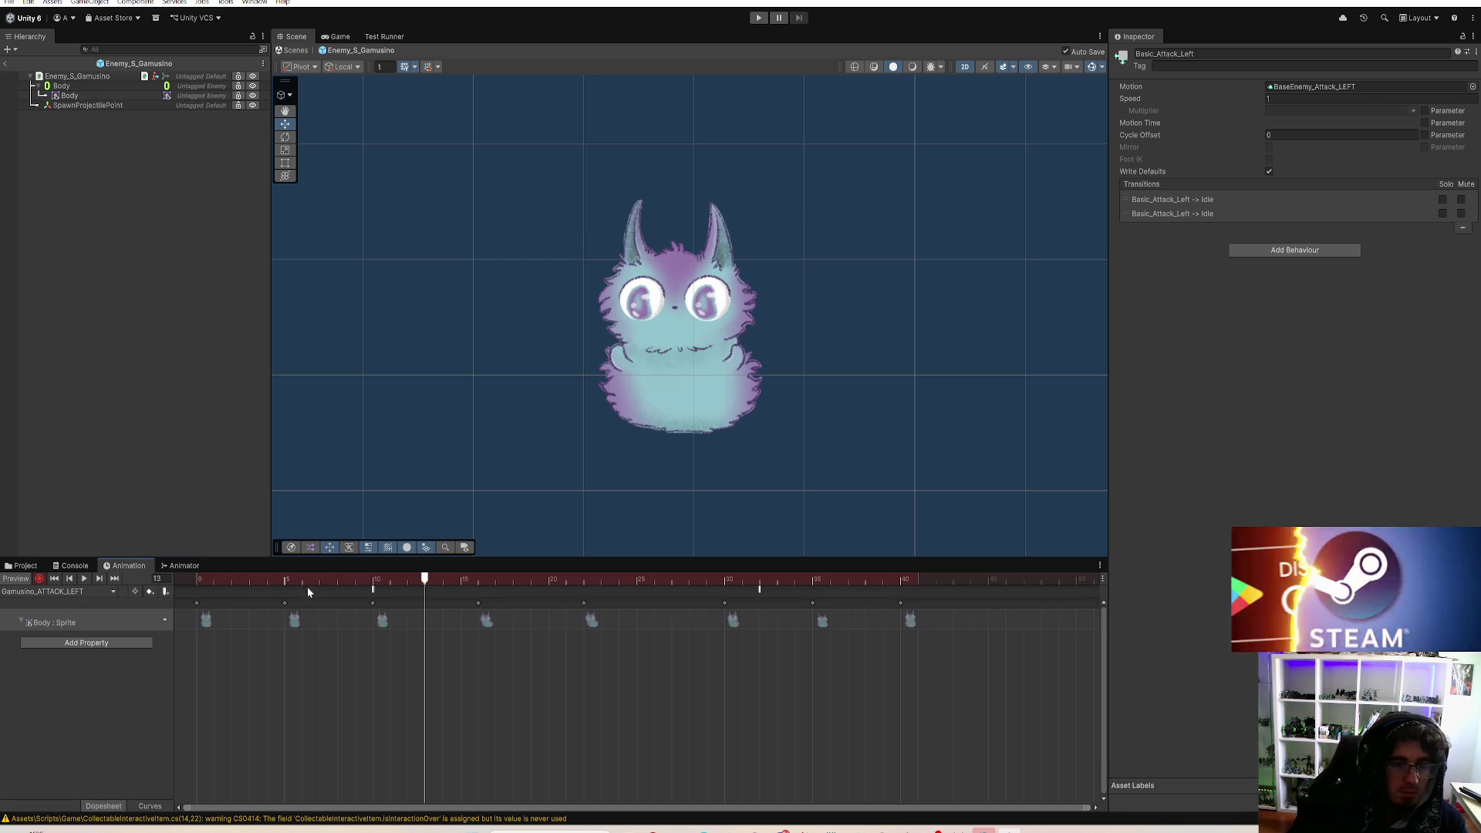
{"action": "left_click", "coordinate": [198, 580]}
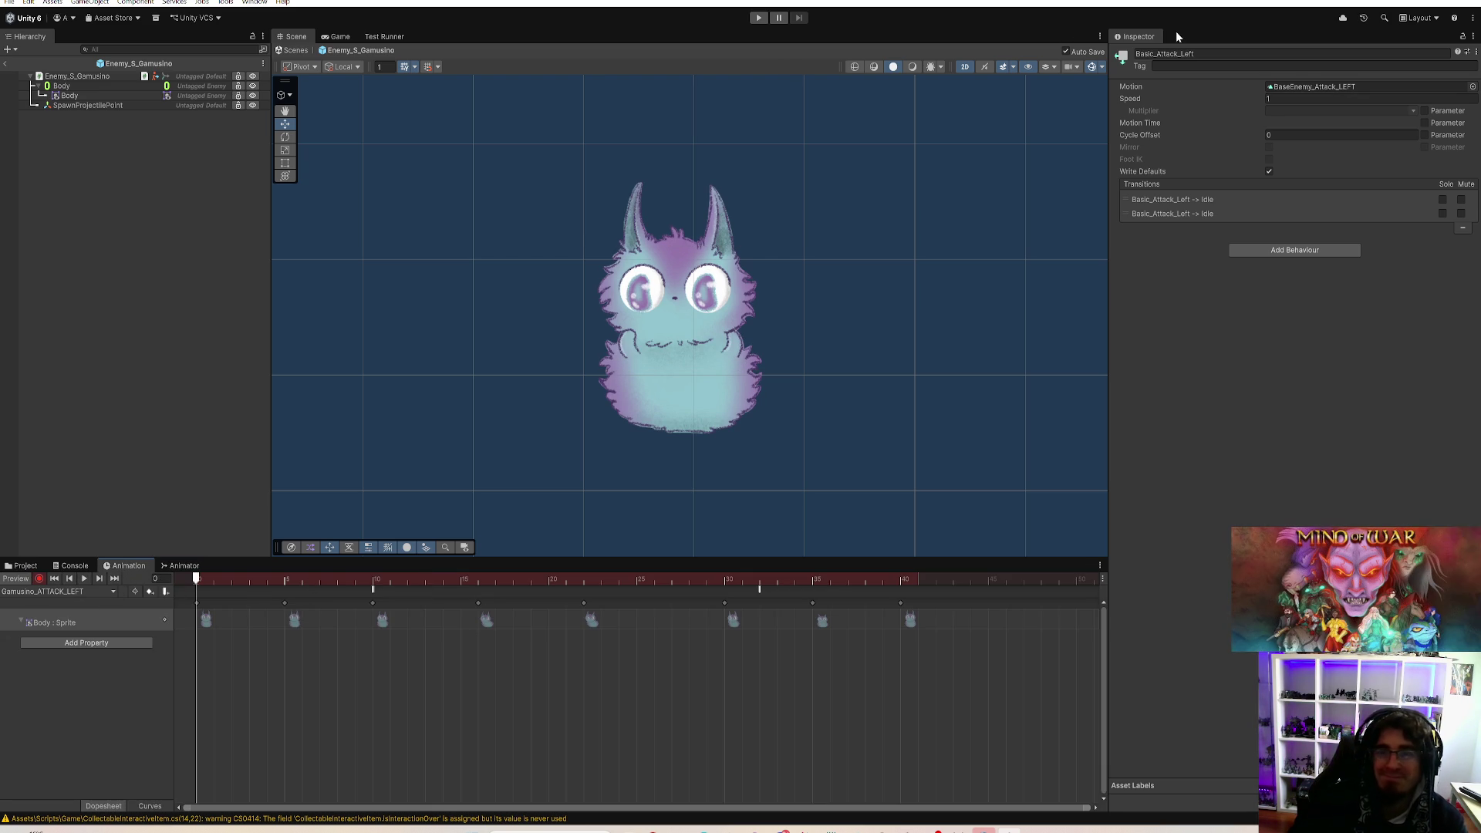
{"action": "left_click", "coordinate": [69, 97]}
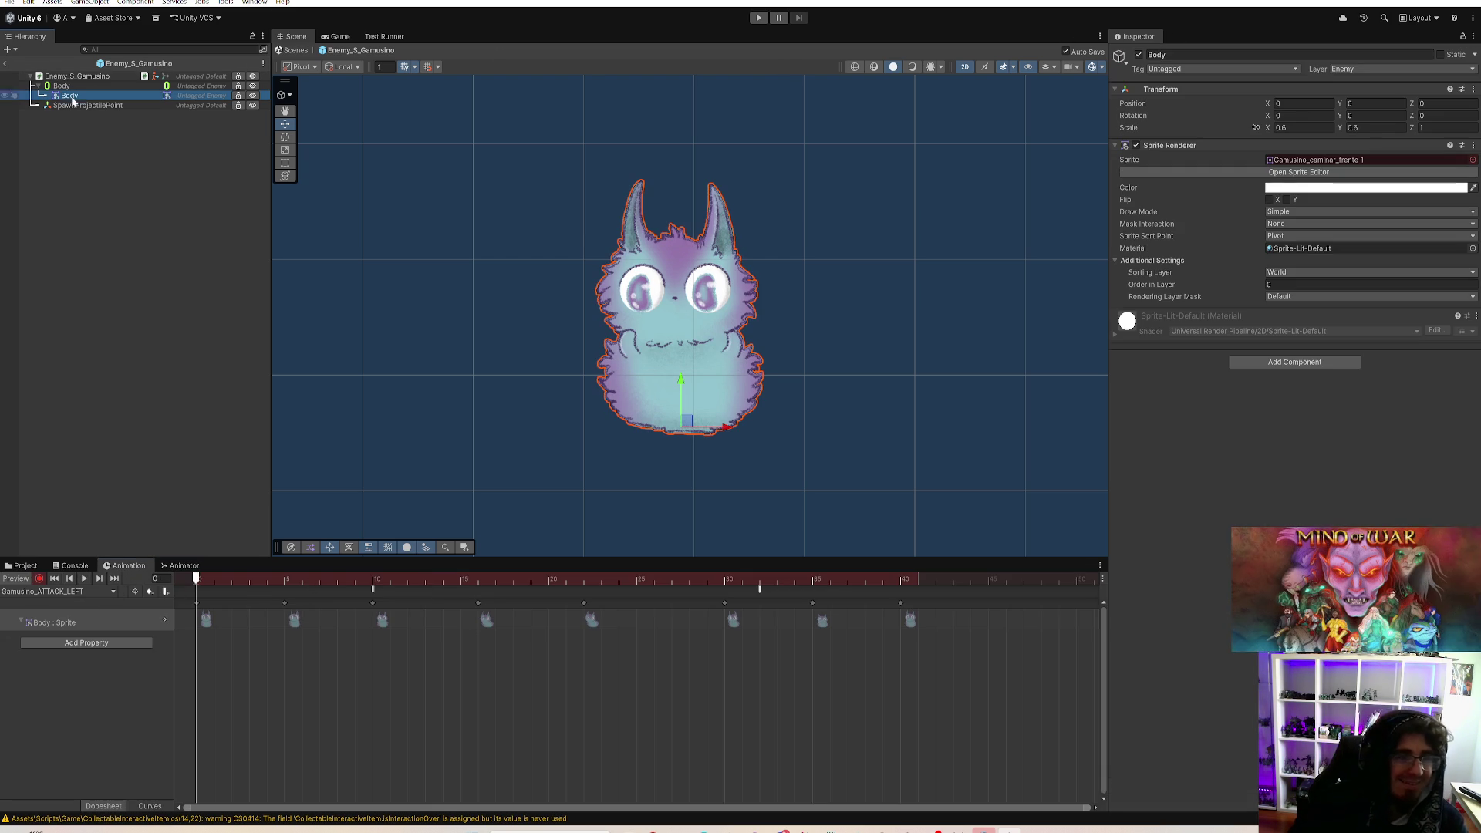
Step: Key Flip X on the Body sprite, shift the attack event later, preview, and exit back to Gameplay
{"action": "left_click", "coordinate": [1270, 199]}
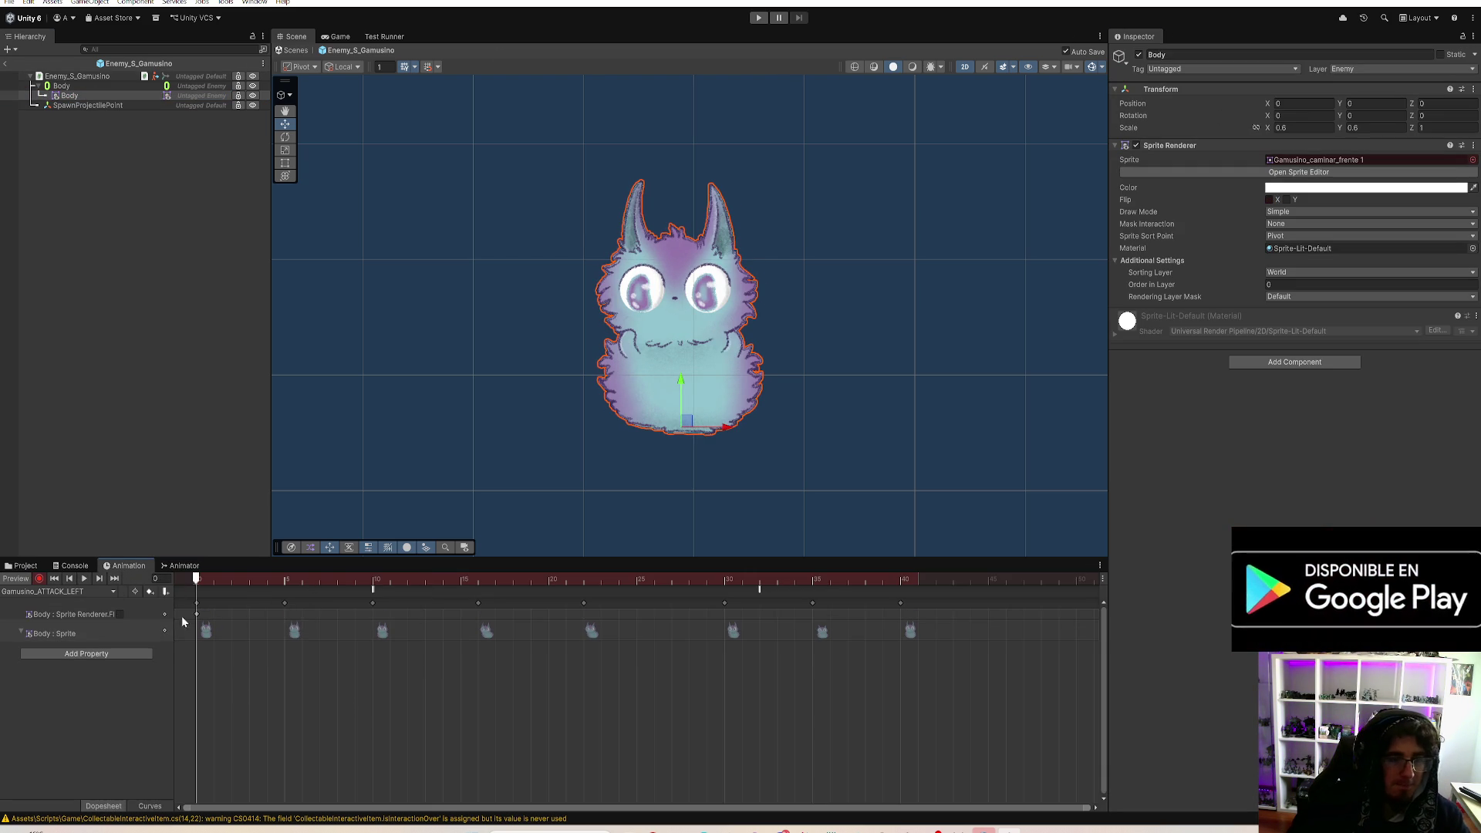
{"action": "left_click_drag", "start_coordinate": [887, 585], "coordinate": [332, 598]}
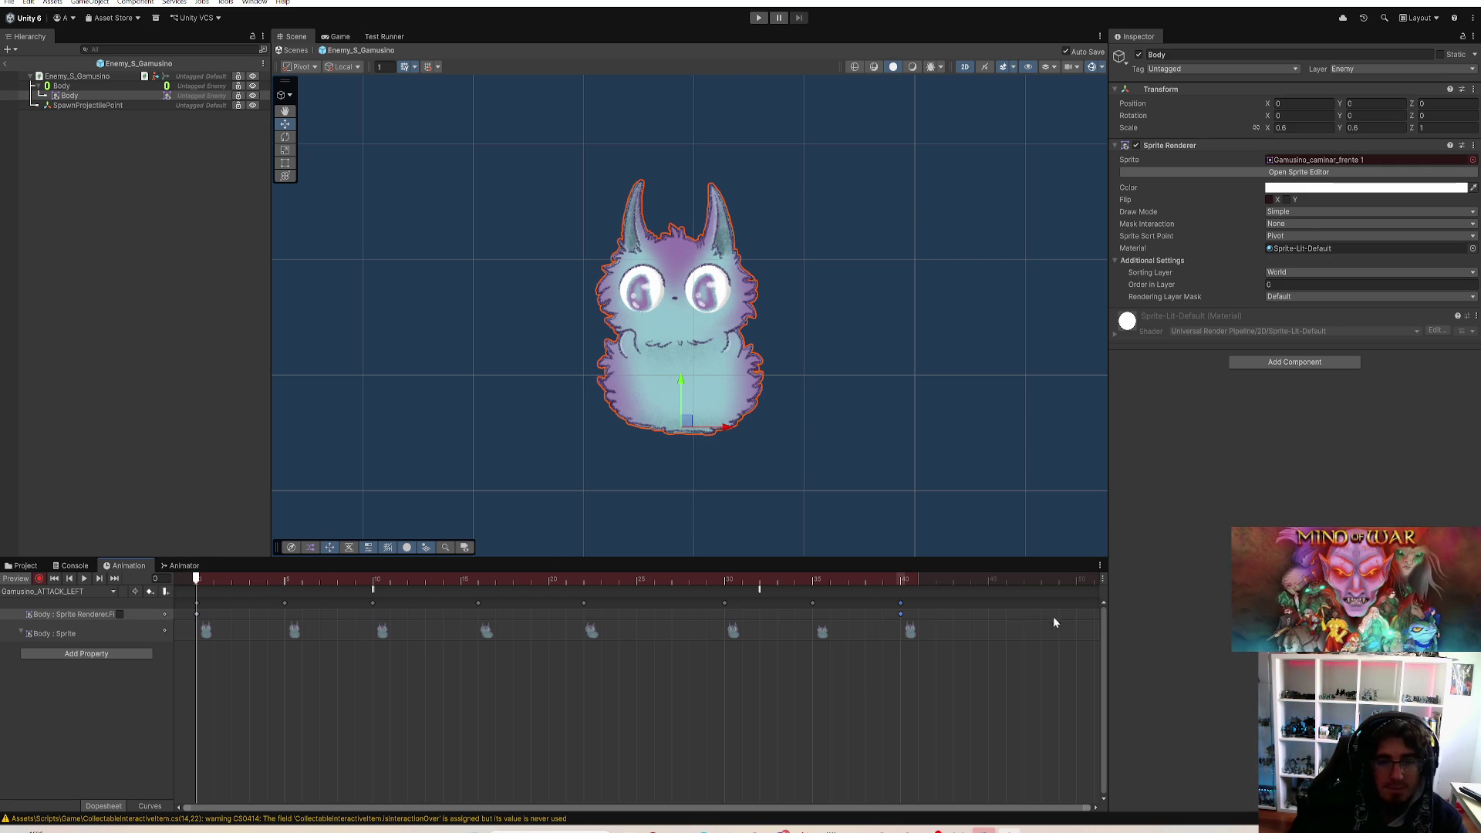
{"action": "left_click_drag", "start_coordinate": [766, 588], "coordinate": [776, 586]}
{"action": "key", "text": "space"}
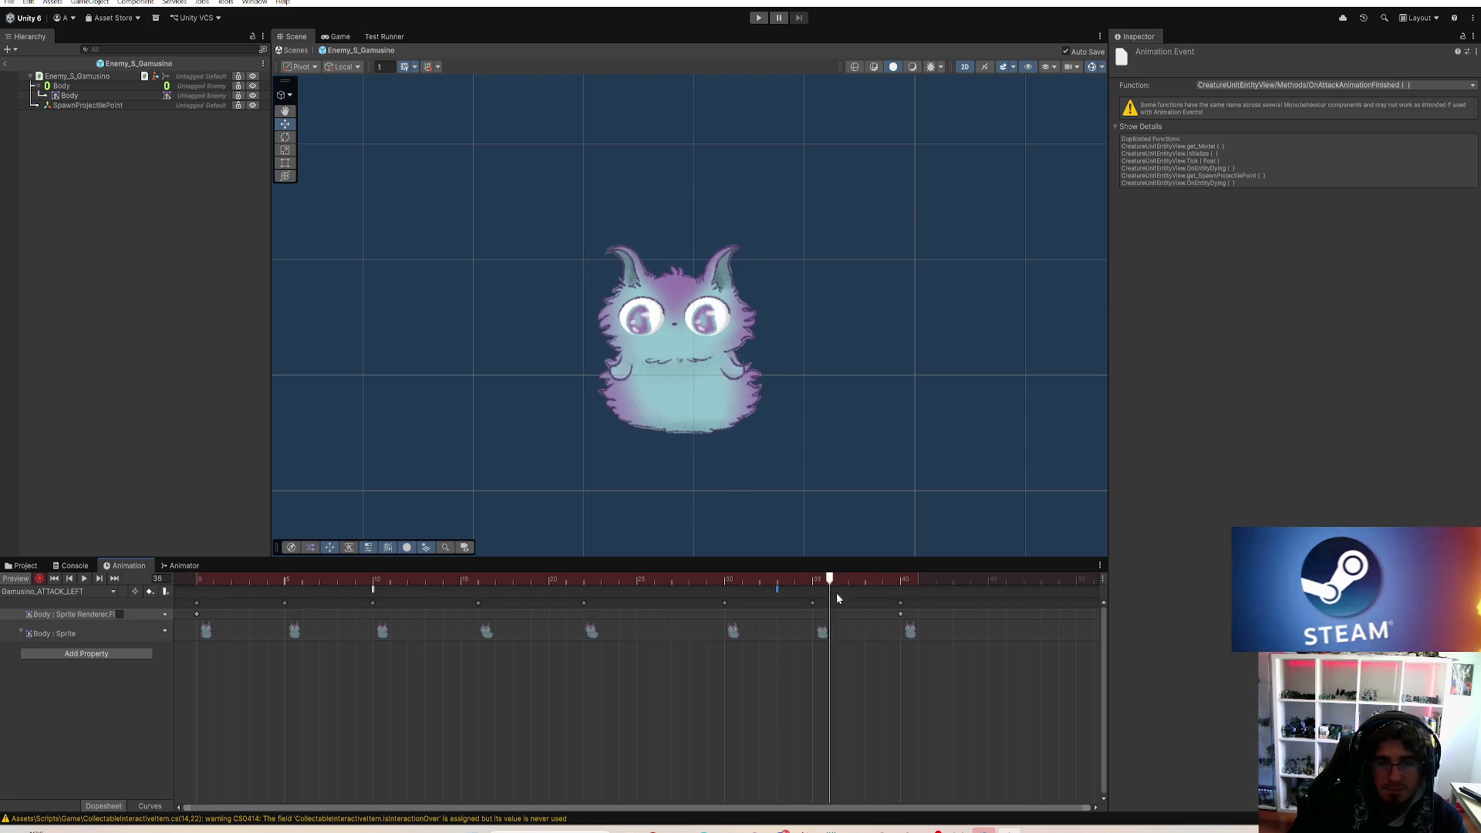
{"action": "left_click", "coordinate": [38, 580]}
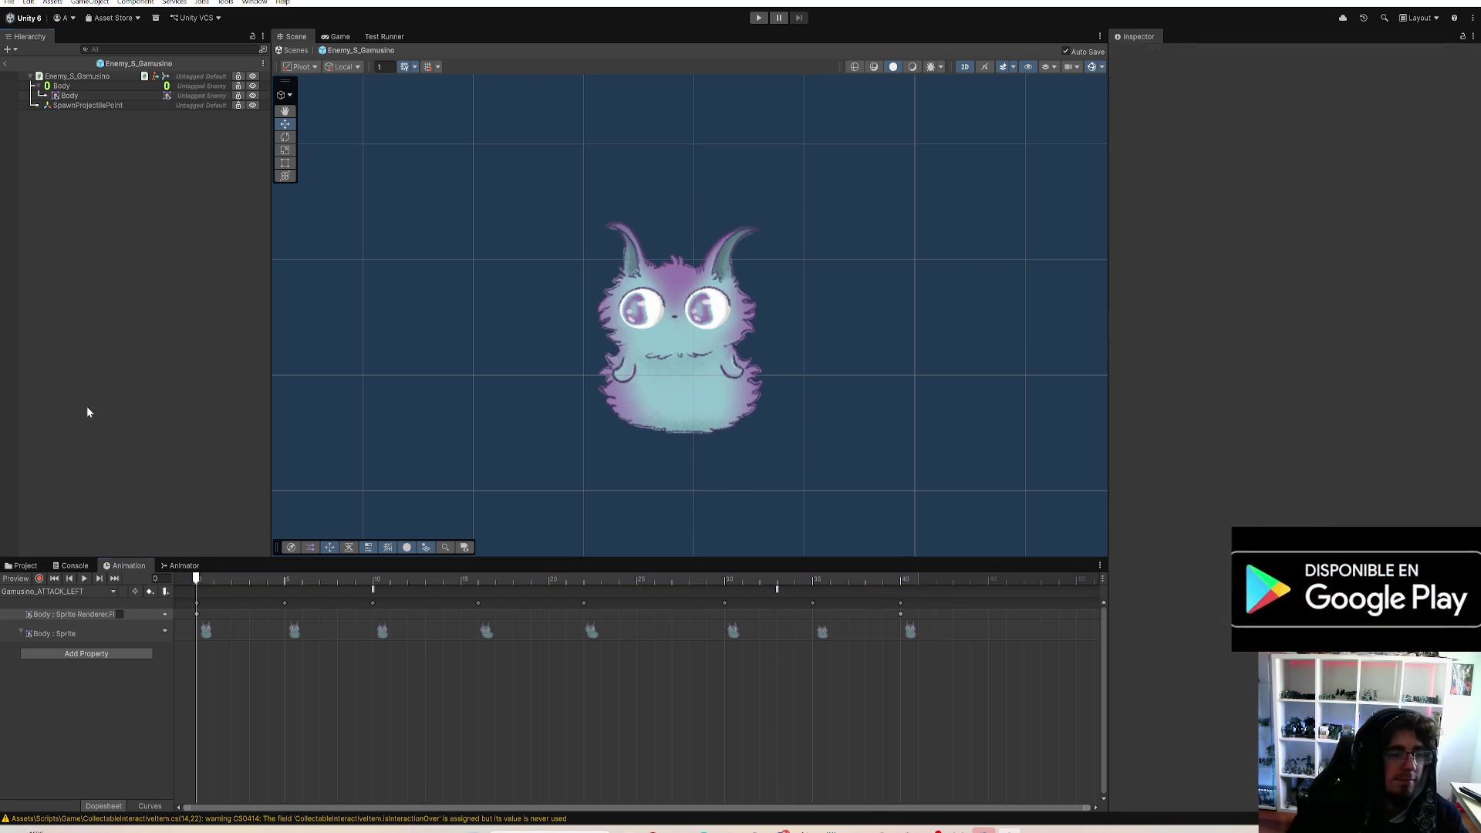
{"action": "left_click", "coordinate": [6, 67]}
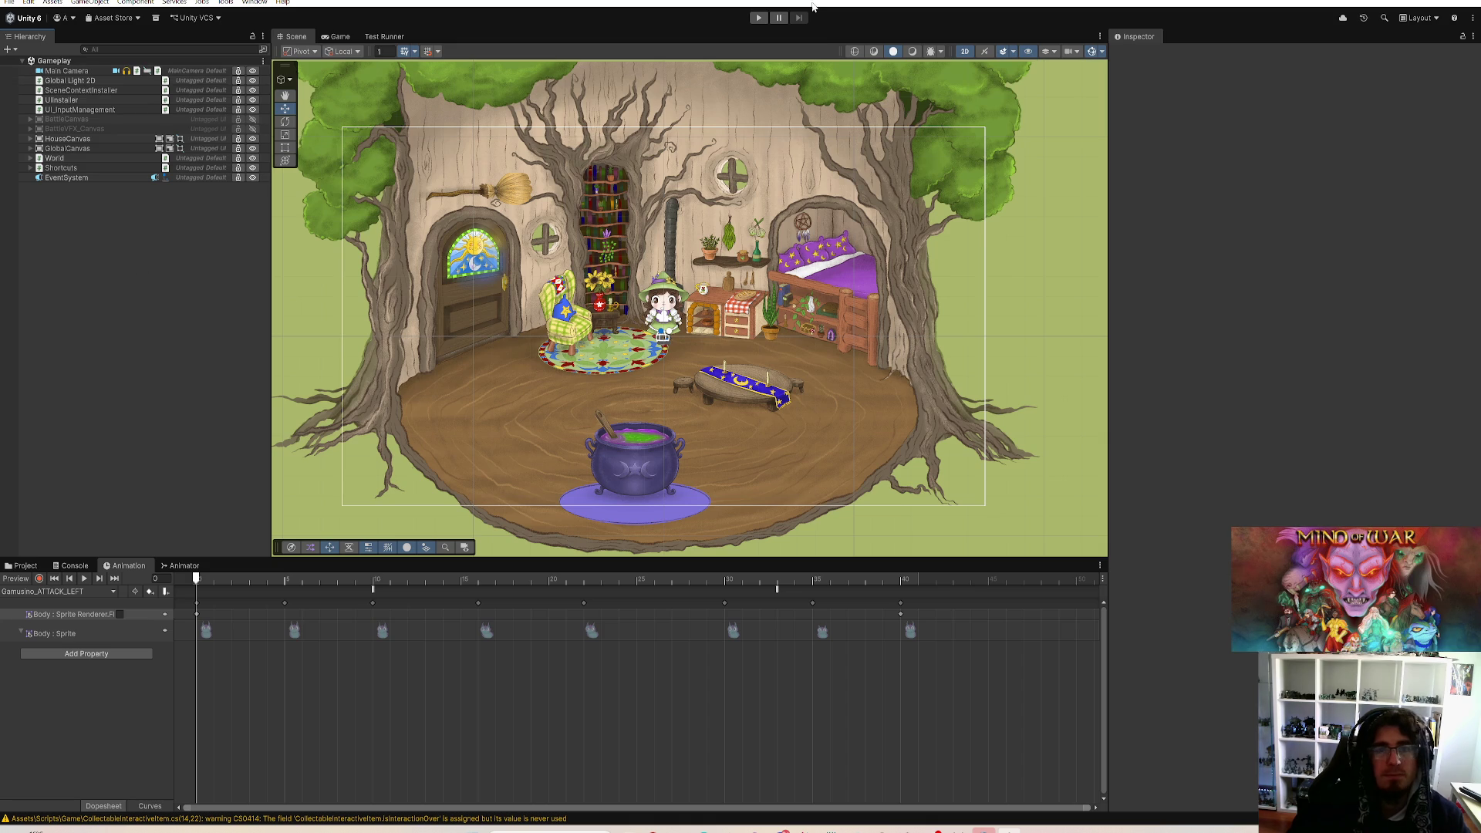
Step: Start Play mode, maximize the game view and walk the witch around the camp
{"action": "left_click", "coordinate": [760, 19]}
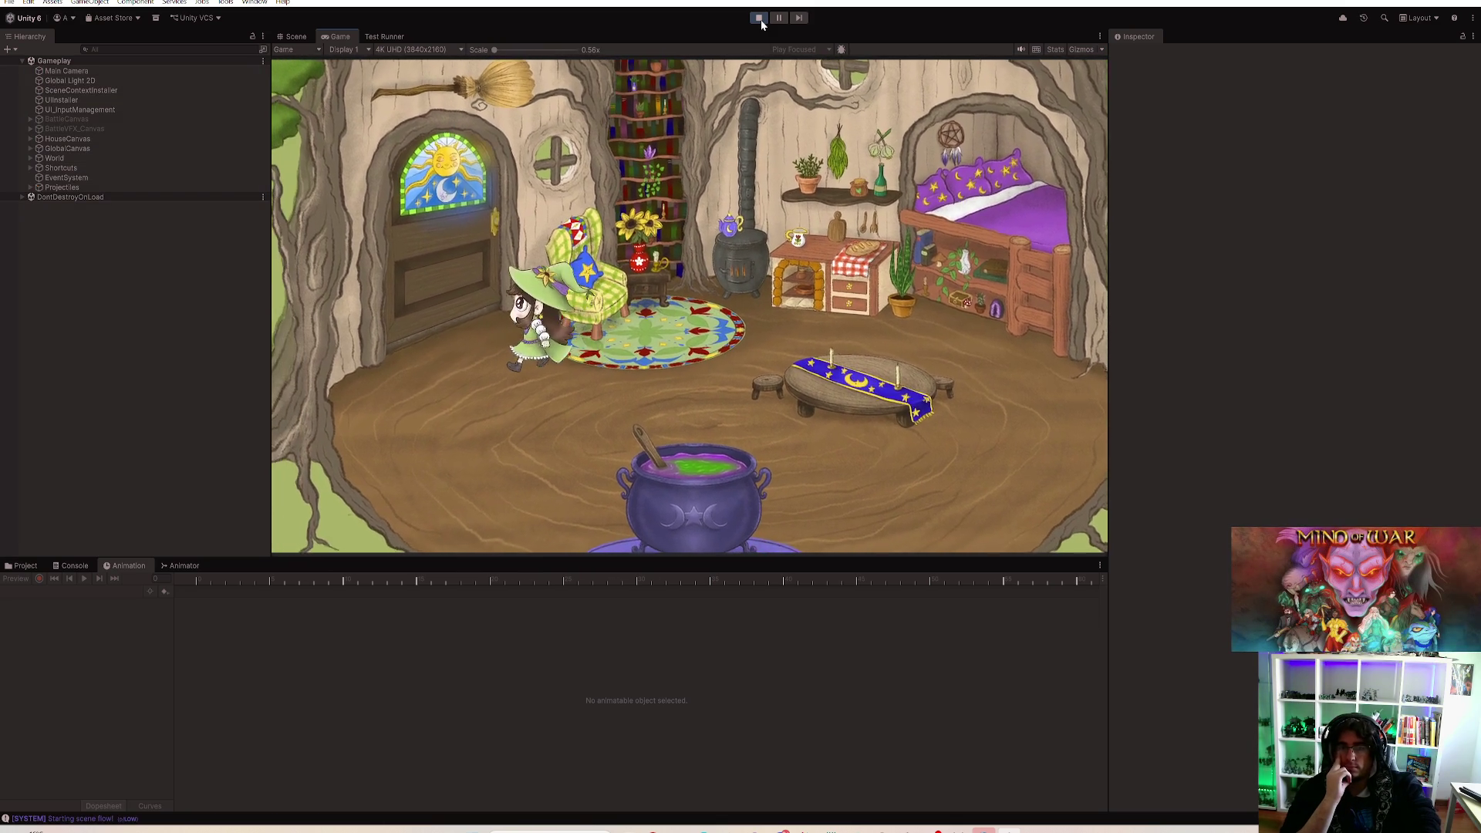
{"action": "key", "text": "a"}
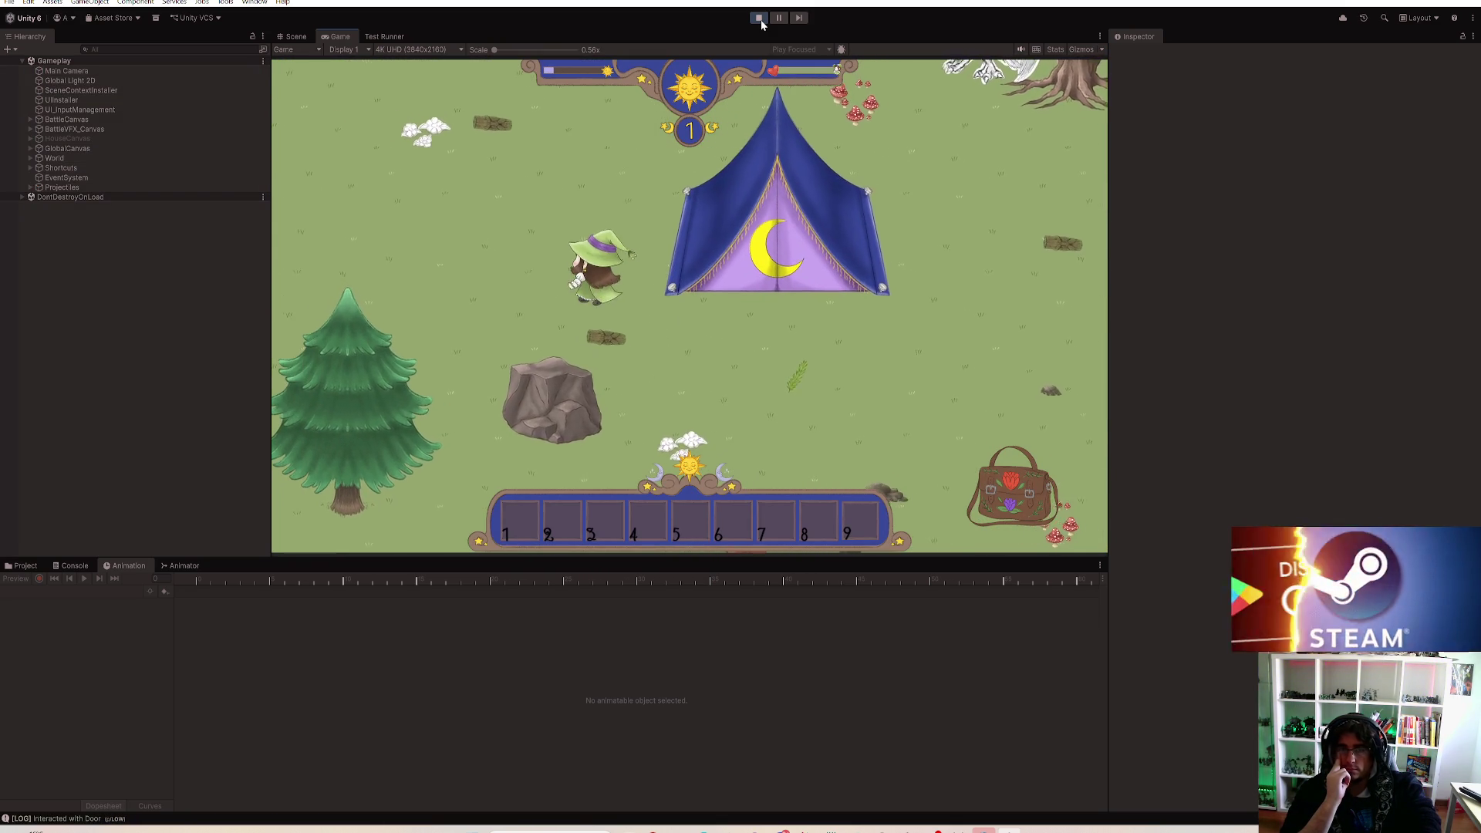
{"action": "key", "text": "w"}
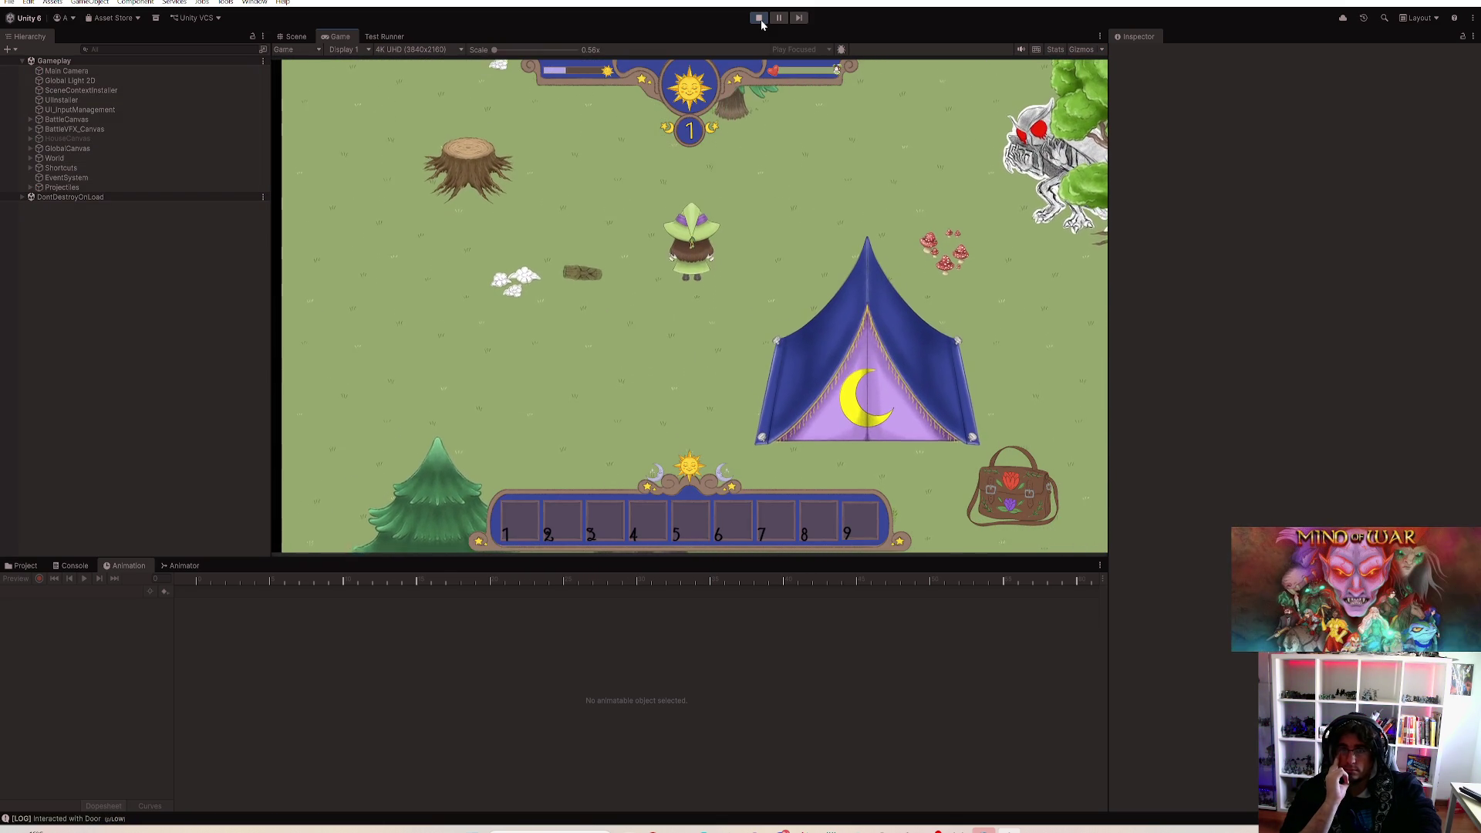
{"action": "key", "text": "d"}
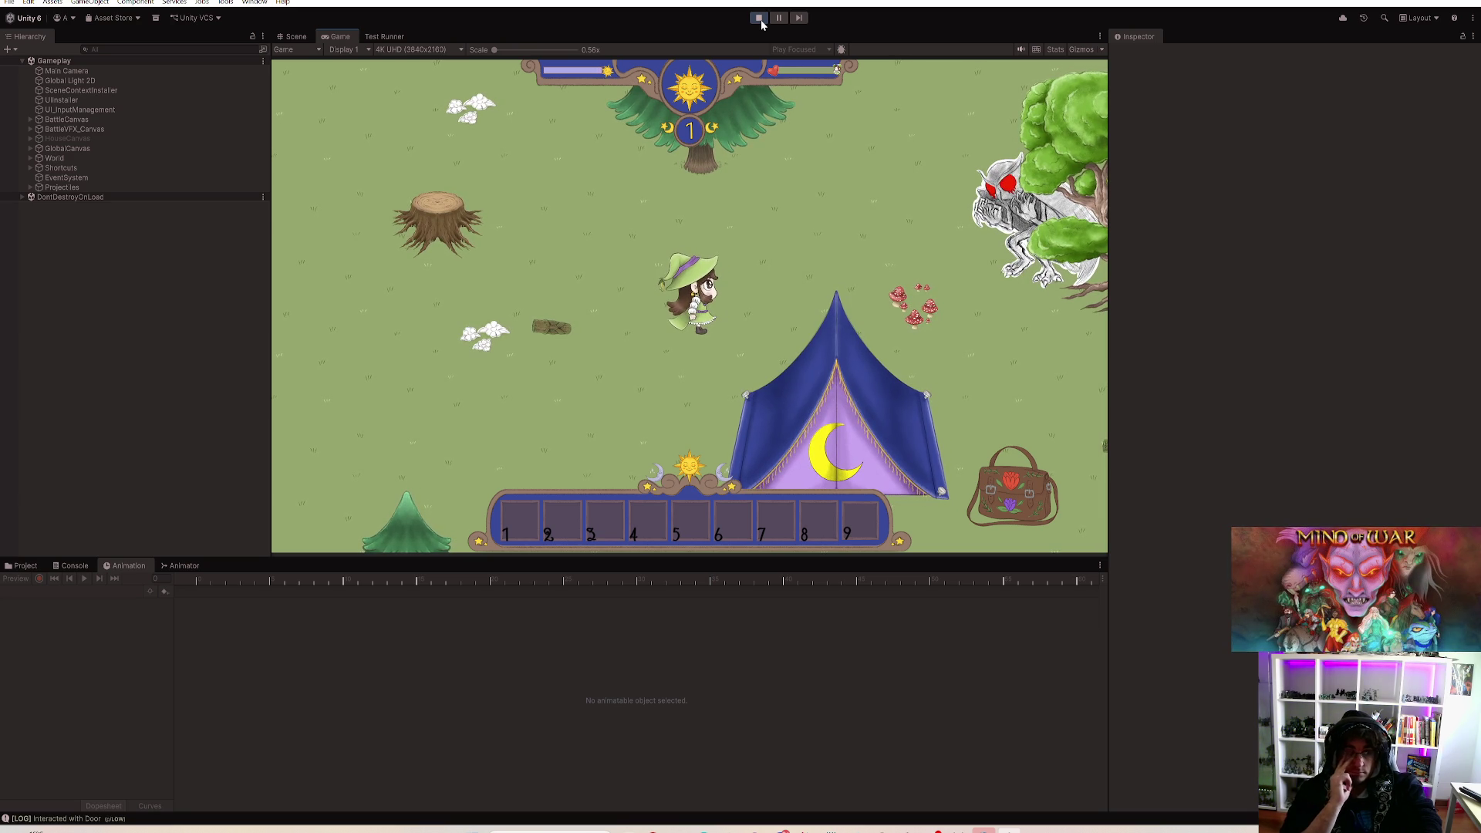
{"action": "double_click", "coordinate": [340, 37]}
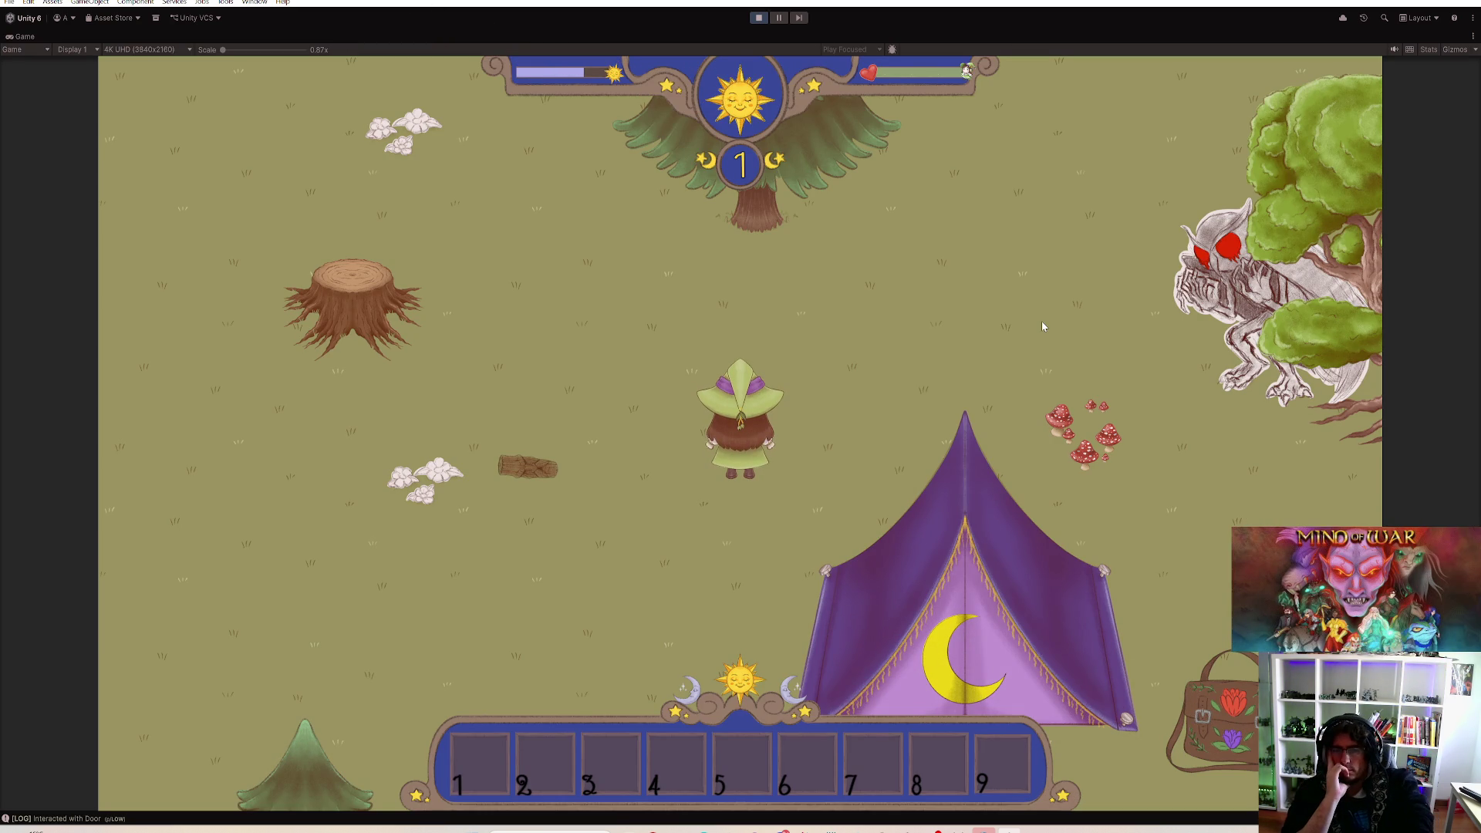
{"action": "key", "text": "a"}
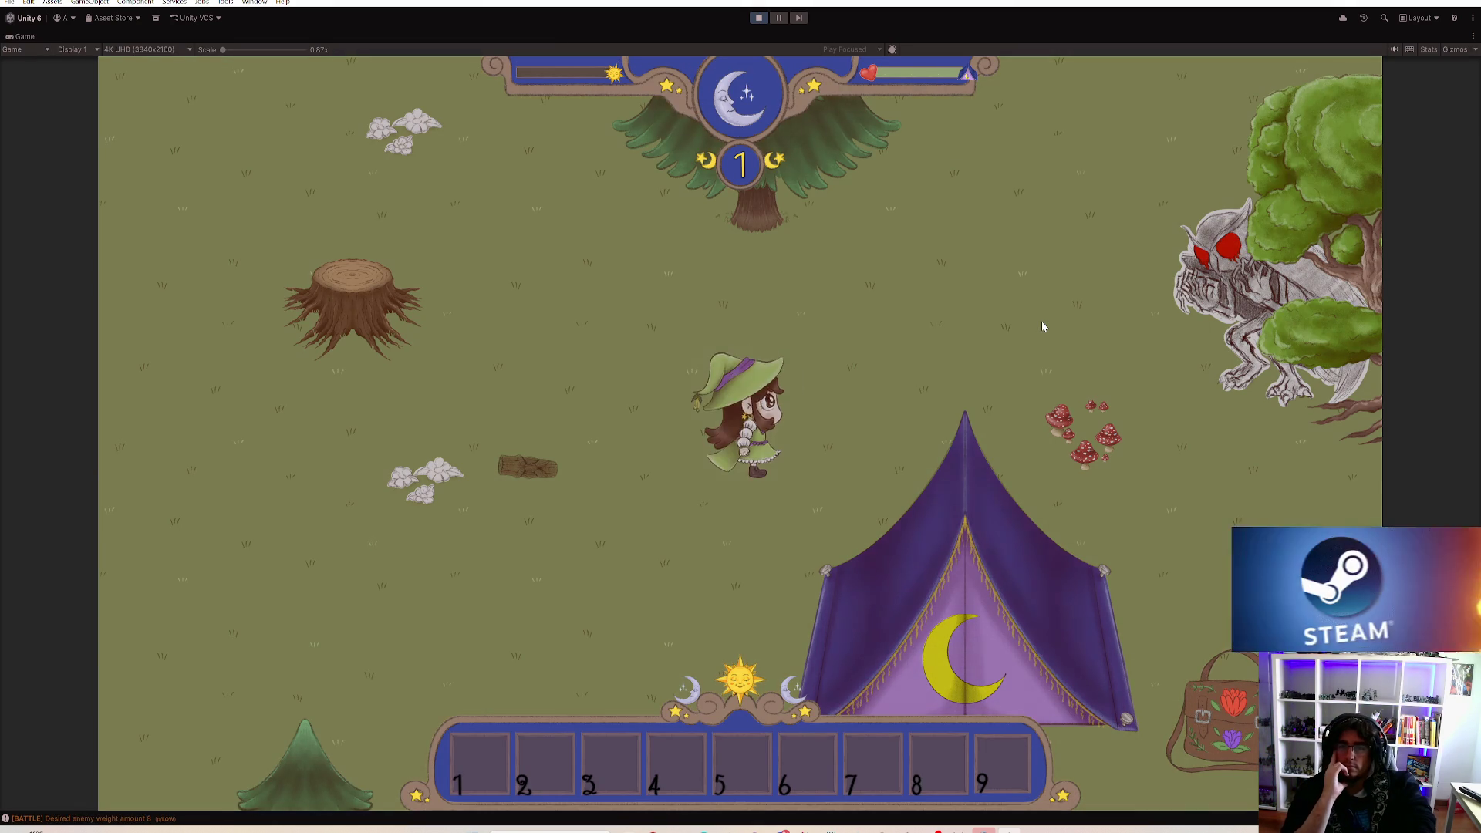
{"action": "key", "text": "w"}
{"action": "key", "text": "w"}
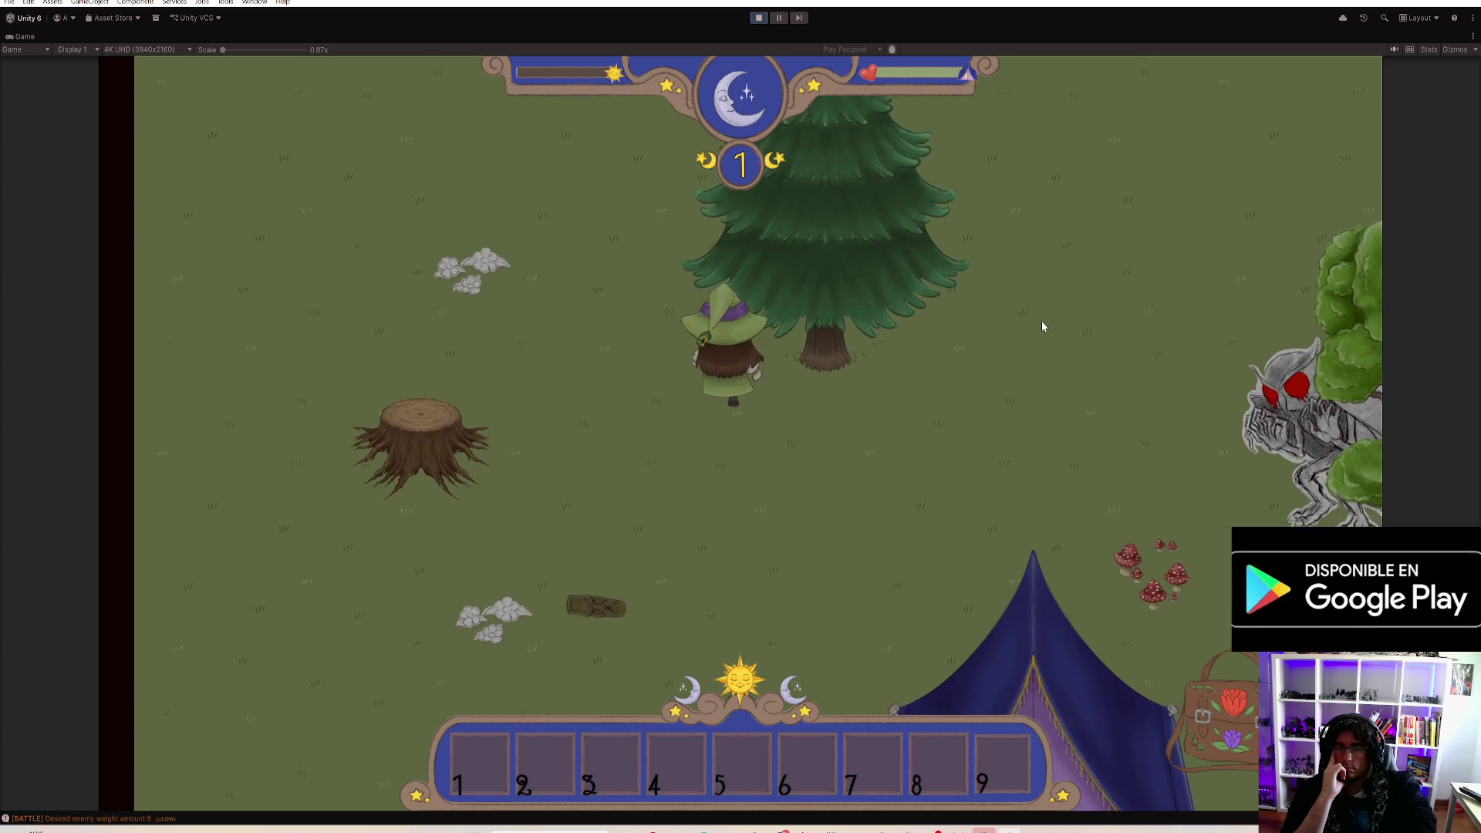
{"action": "key", "text": "s"}
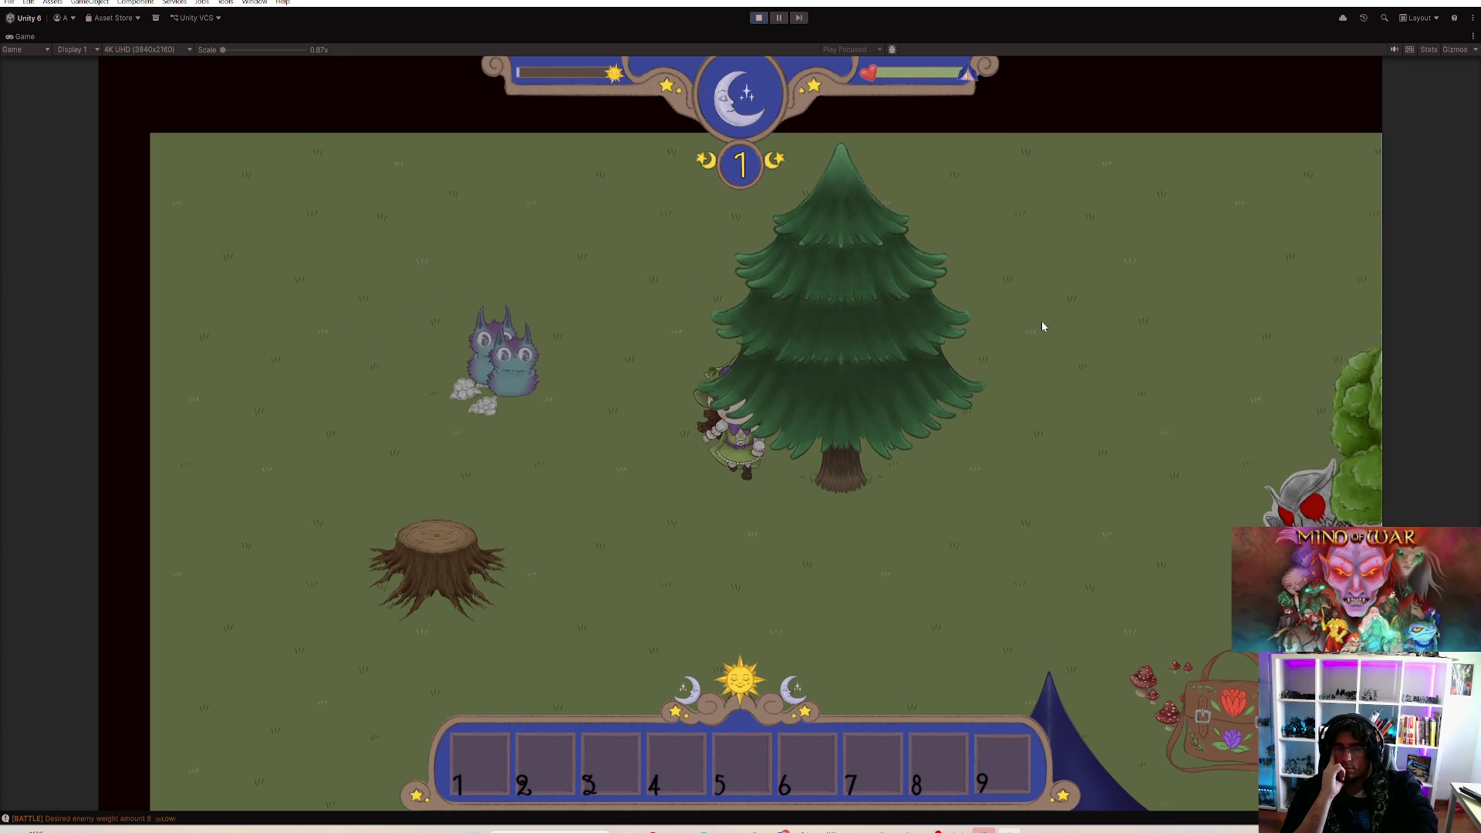
{"action": "key", "text": "s"}
{"action": "key", "text": "s"}
{"action": "key", "text": "d"}
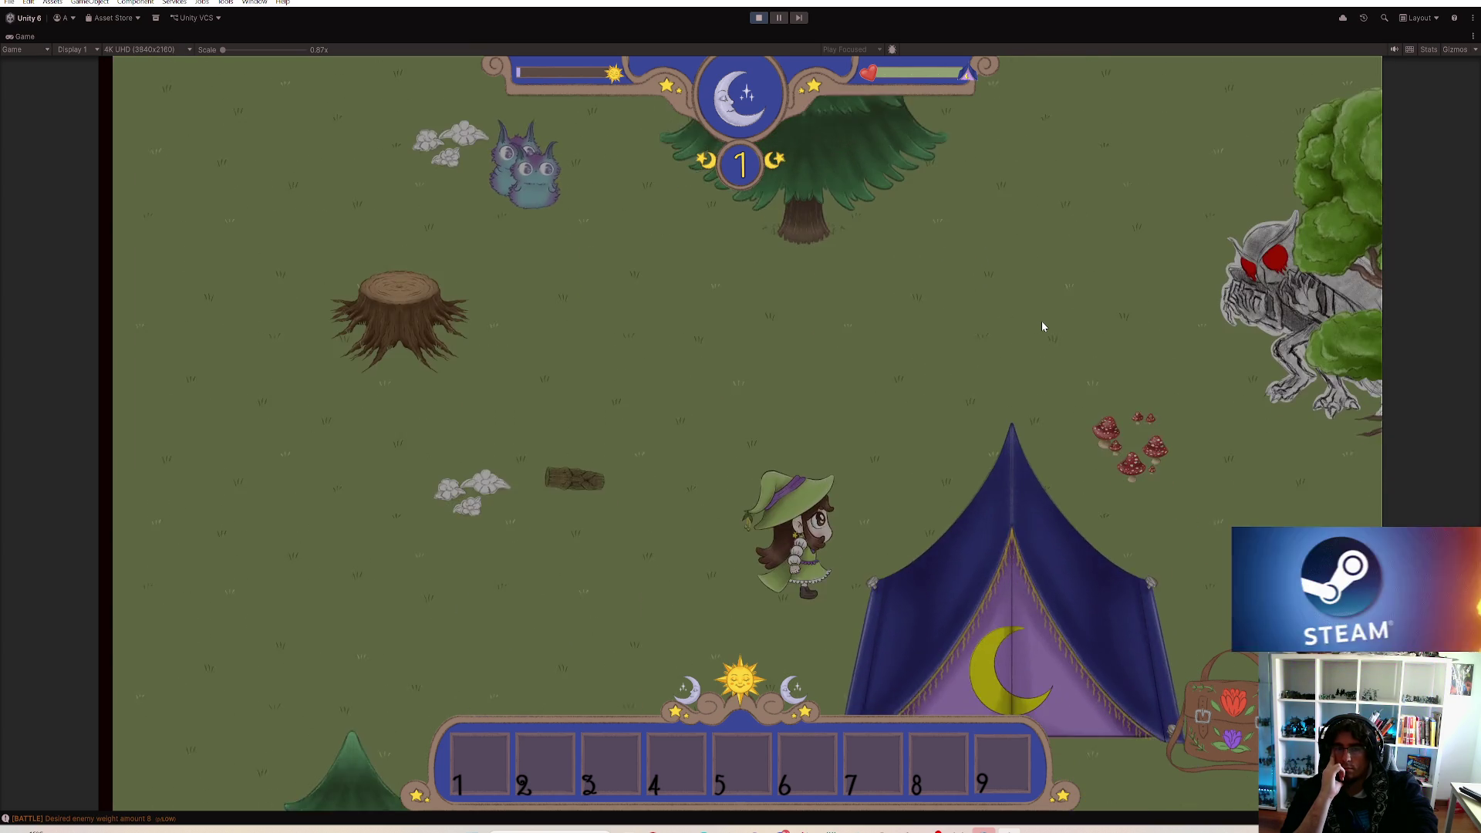
{"action": "key", "text": "w"}
{"action": "key", "text": "a"}
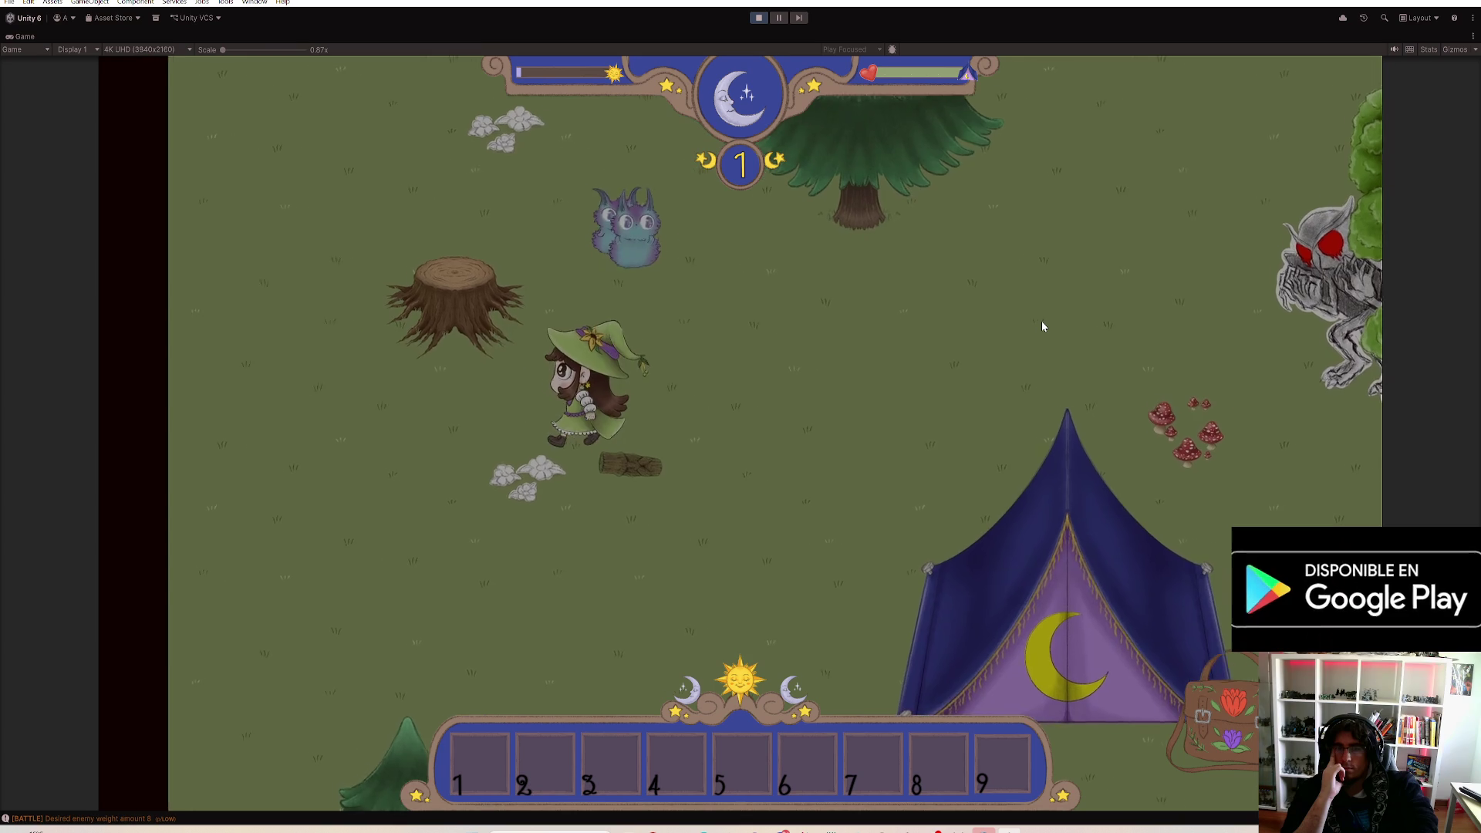
Step: Walk the witch past the stump, around the tent and toward the house
{"action": "key", "text": "s"}
{"action": "key", "text": "a"}
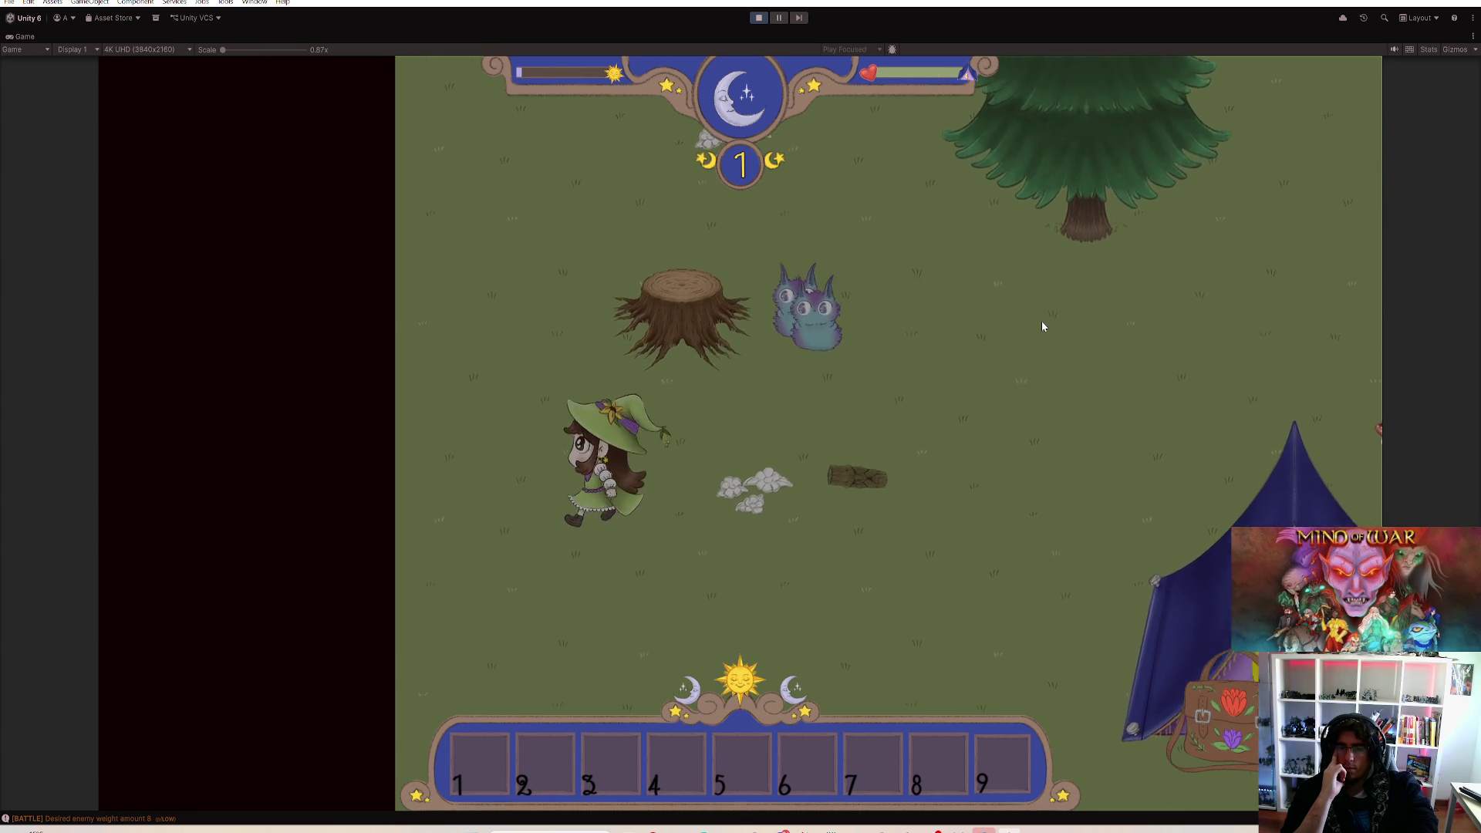
{"action": "key", "text": "d"}
{"action": "key", "text": "s"}
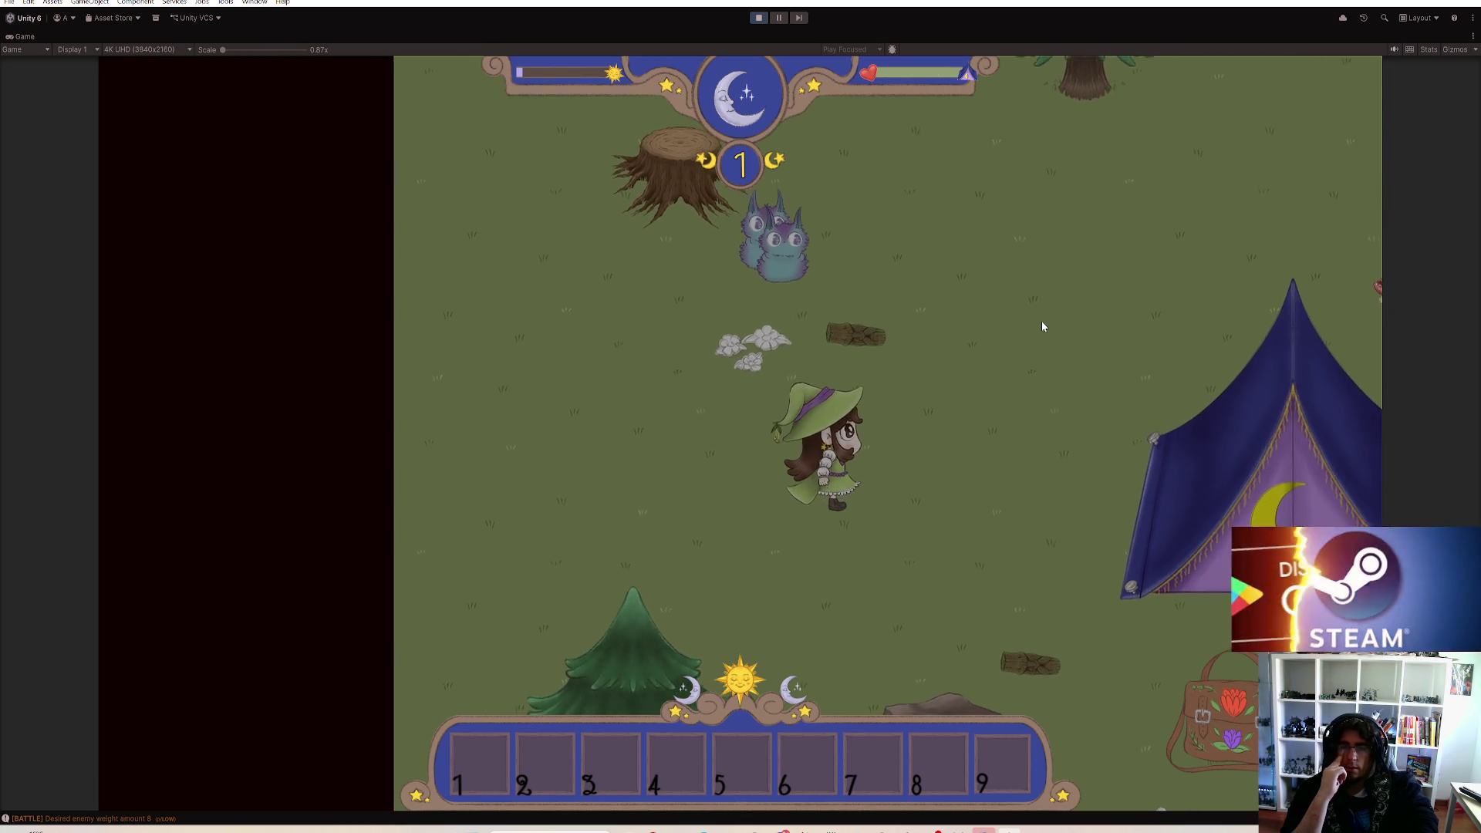
{"action": "key", "text": "w"}
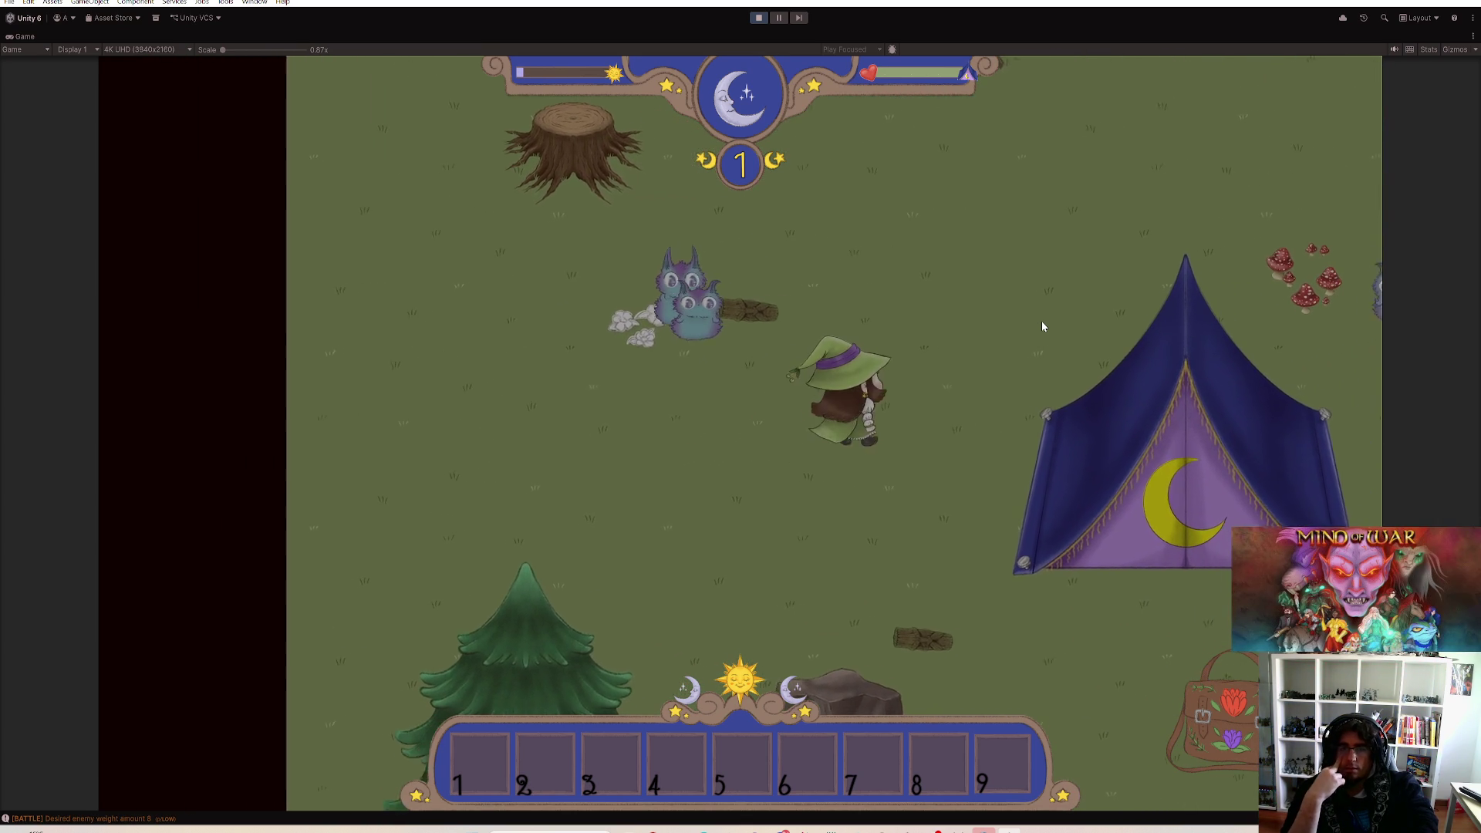
{"action": "key", "text": "w"}
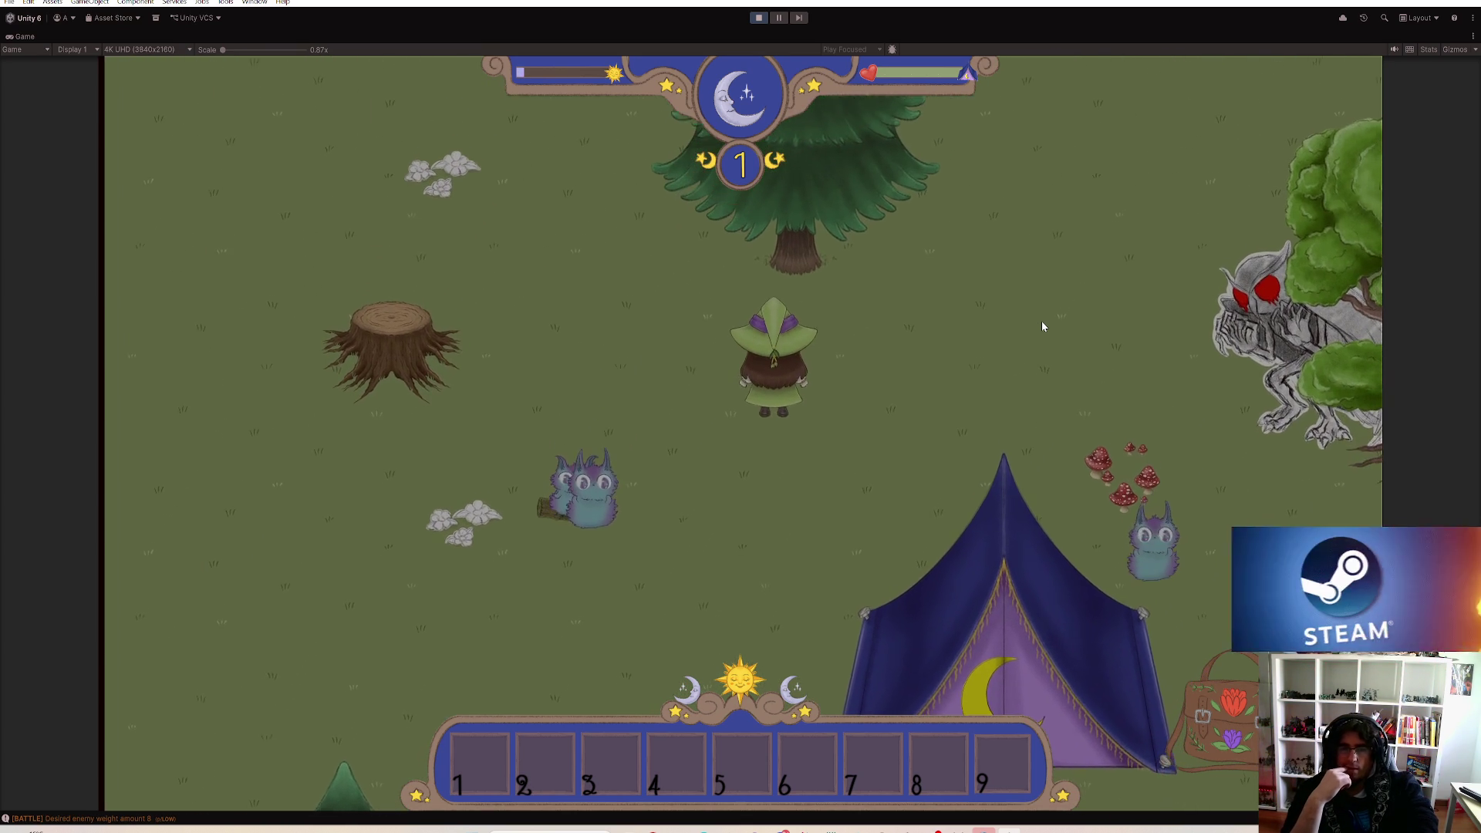
{"action": "key", "text": "s"}
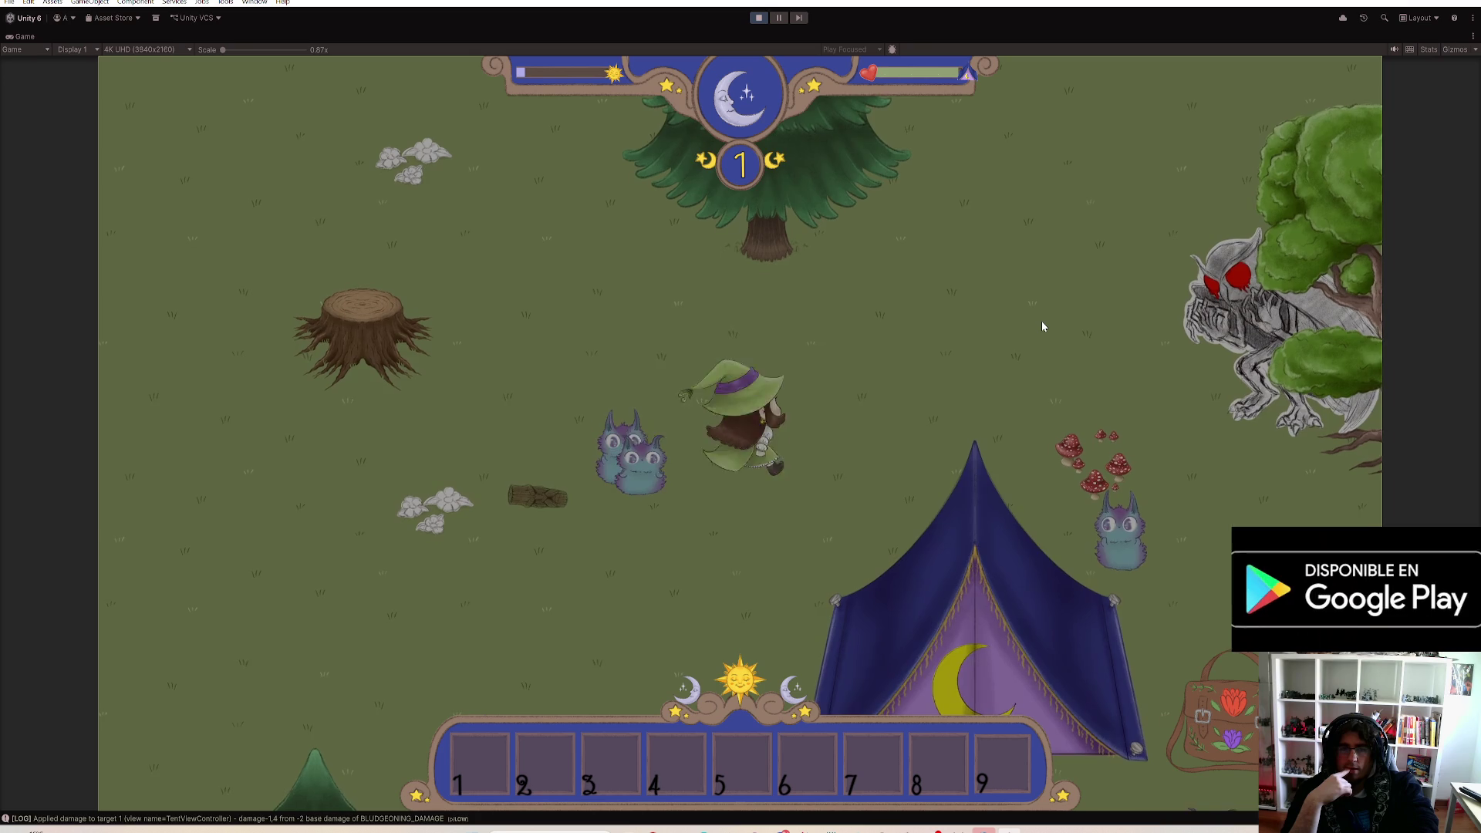
{"action": "key", "text": "d"}
{"action": "key", "text": "d"}
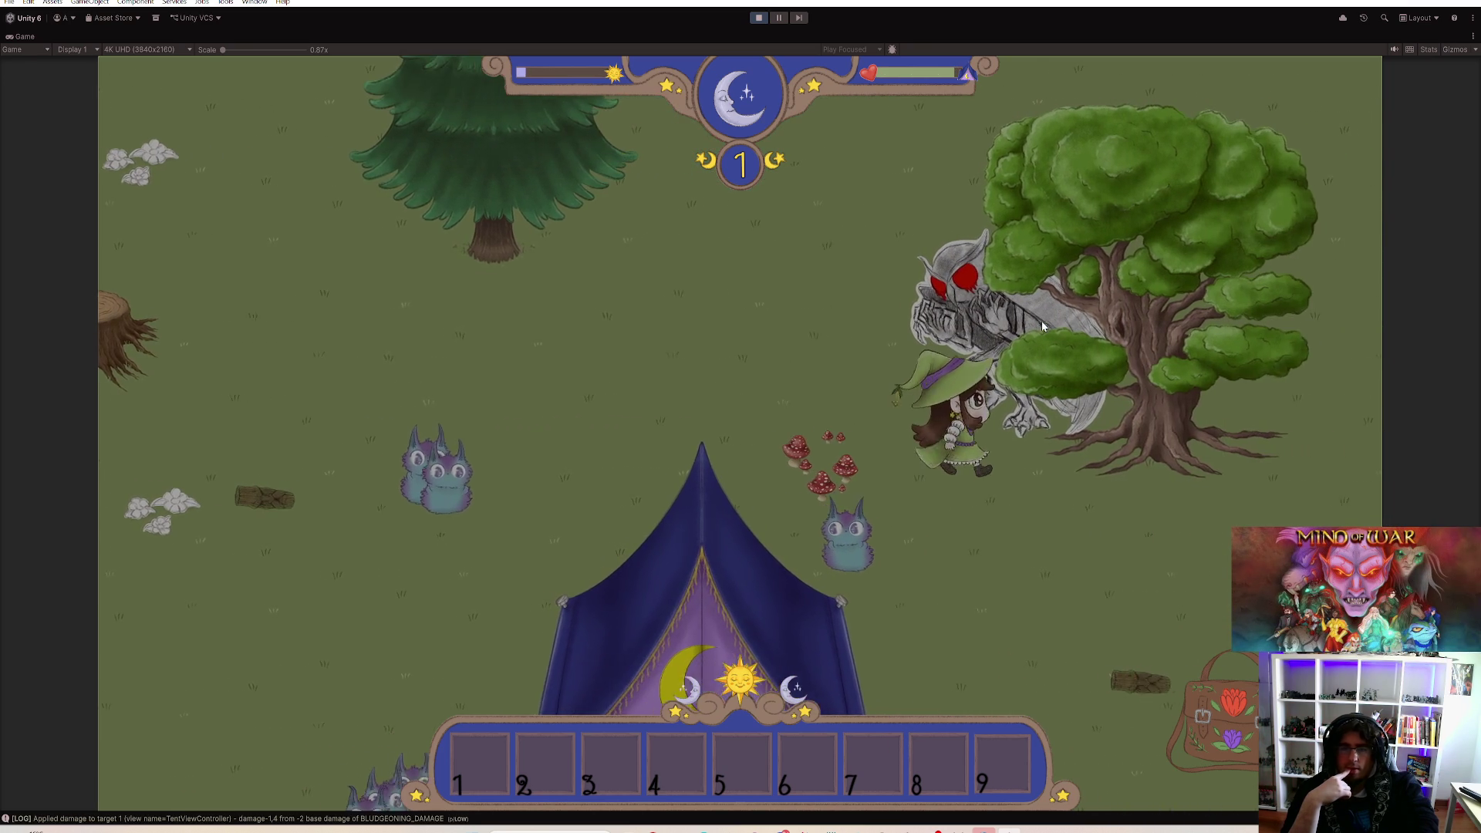
{"action": "key", "text": "s"}
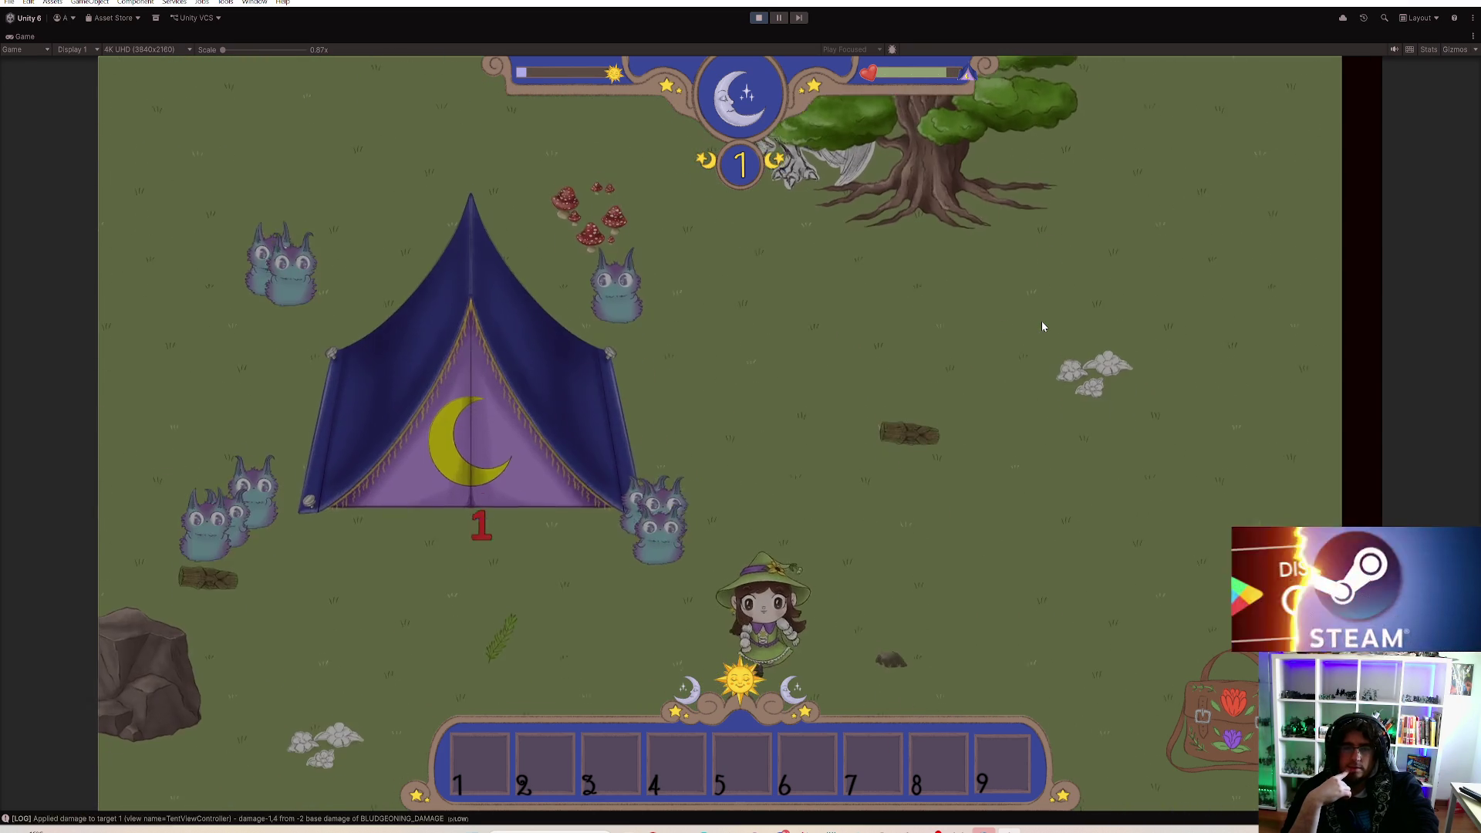
{"action": "key", "text": "w"}
{"action": "key", "text": "d"}
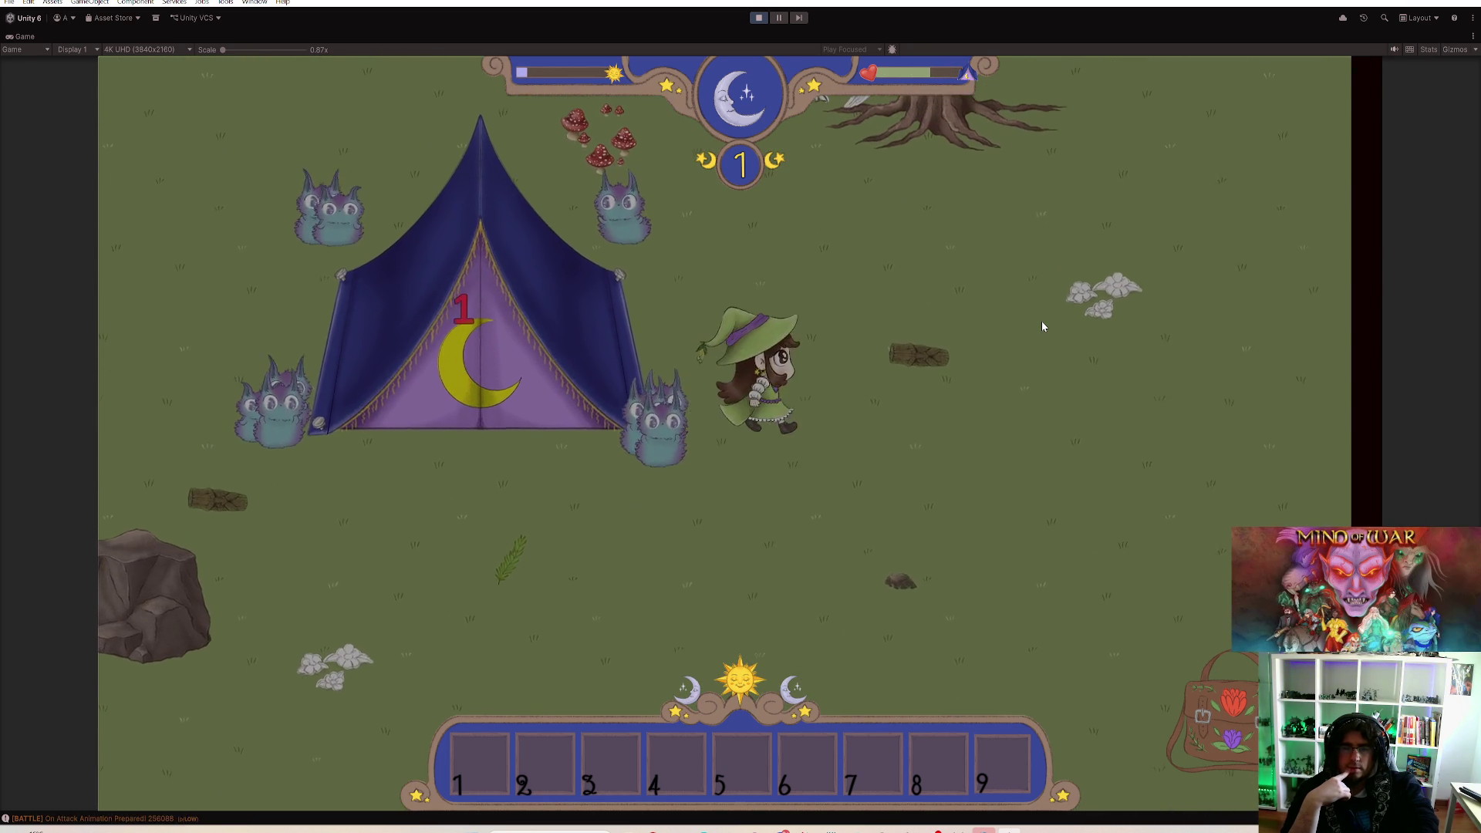
{"action": "key", "text": "d"}
{"action": "key", "text": "w"}
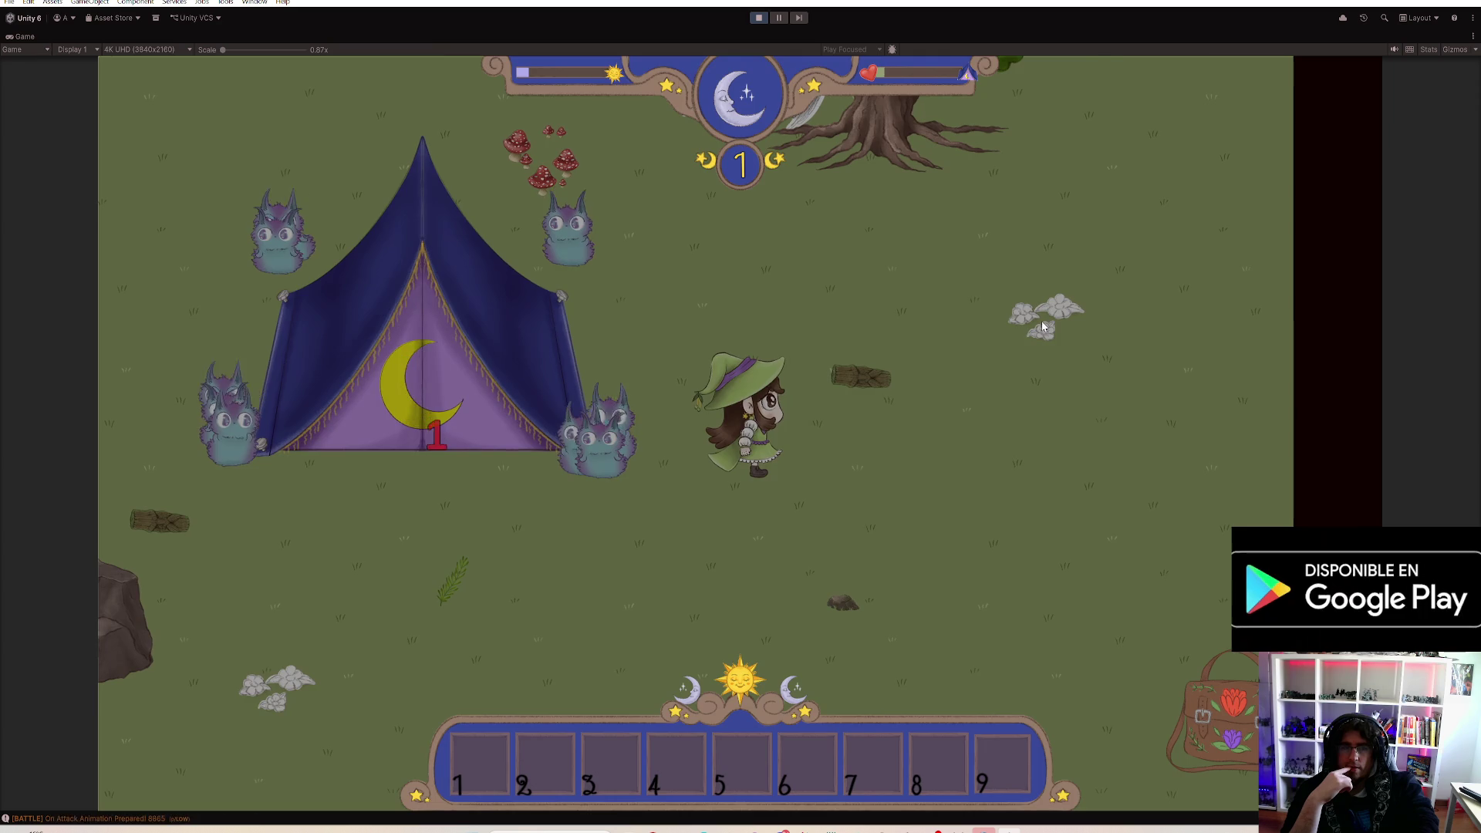
Step: Walk the witch into the house, back out past the tent and up the clearing
{"action": "key", "text": "s"}
{"action": "key", "text": "a"}
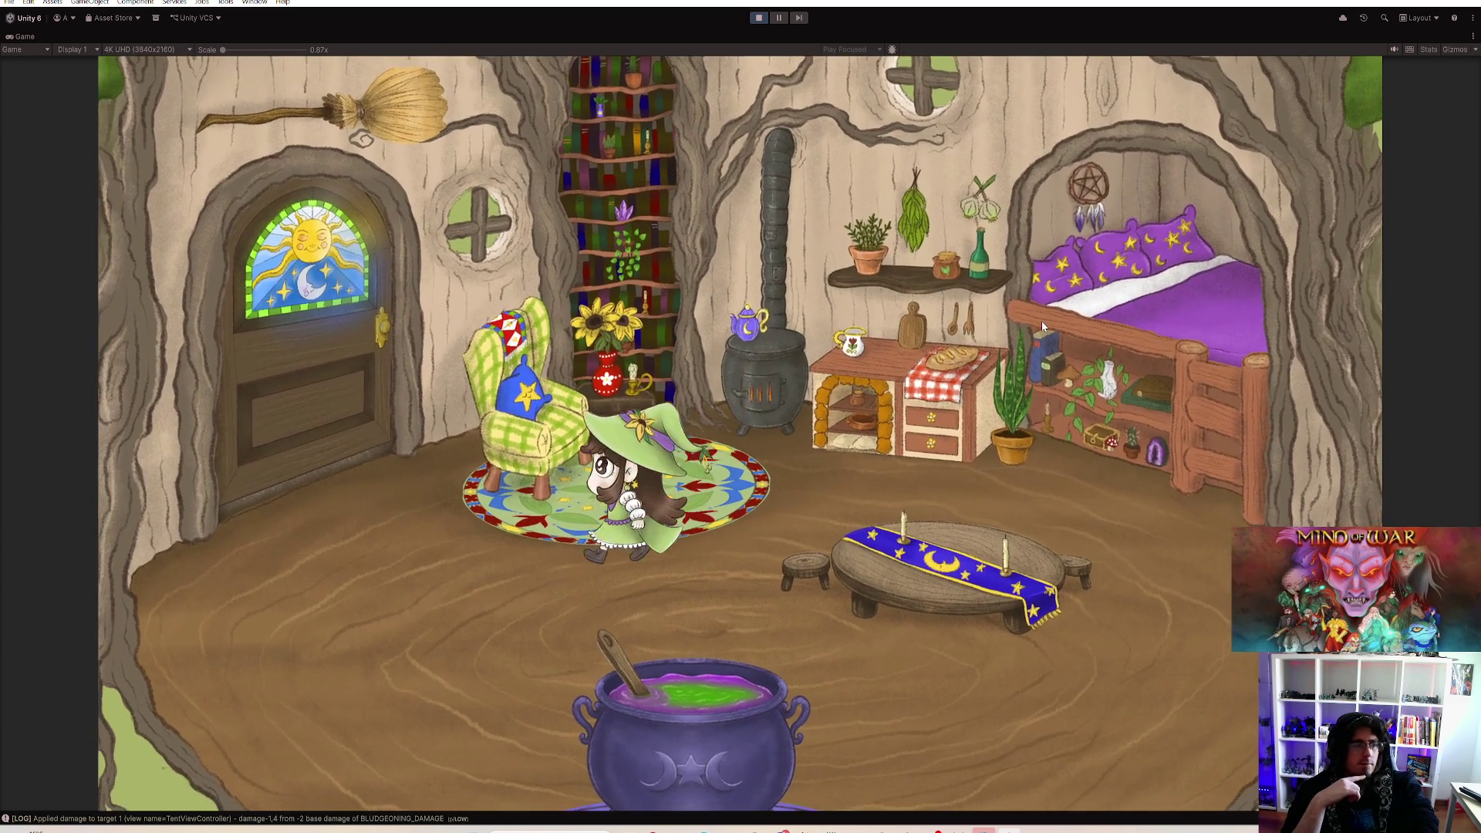
{"action": "key", "text": "a"}
{"action": "key", "text": "e"}
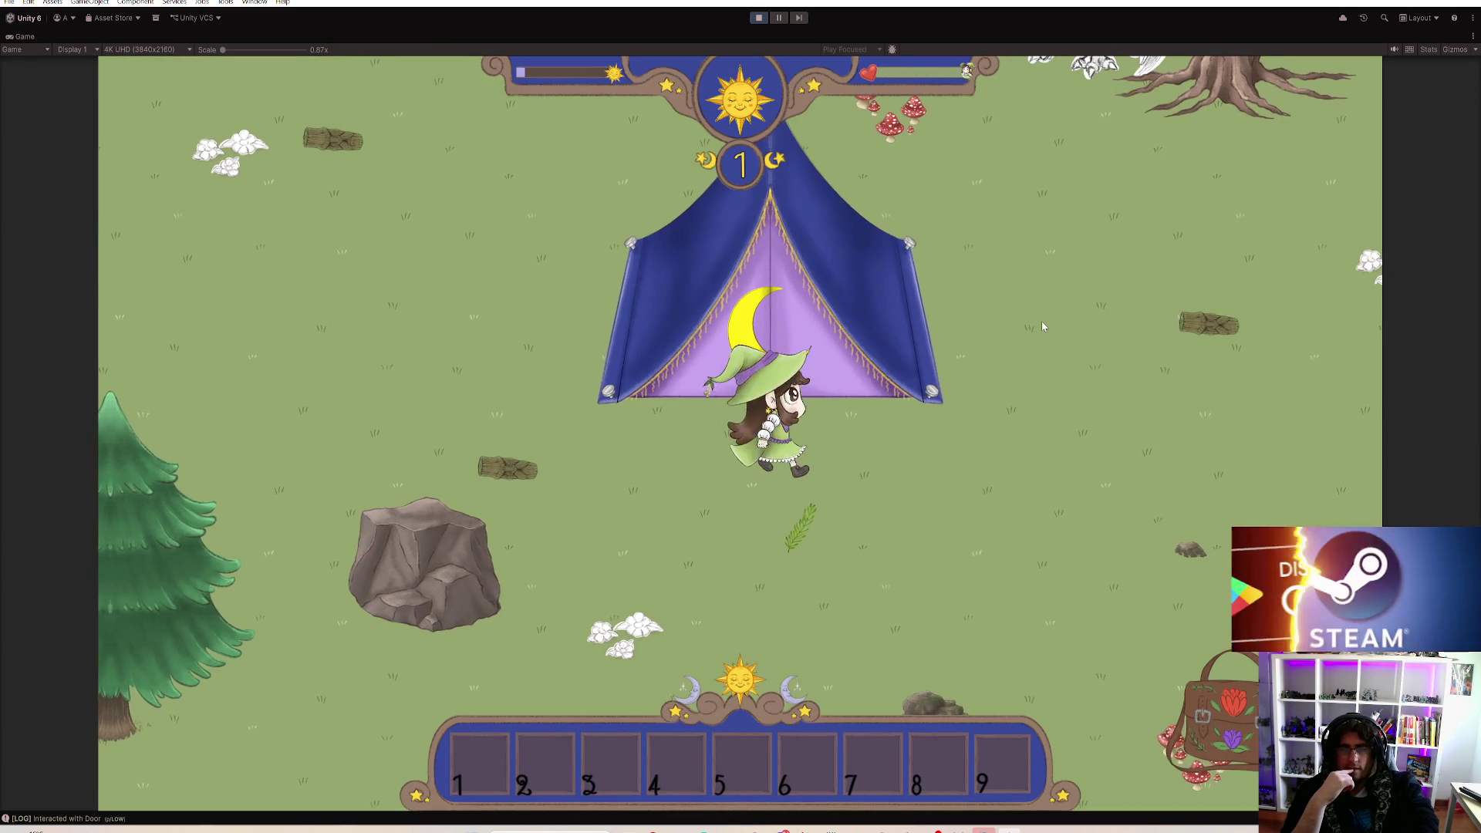
{"action": "key", "text": "a"}
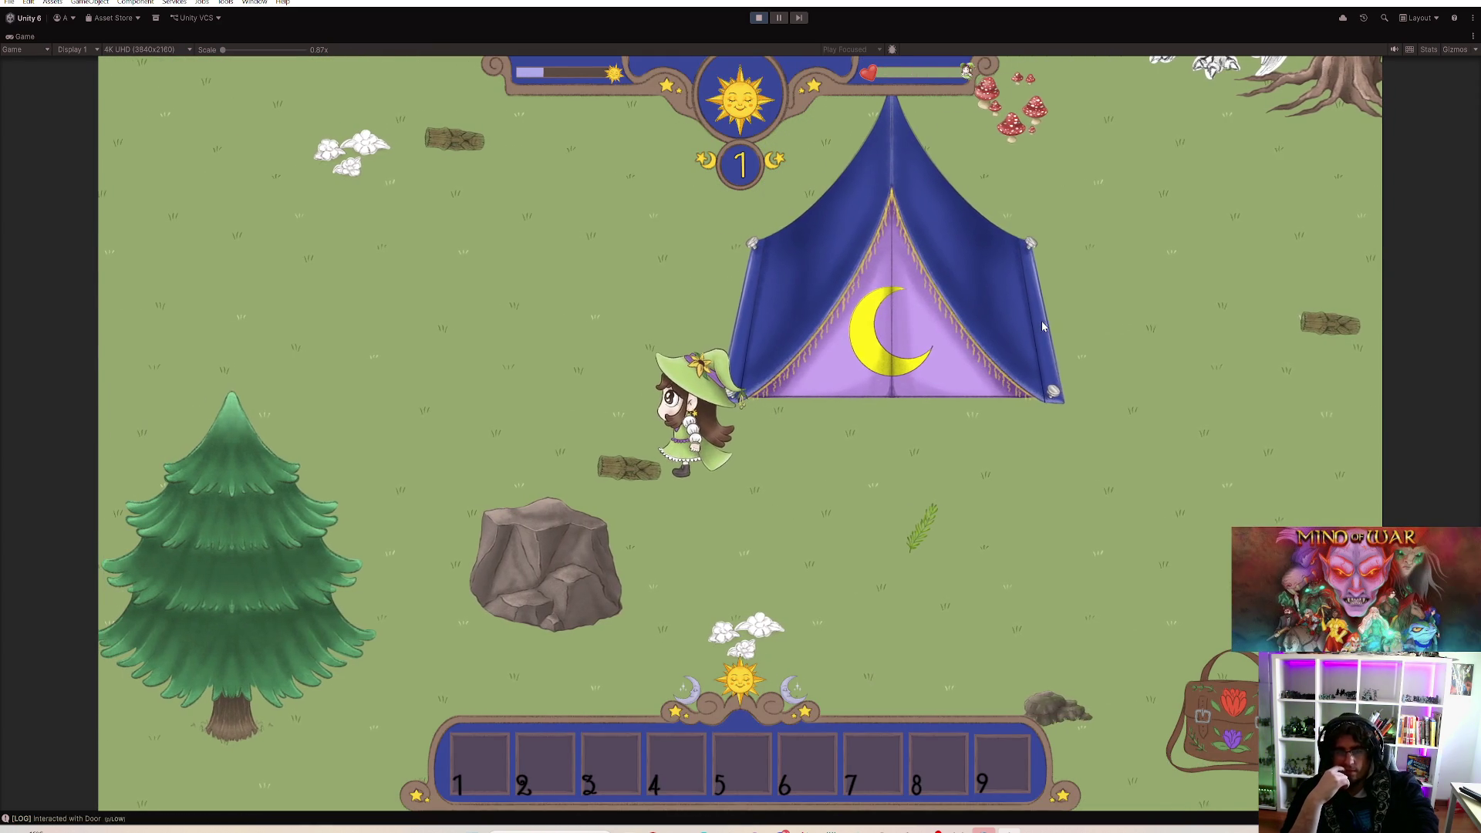
{"action": "key", "text": "w"}
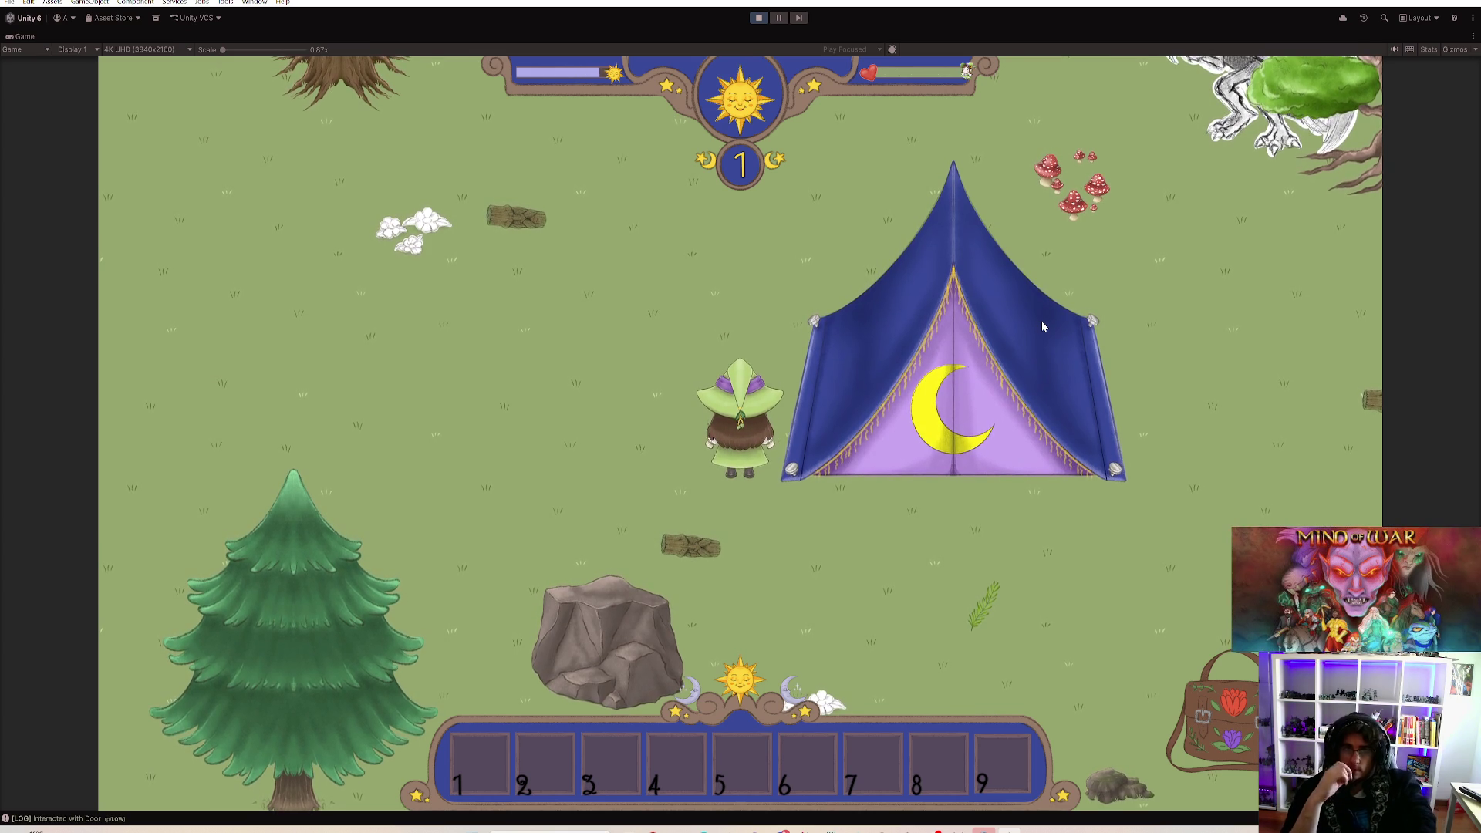
{"action": "key", "text": "w"}
{"action": "key", "text": "w"}
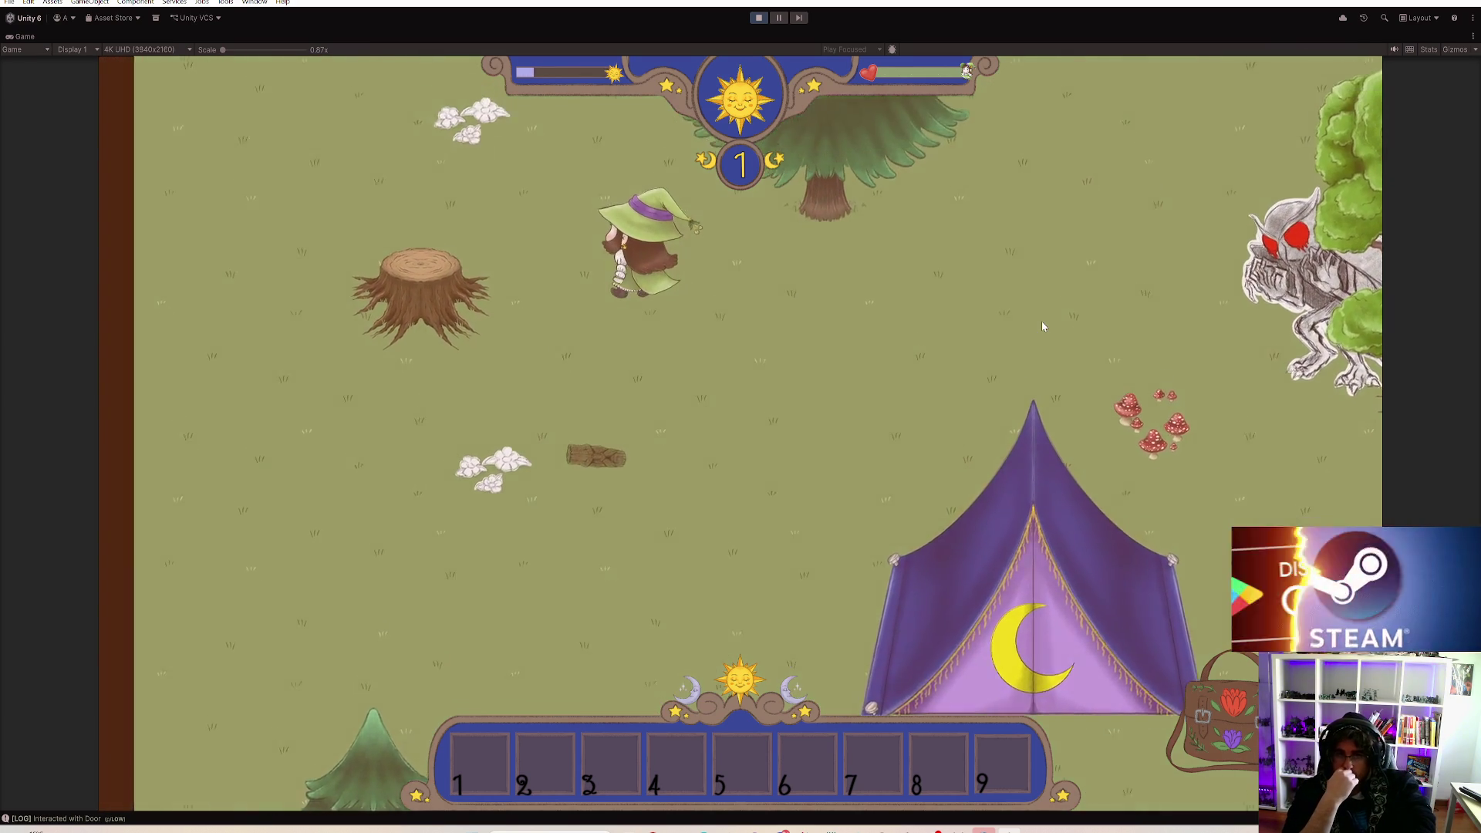
{"action": "key", "text": "w"}
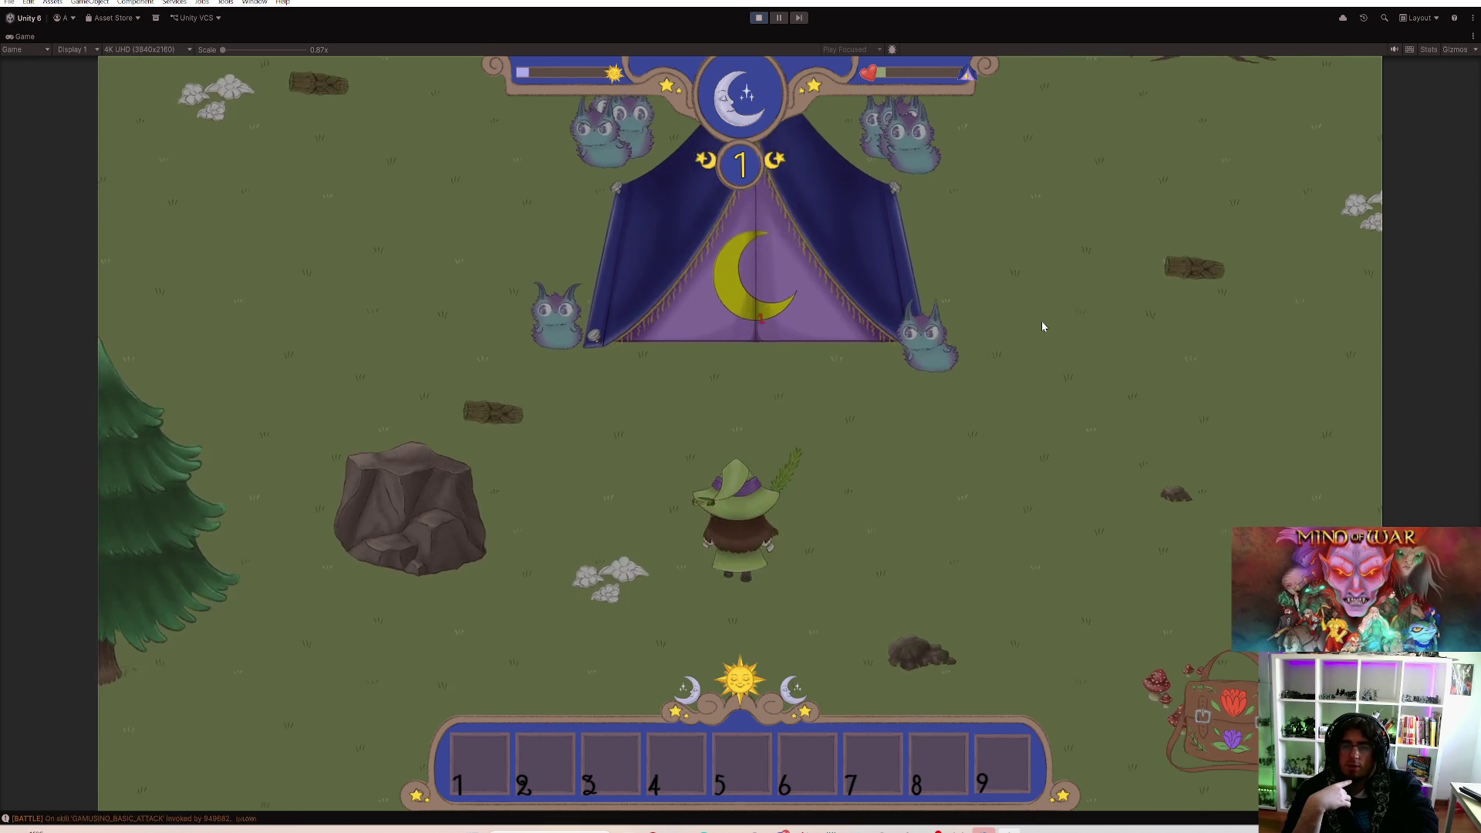
Step: Open and close the herb shelf, stop Play mode and show the Enemies animations folder
{"action": "key", "text": "e"}
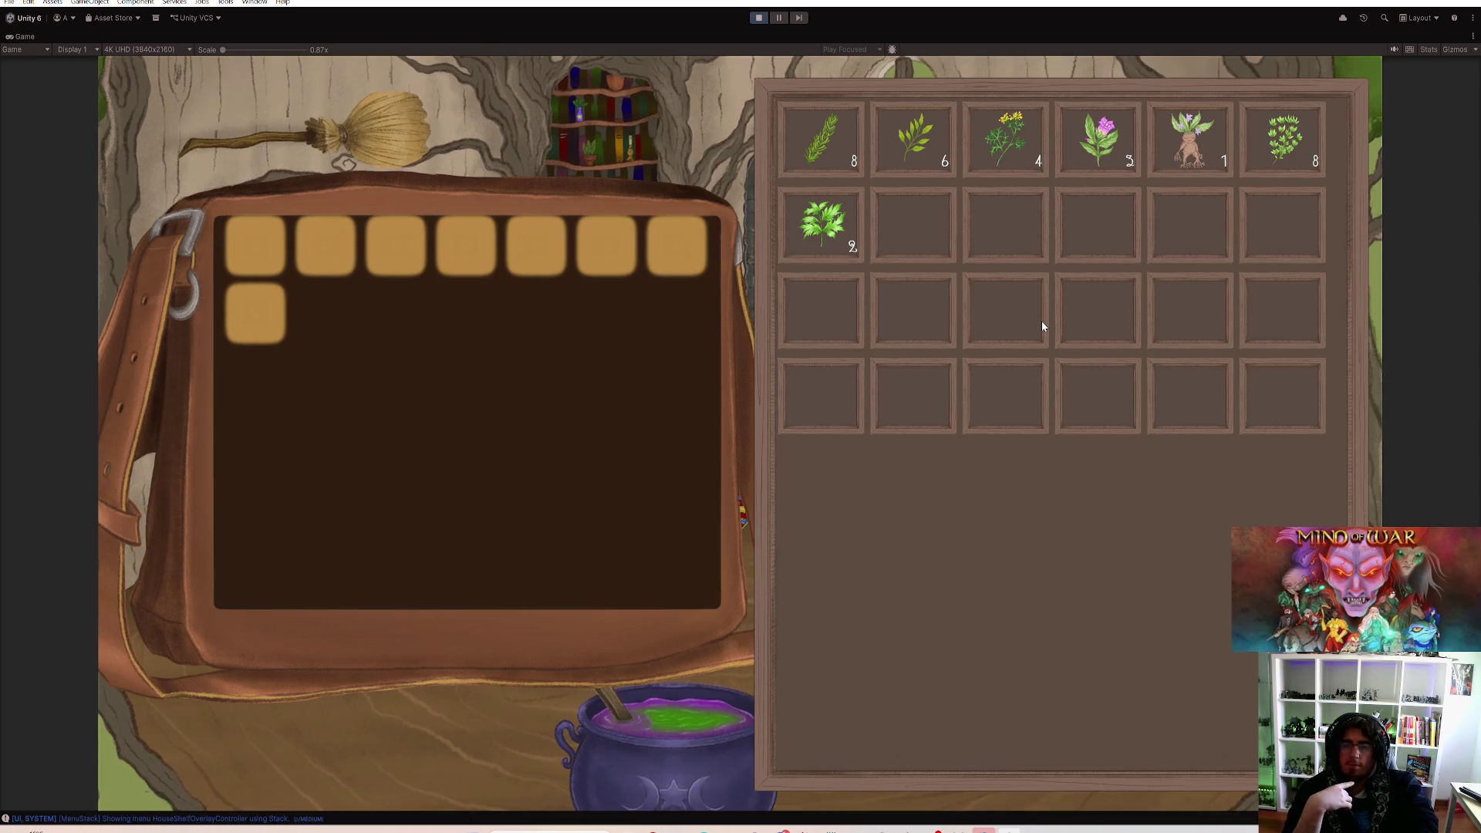
{"action": "key", "text": "Escape"}
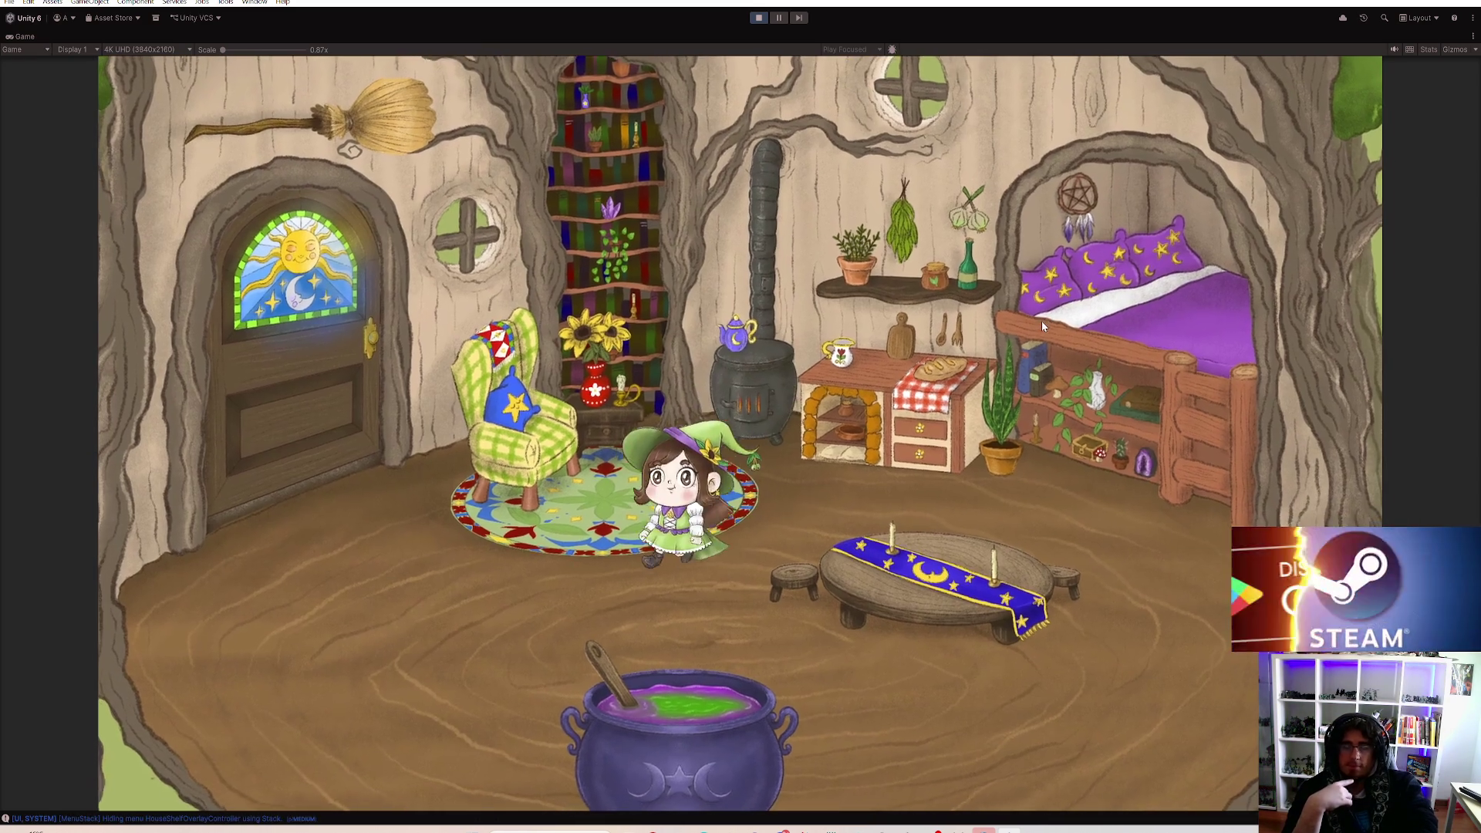
{"action": "key", "text": "w"}
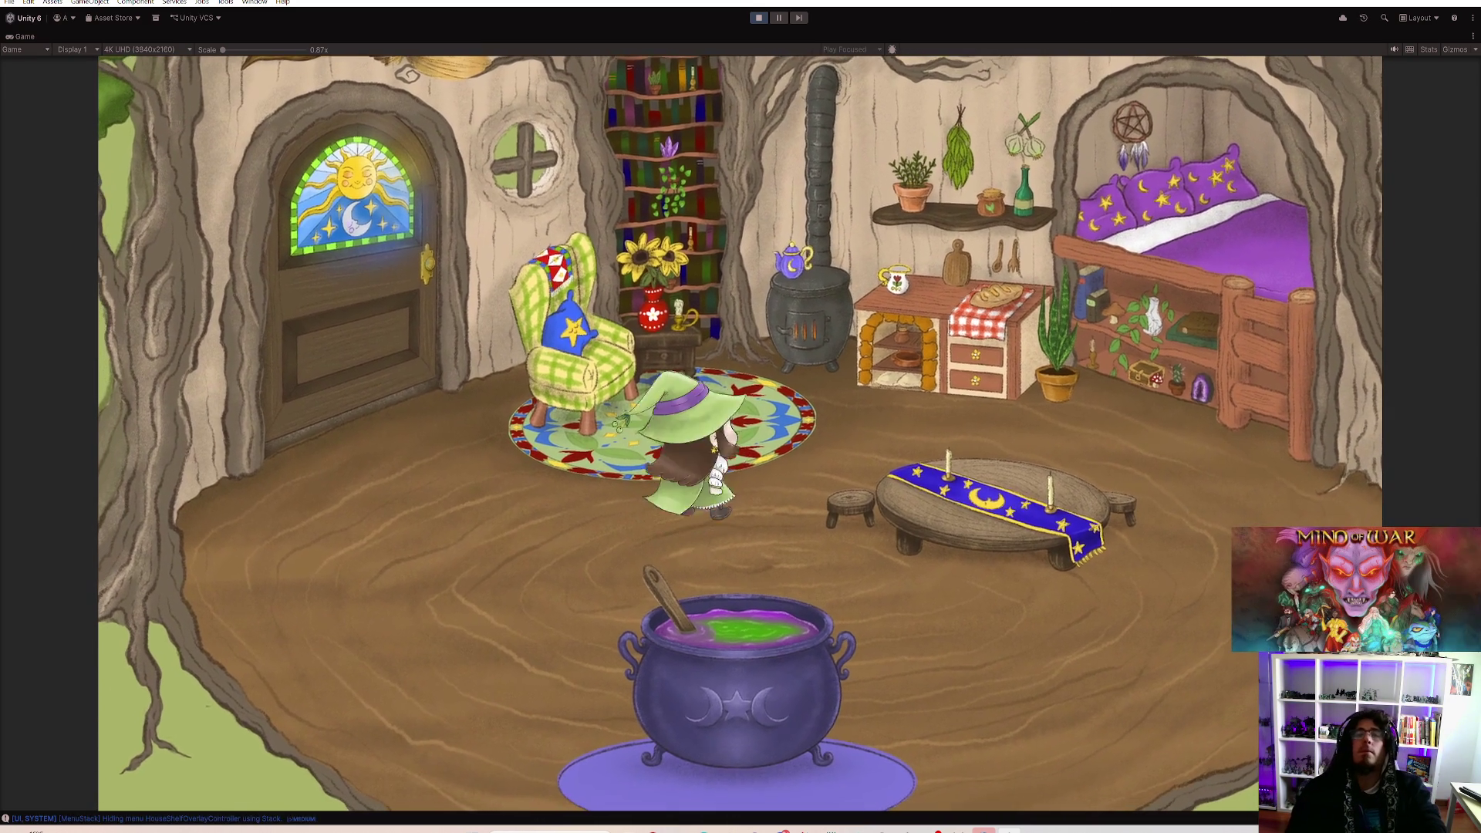
{"action": "left_click", "coordinate": [758, 17]}
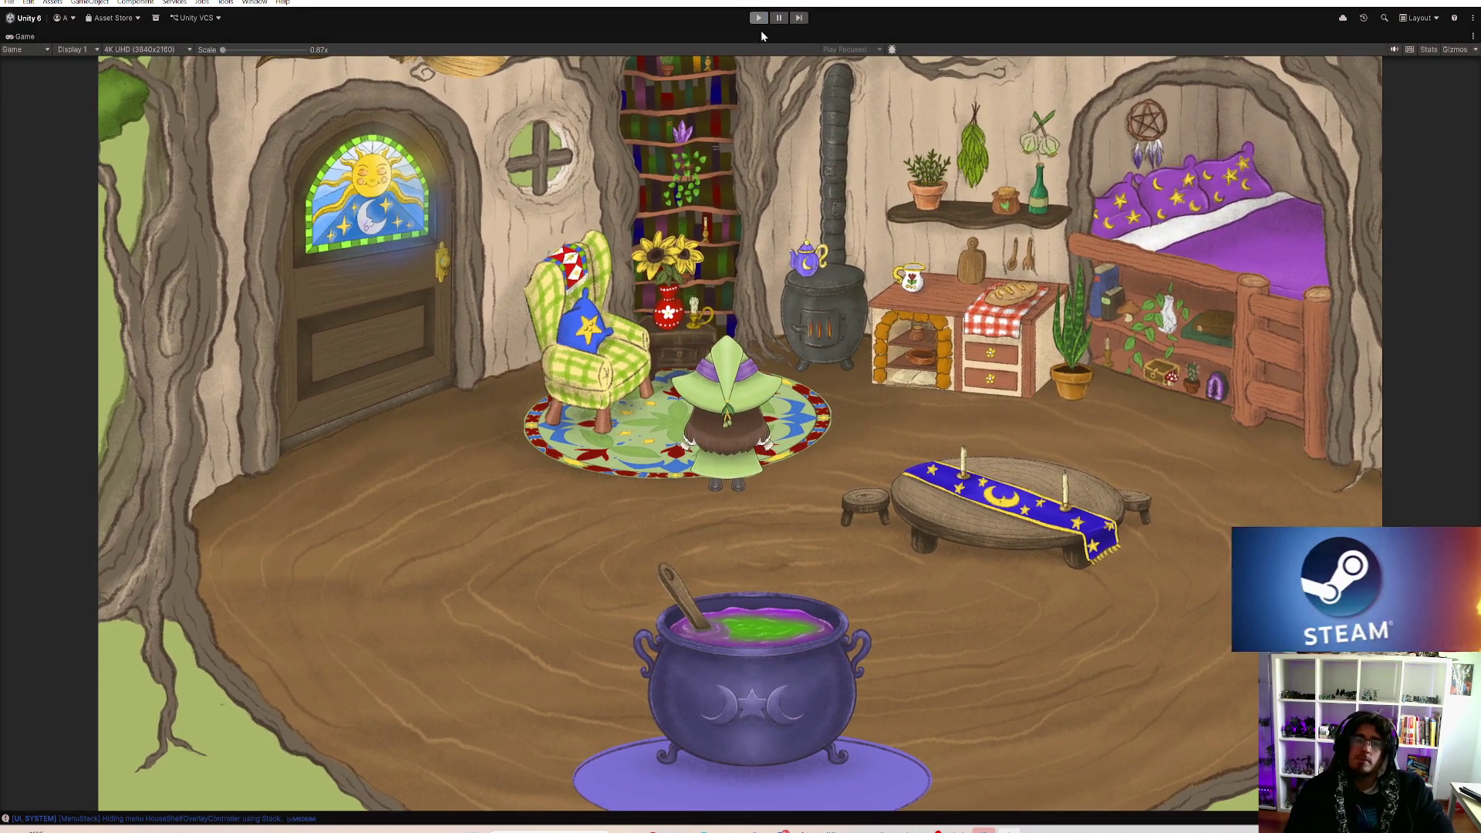
{"action": "left_click", "coordinate": [23, 566]}
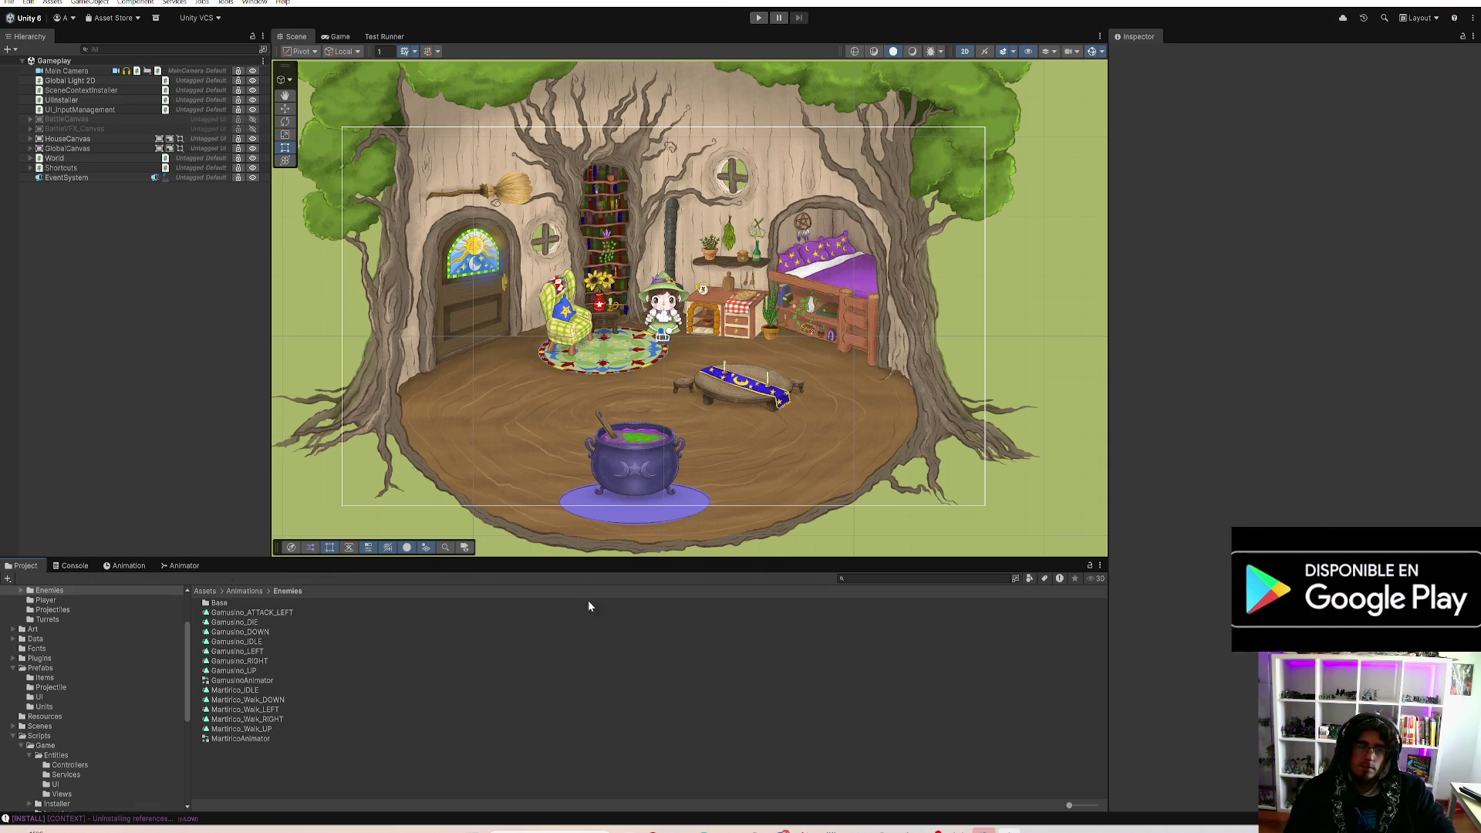
Step: Review the diffs for MenuController.cs, BaseUIPanel.cs and the Gamusino prefab files
{"action": "key", "text": "alt+Tab"}
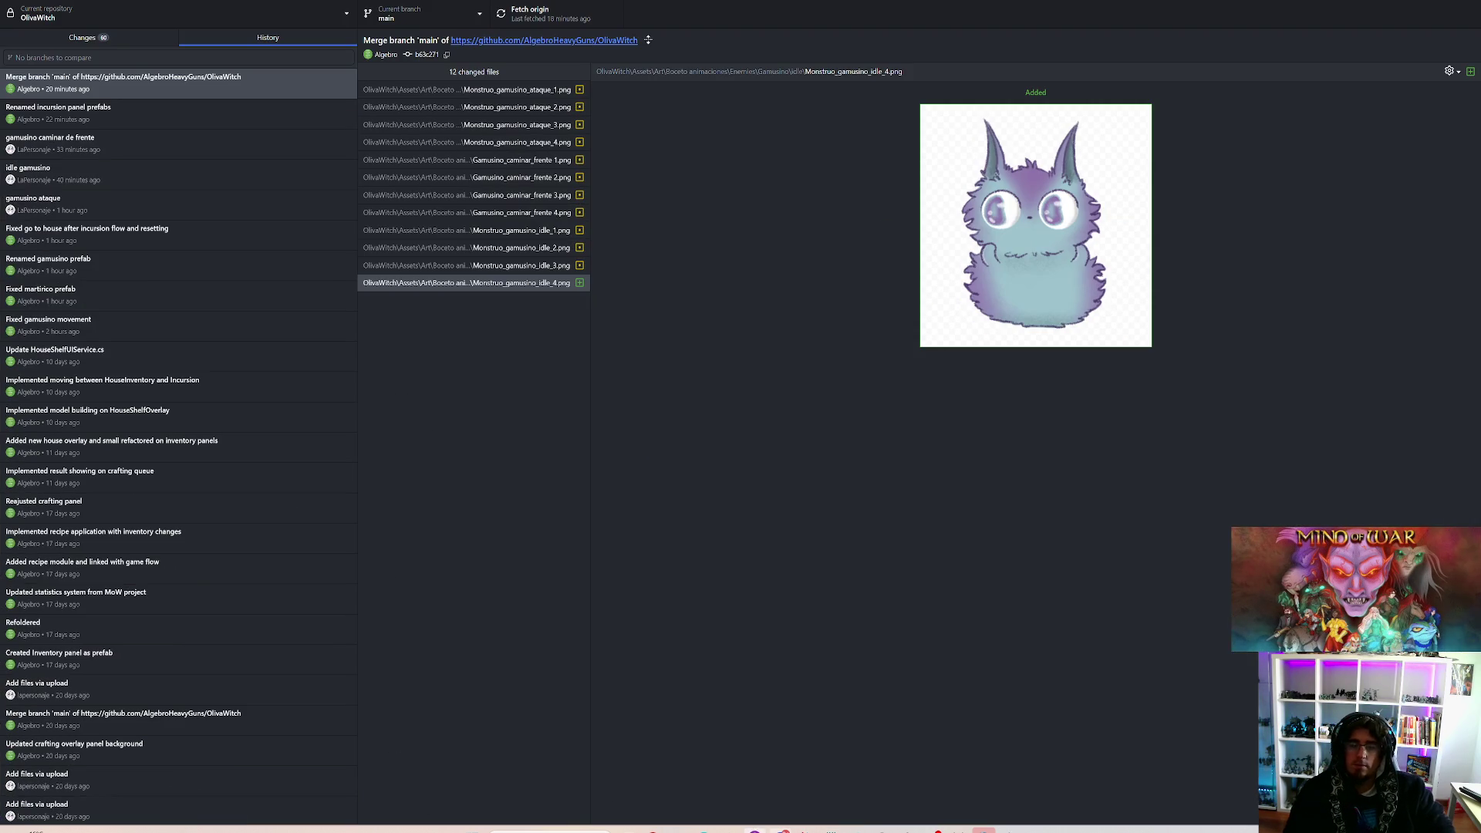
{"action": "left_click", "coordinate": [121, 39]}
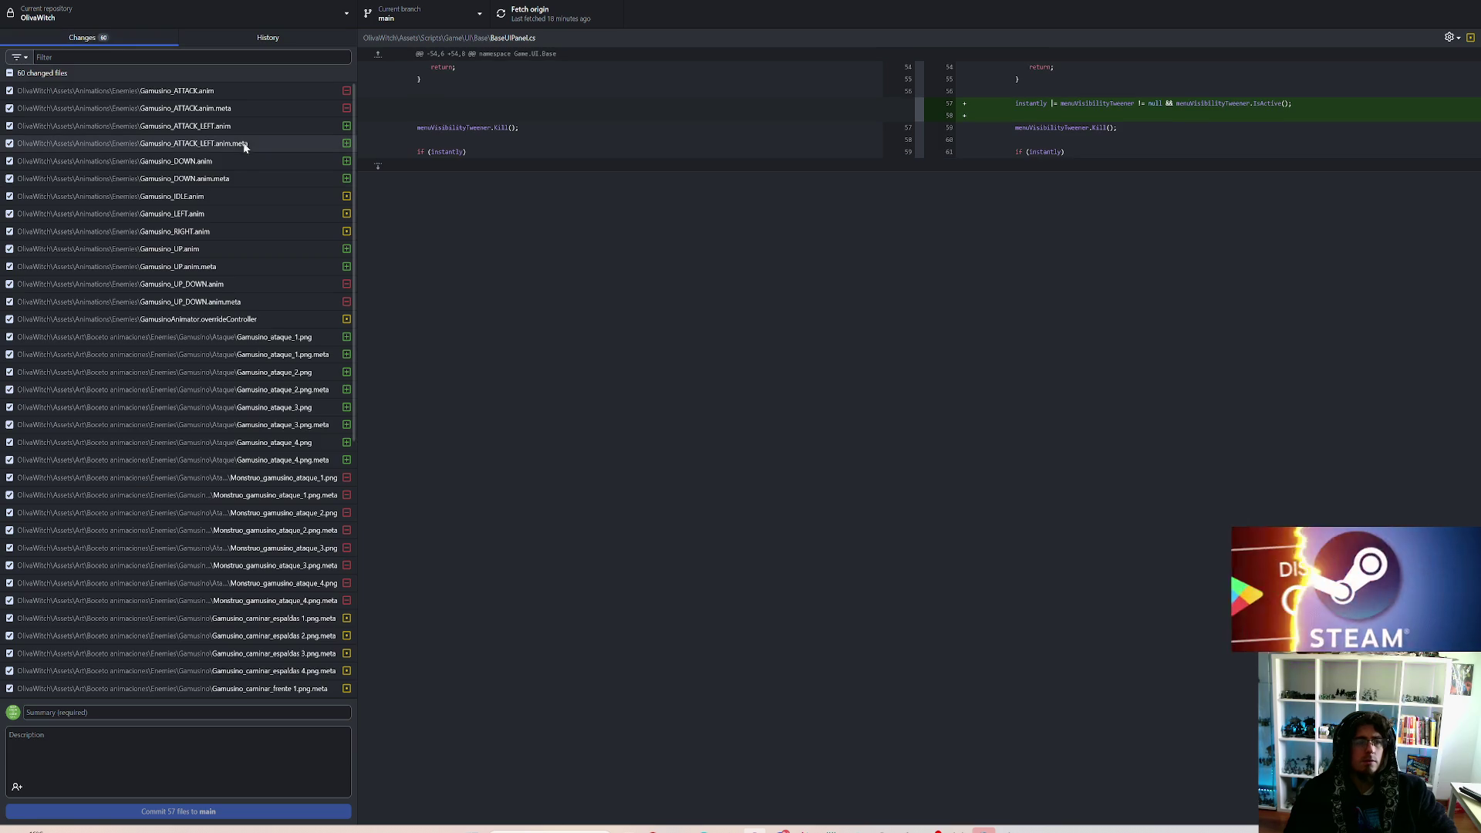
{"action": "scroll", "coordinate": [222, 224], "scroll_direction": "down", "scroll_amount": 10}
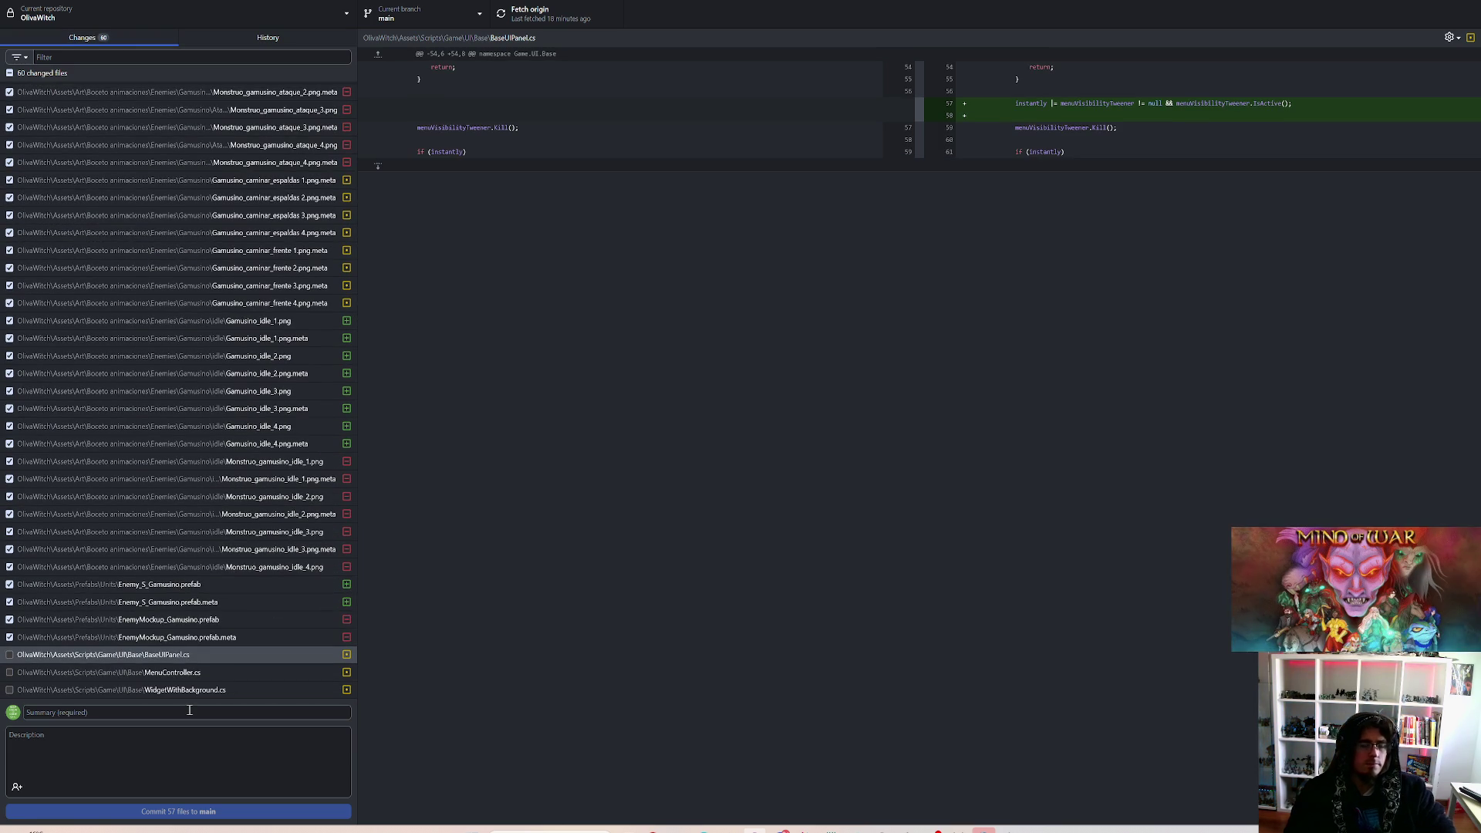
{"action": "left_click", "coordinate": [197, 673]}
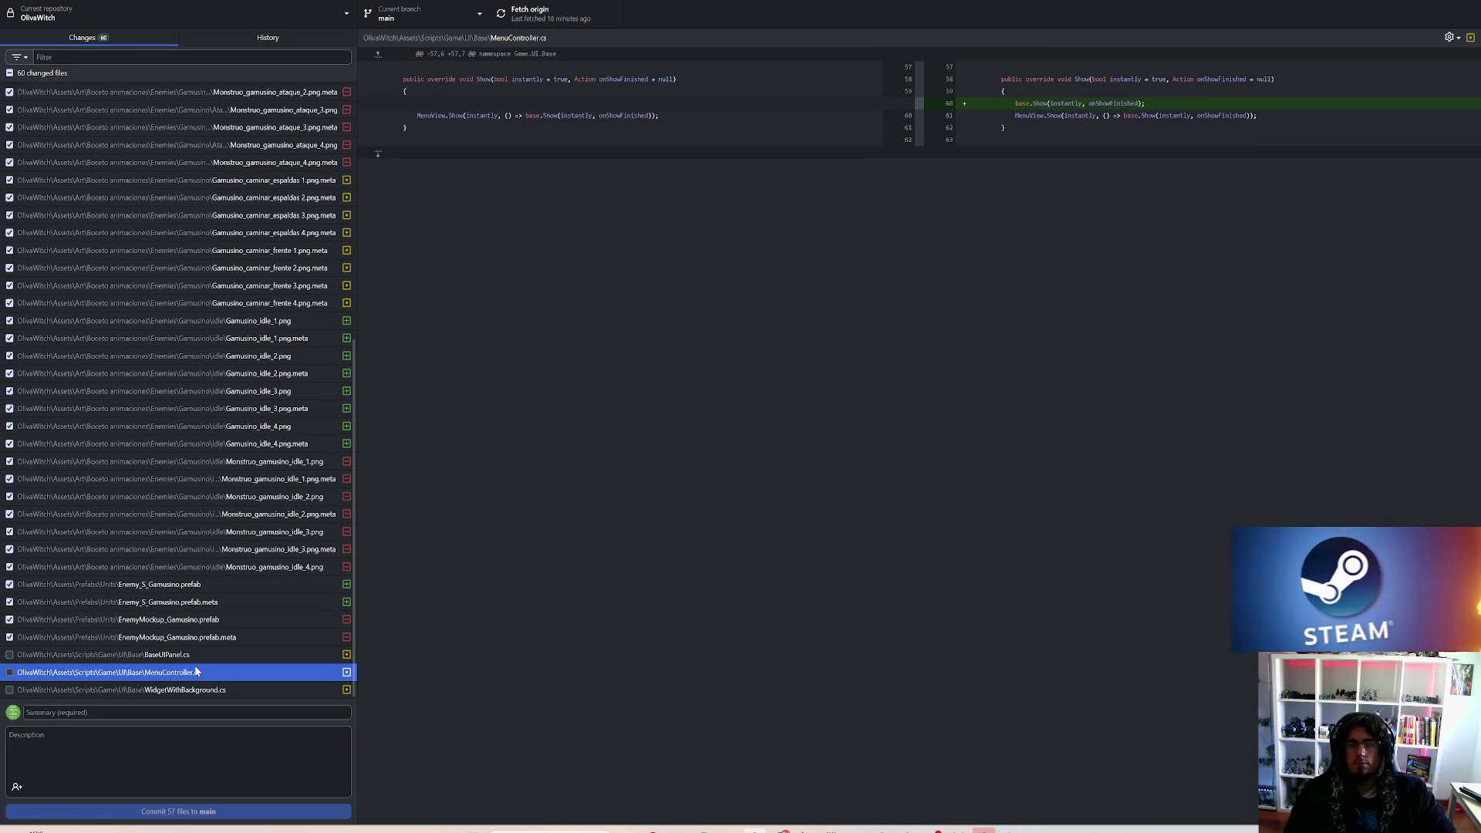
{"action": "left_click", "coordinate": [179, 655]}
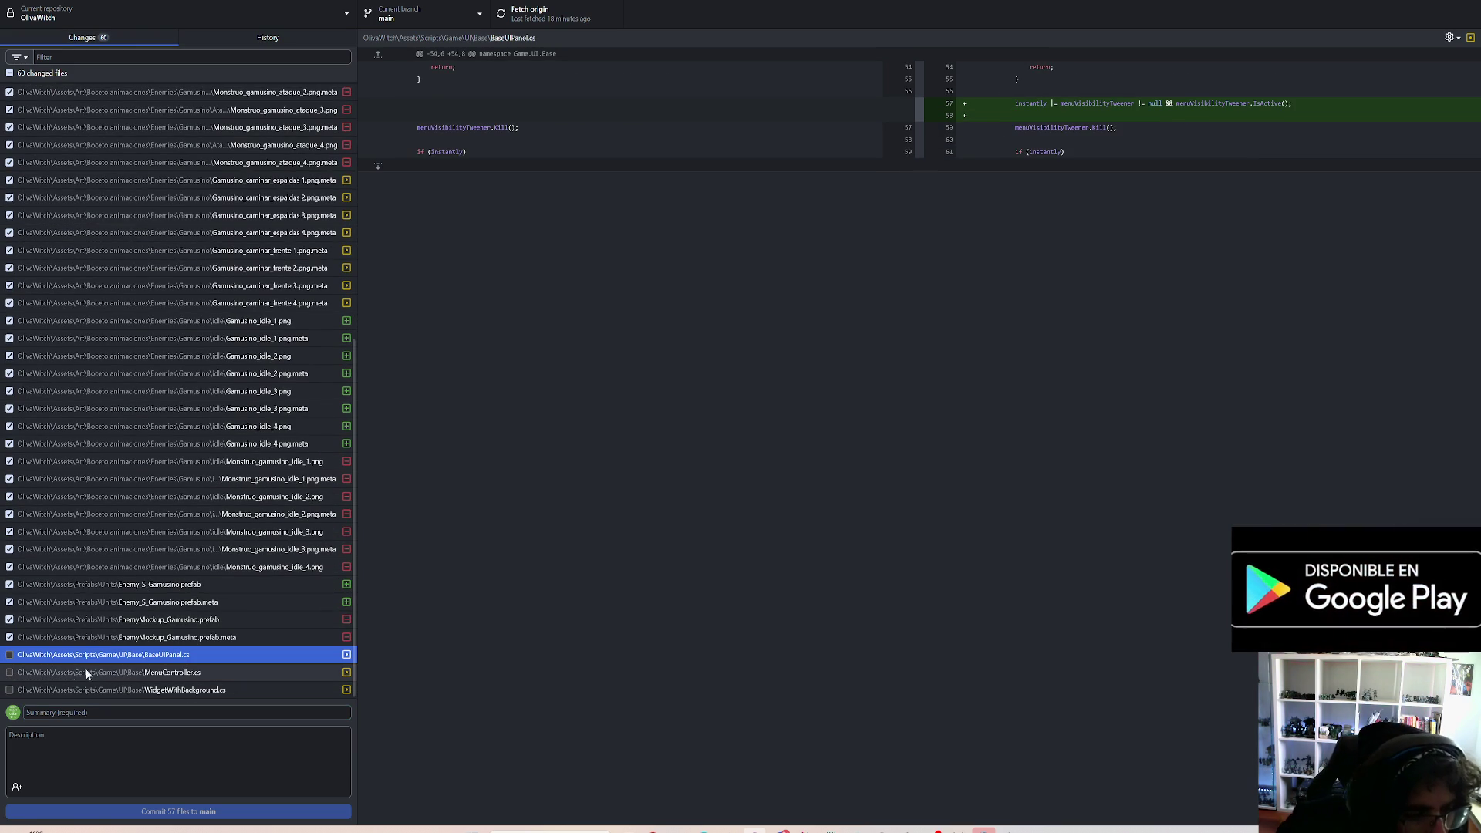
{"action": "left_click", "coordinate": [145, 638]}
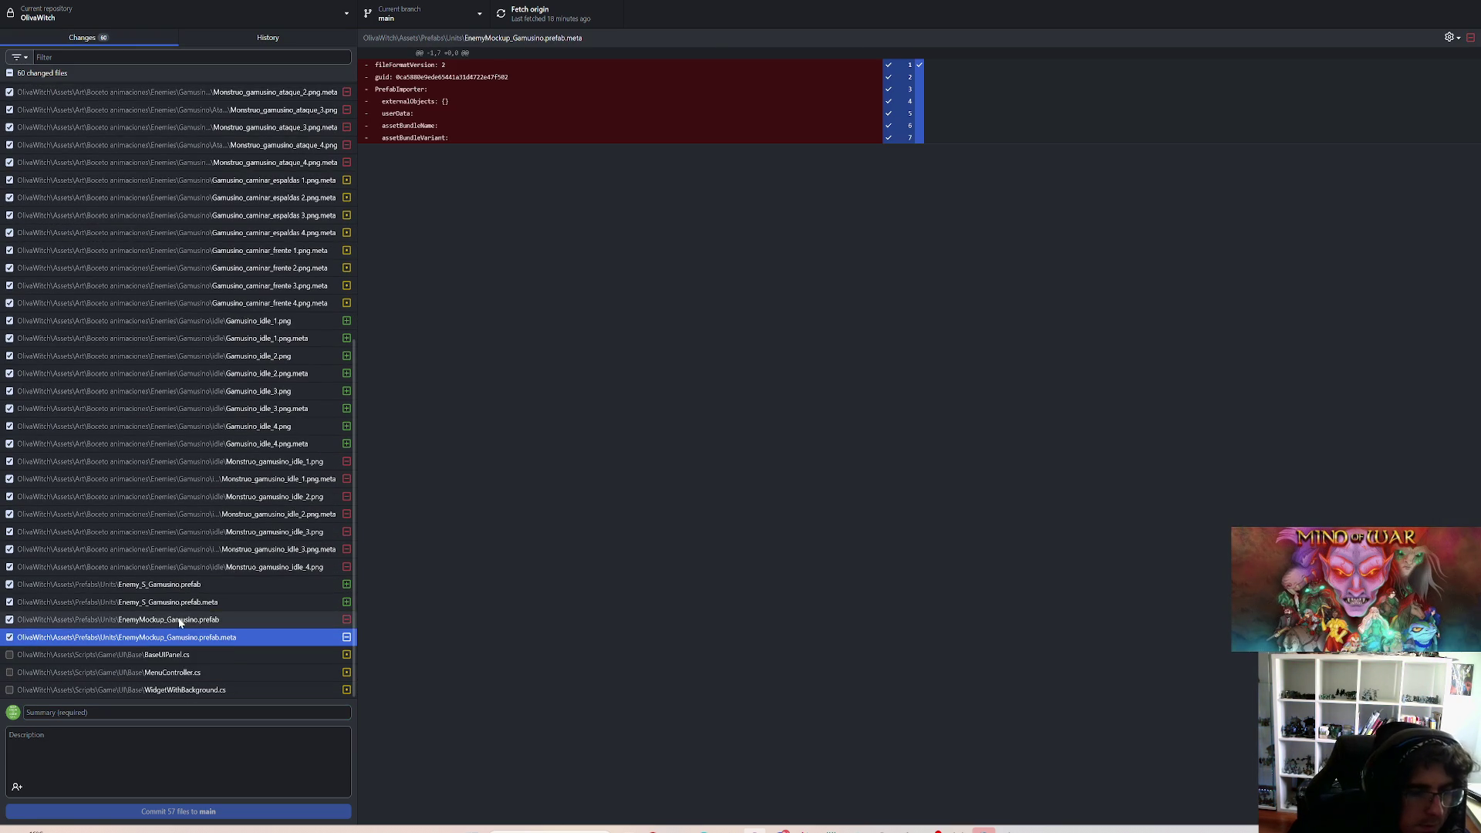
{"action": "left_click", "coordinate": [179, 619]}
{"action": "left_click", "coordinate": [191, 605]}
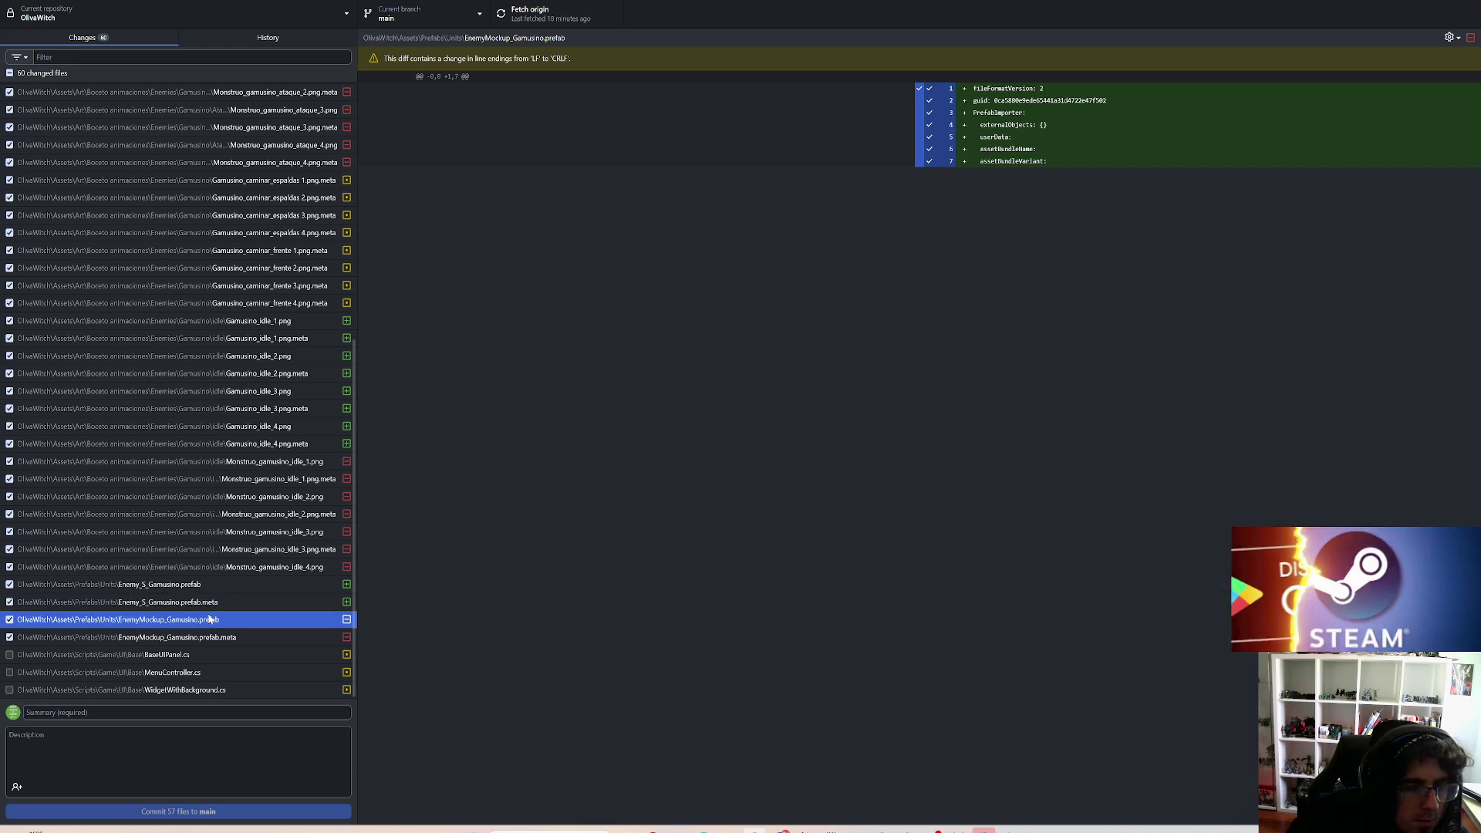
{"action": "left_click", "coordinate": [209, 619]}
{"action": "left_click", "coordinate": [234, 584]}
Step: Commit the 57 checked files to main as 'Updated gamusino animations based on new sprites'
{"action": "scroll", "coordinate": [234, 585], "scroll_direction": "up", "scroll_amount": 6}
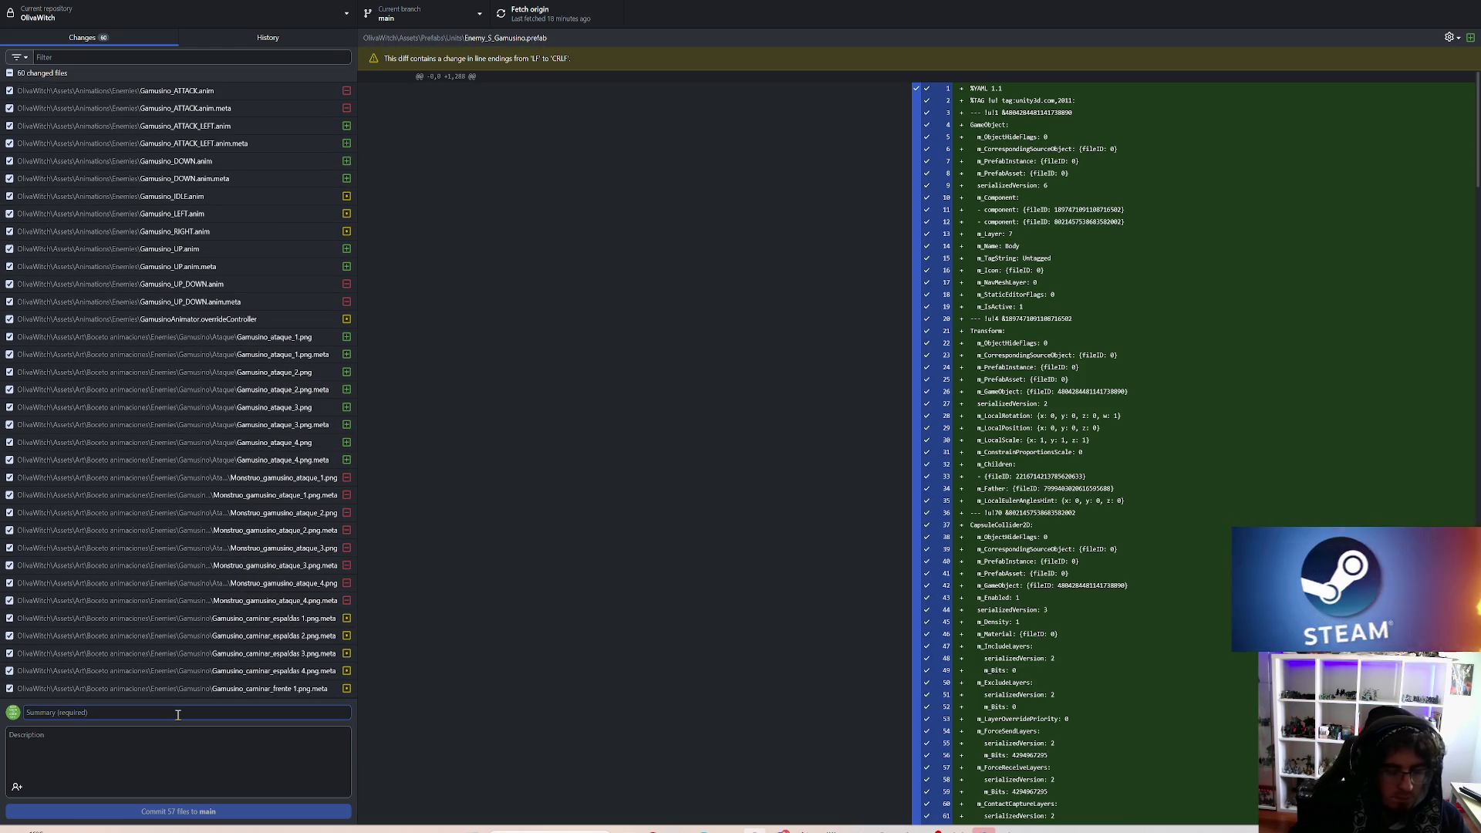
{"action": "type", "text": "Upd"}
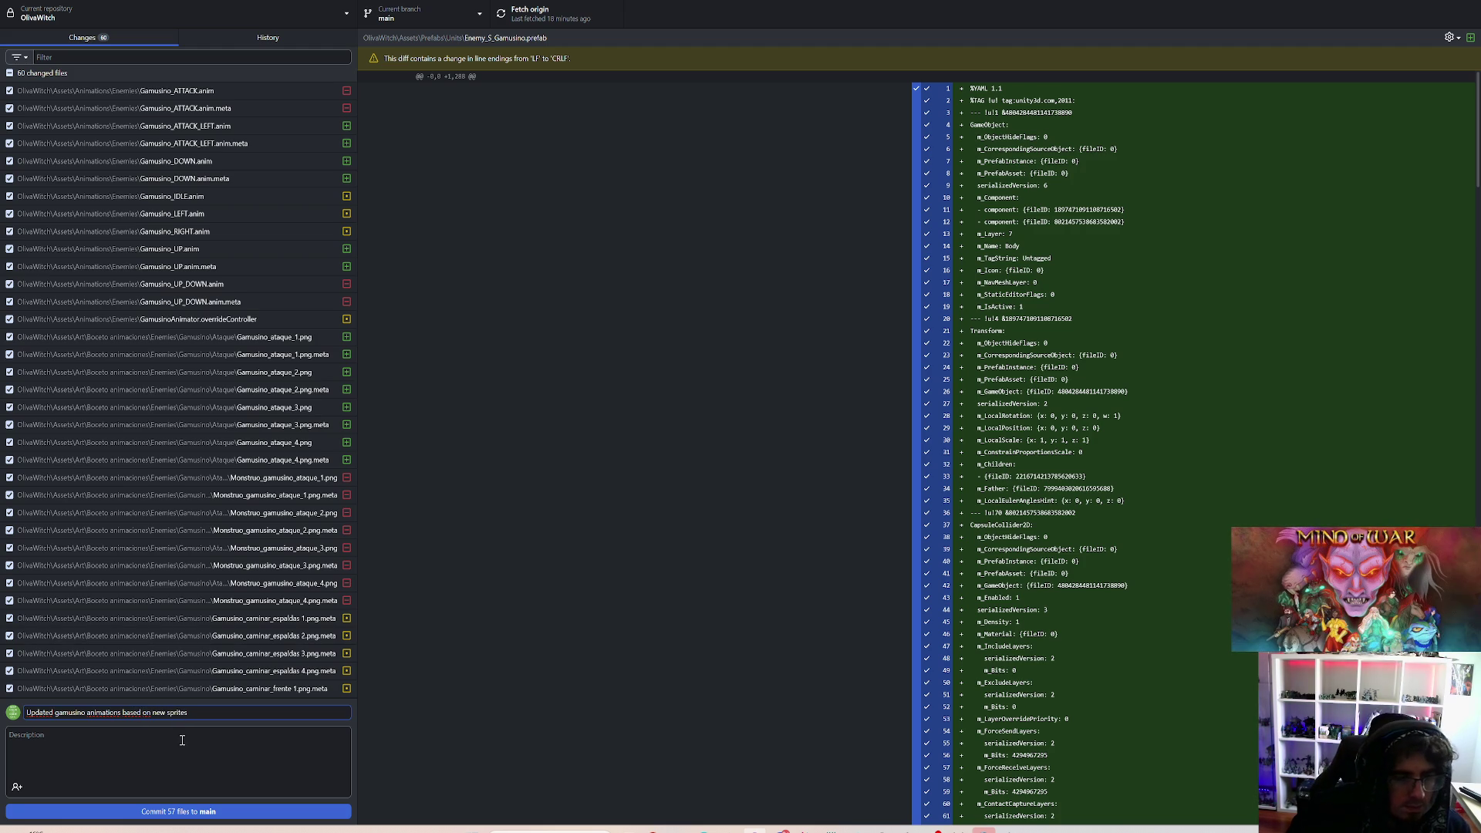
{"action": "left_click", "coordinate": [156, 812]}
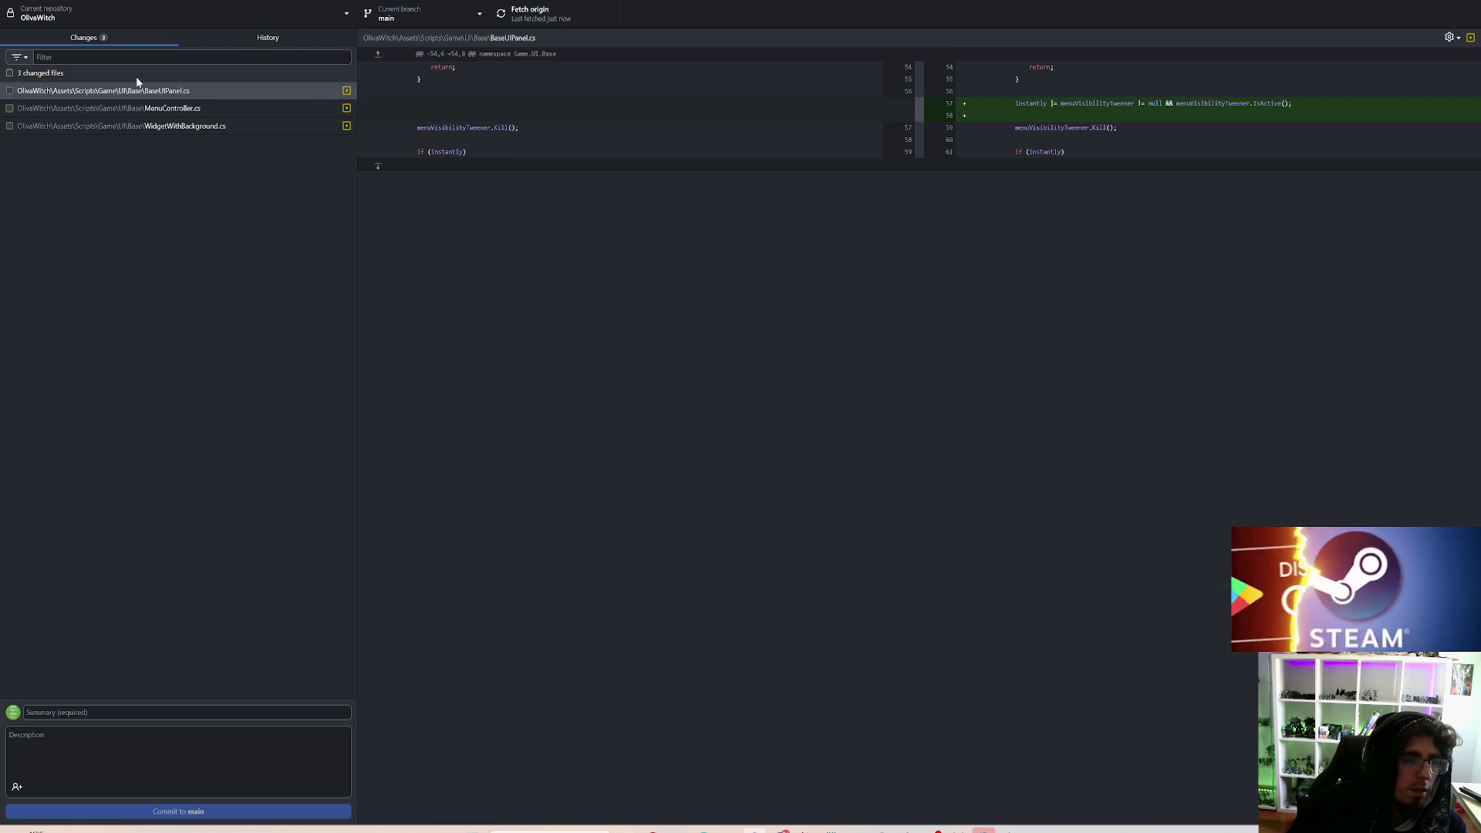
Step: Review the MenuController.cs and WidgetWithBackground.cs changes and write the commit summary
{"action": "left_click", "coordinate": [158, 108]}
{"action": "left_click", "coordinate": [175, 126]}
{"action": "type", "text": "Added instantly hidding when hi"}
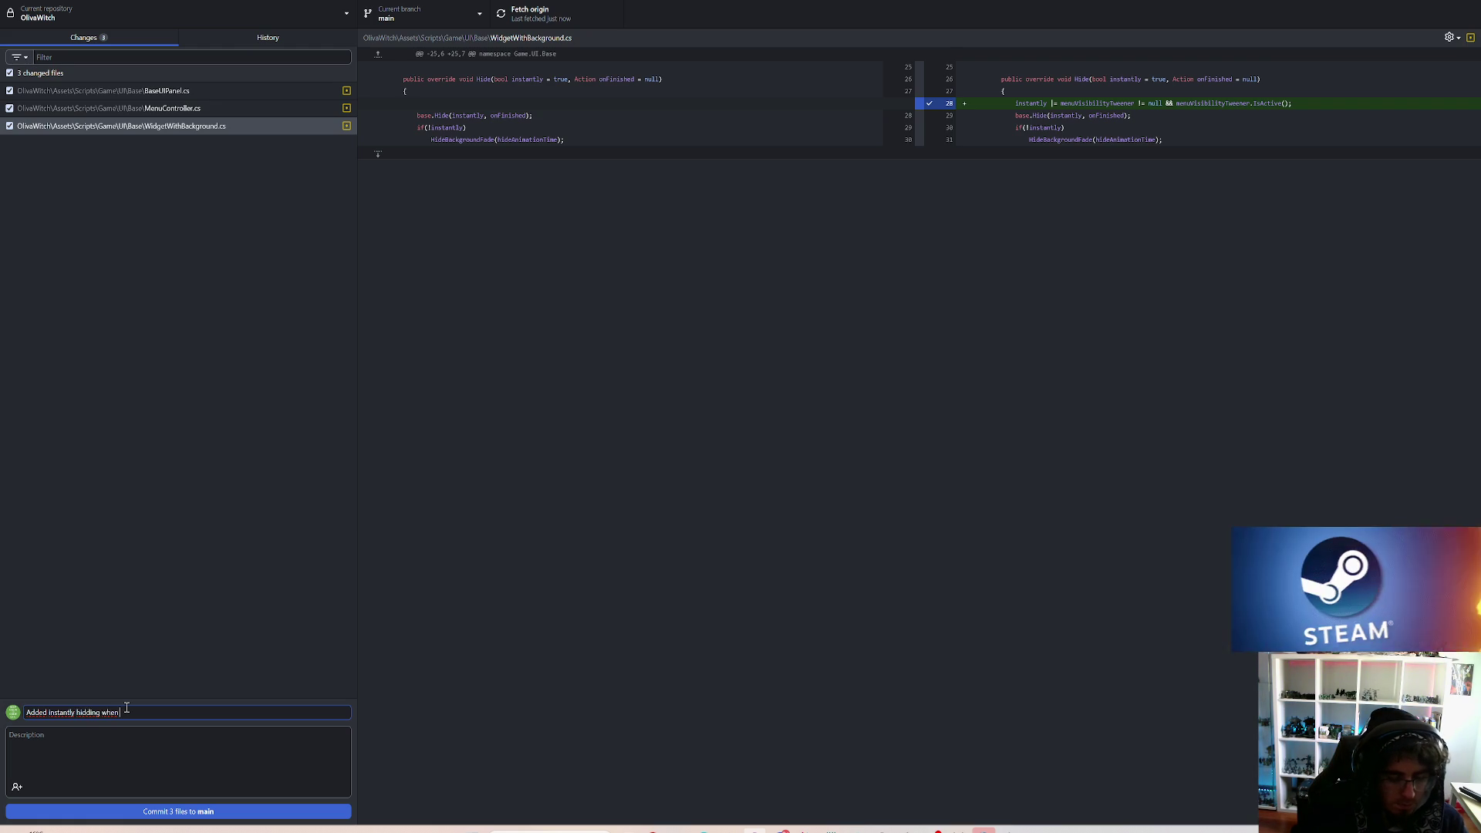
{"action": "type", "text": "st-clicked "}
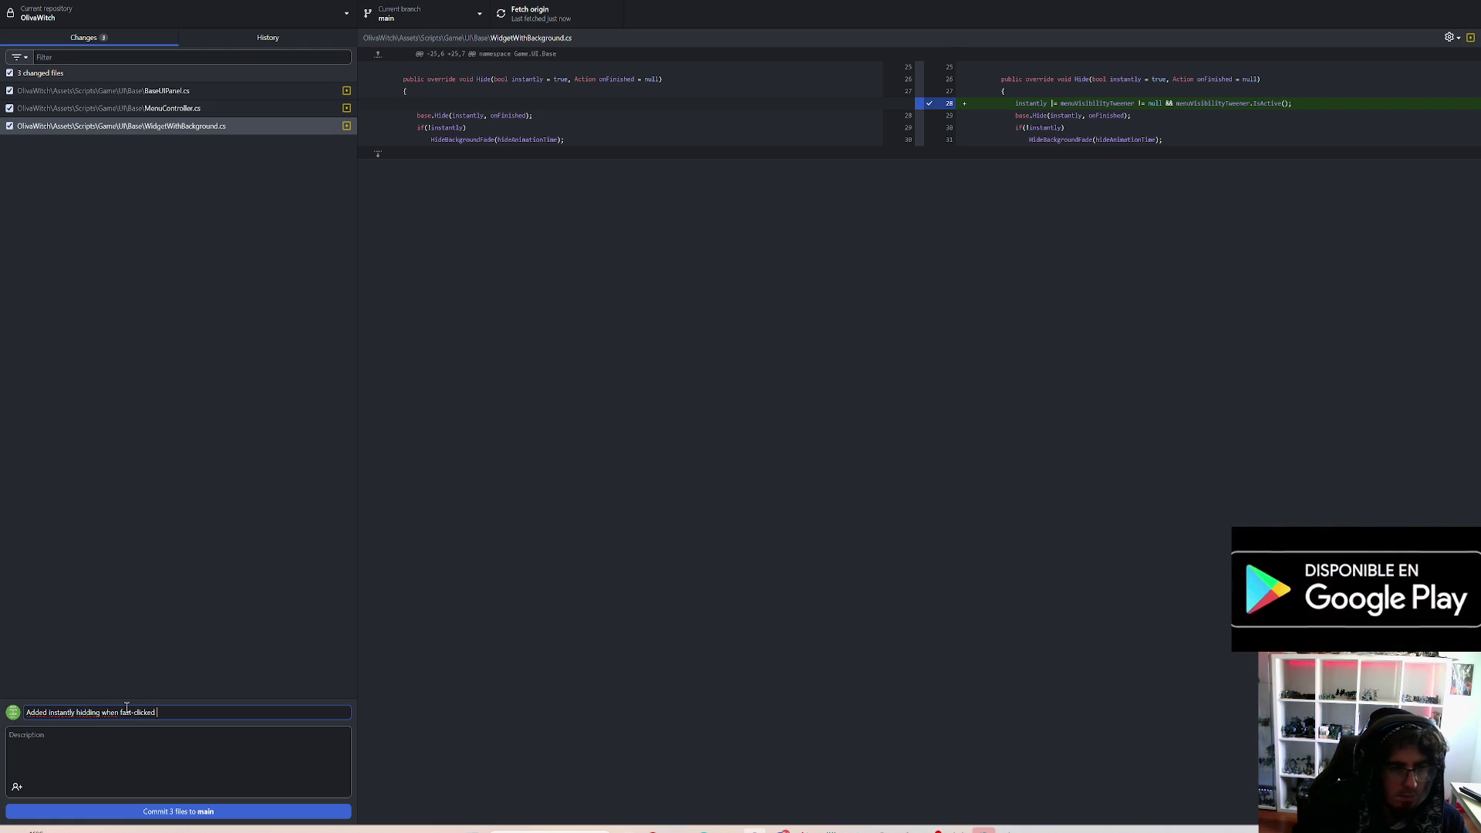
{"action": "type", "text": "hide twic"}
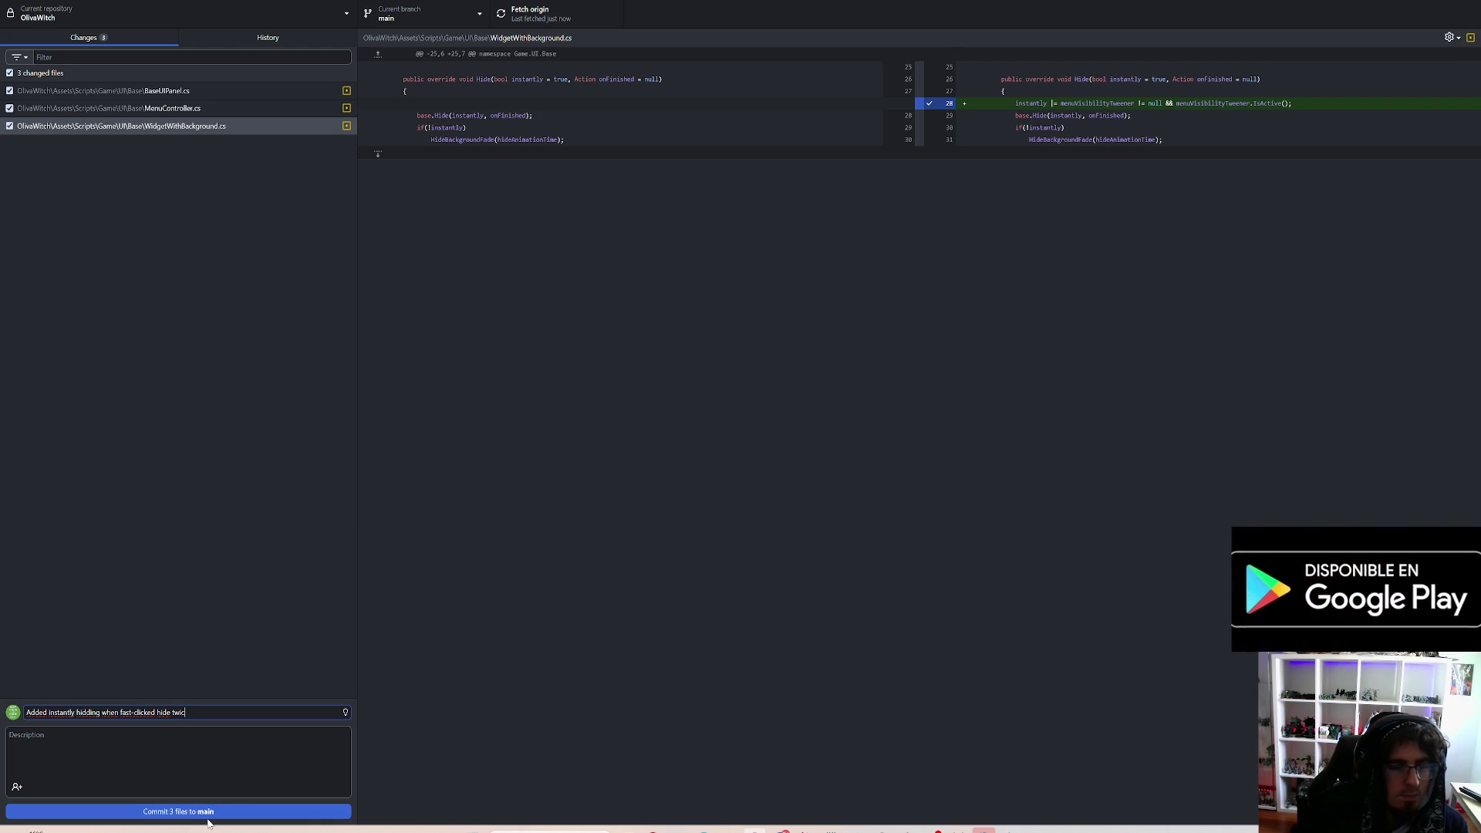
{"action": "type", "text": "e"}
Step: Commit the 3 UI script files to main, push to origin and return to Unity
{"action": "left_click", "coordinate": [245, 809]}
{"action": "key", "text": "ctrl+p"}
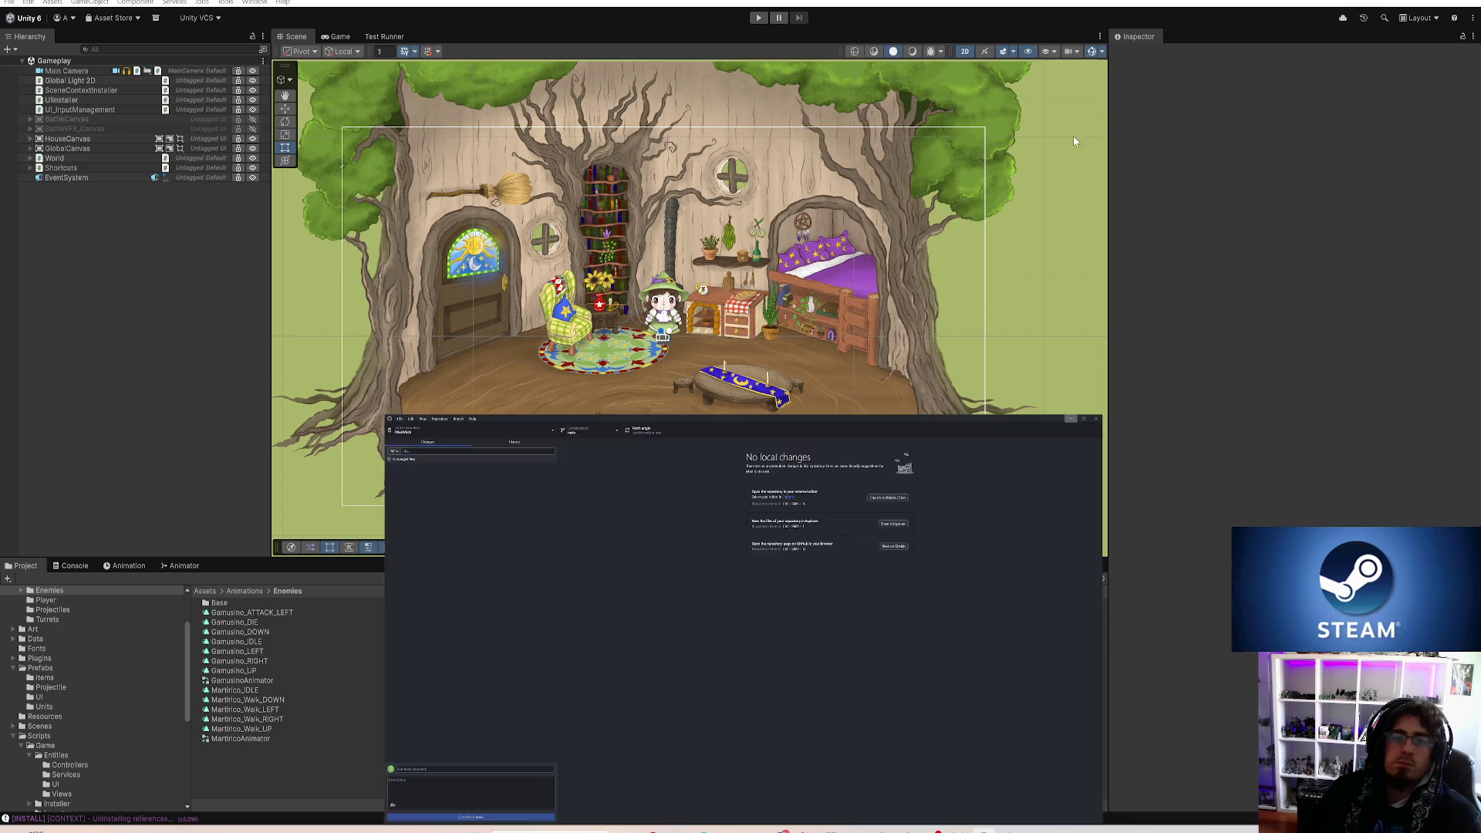
{"action": "left_click", "coordinate": [1416, 12]}
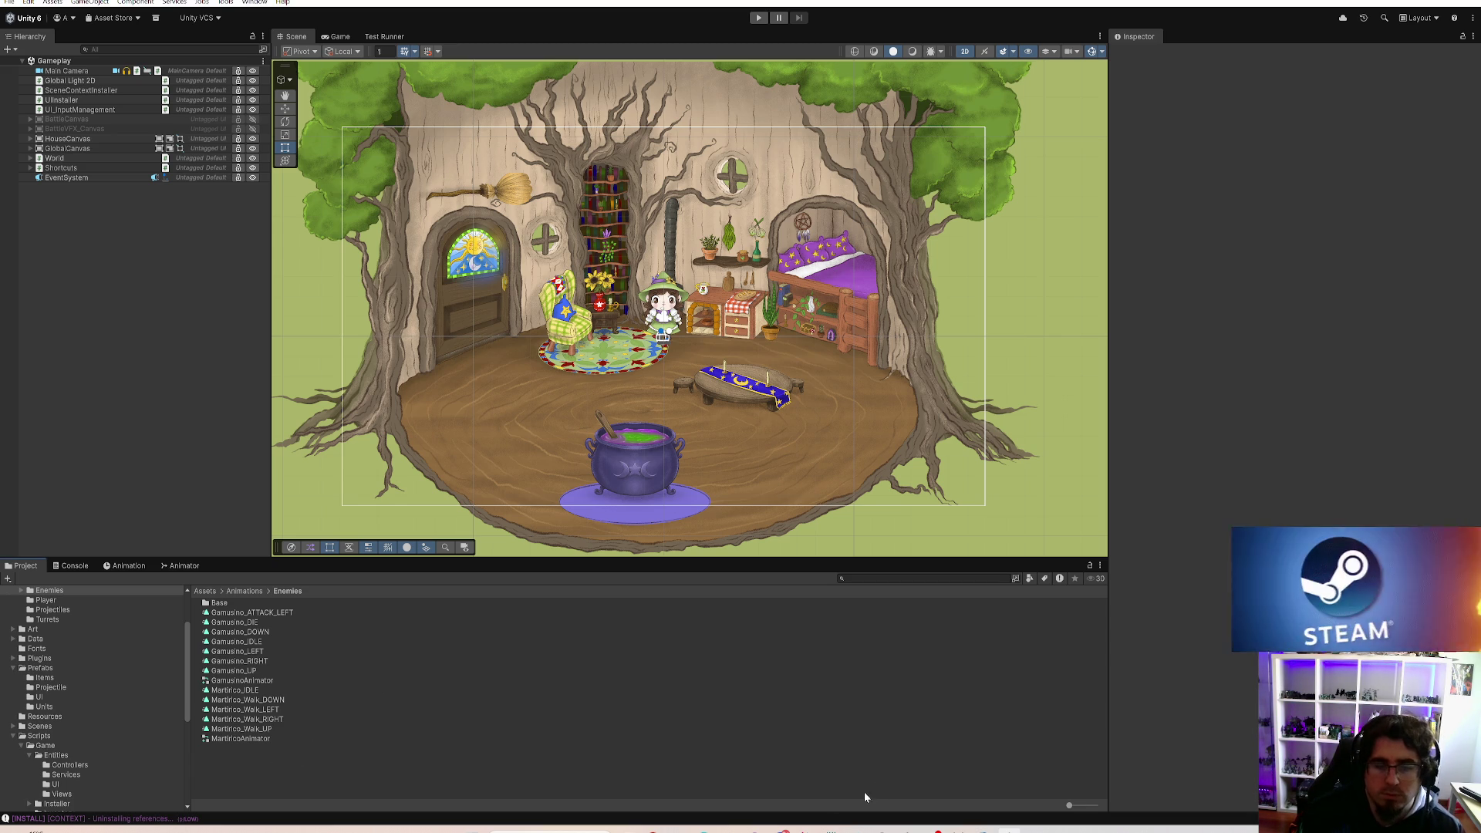
Step: Check GitHub Desktop for leftover changes, then save the Unity project via File > Save Project
{"action": "left_click", "coordinate": [756, 831]}
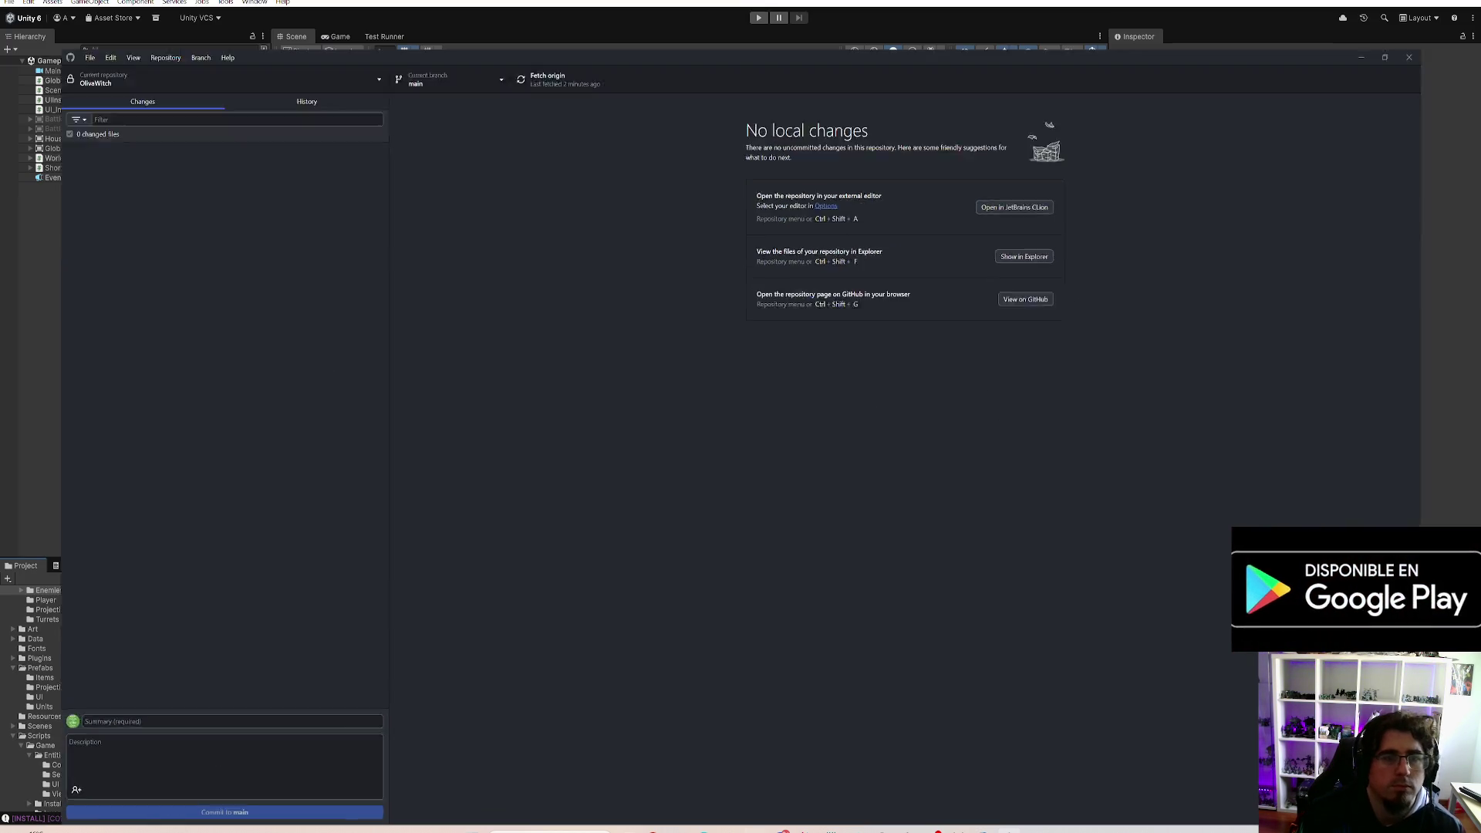
{"action": "key", "text": "alt+Tab"}
{"action": "left_click", "coordinate": [10, 2]}
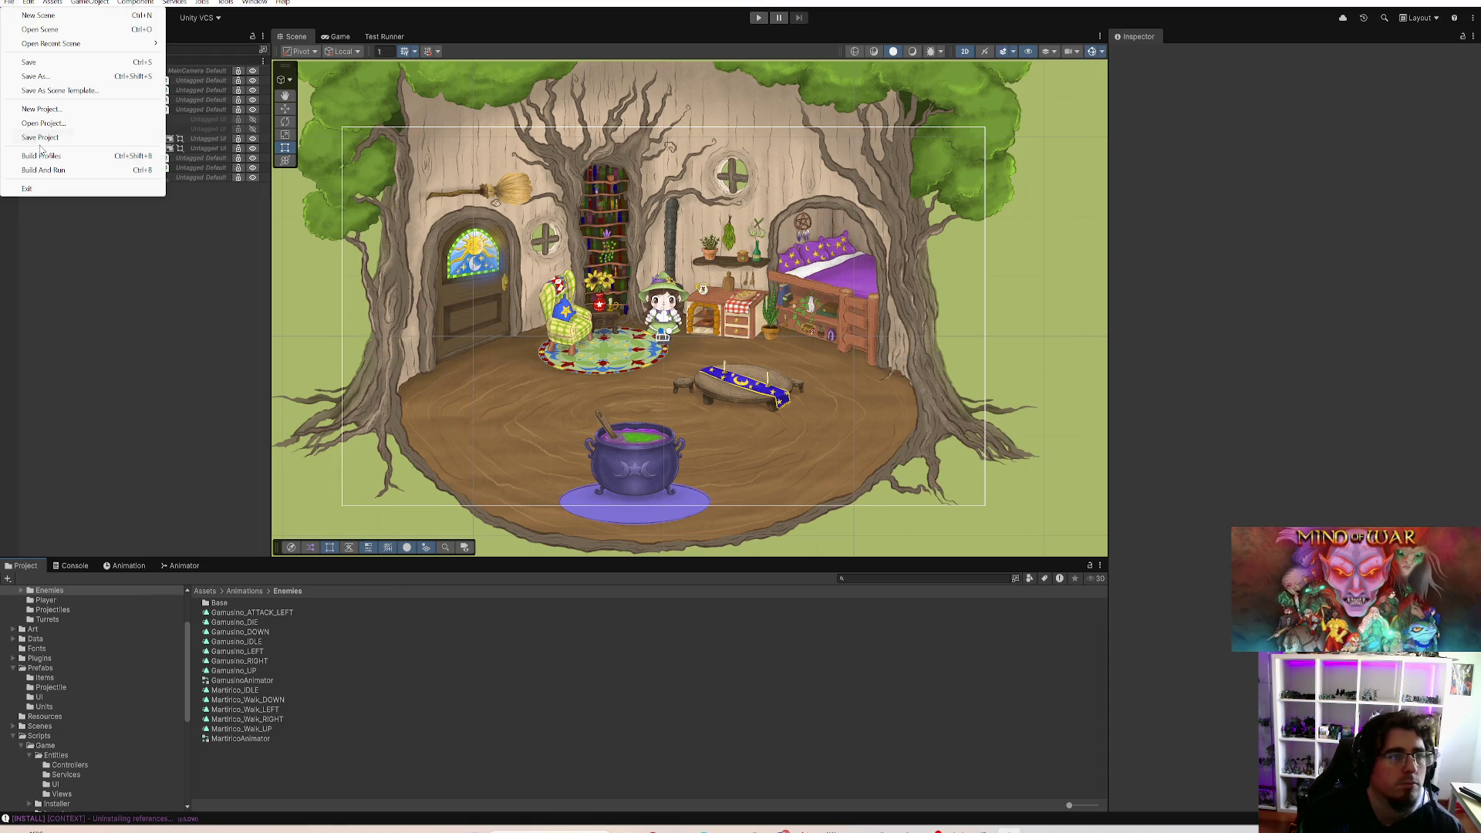
{"action": "left_click", "coordinate": [48, 139]}
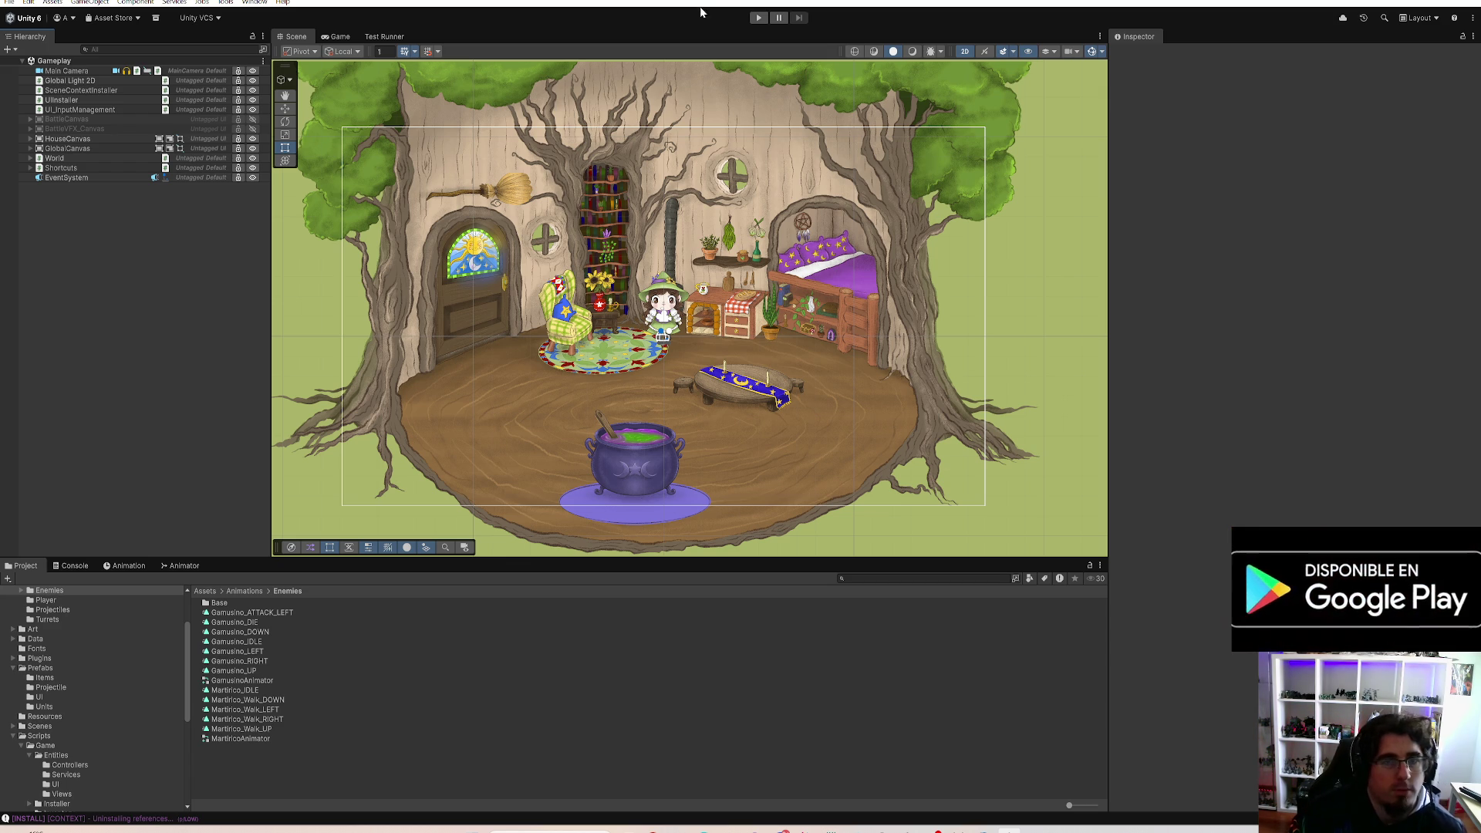
Step: Run the game, walk the witch around the campsite and open her inventory bag
{"action": "left_click", "coordinate": [757, 18]}
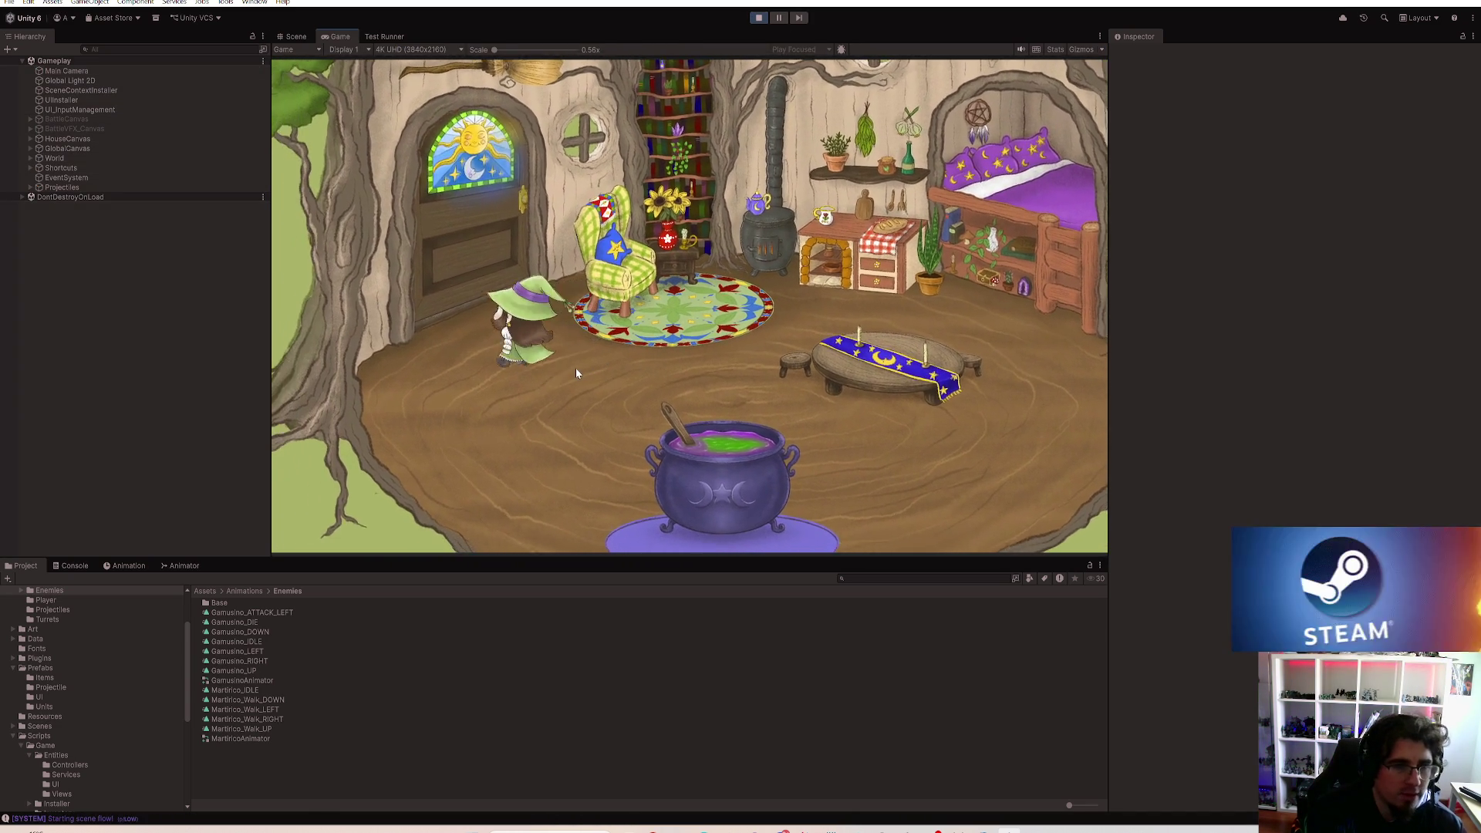
{"action": "key", "text": "w"}
{"action": "key", "text": "a"}
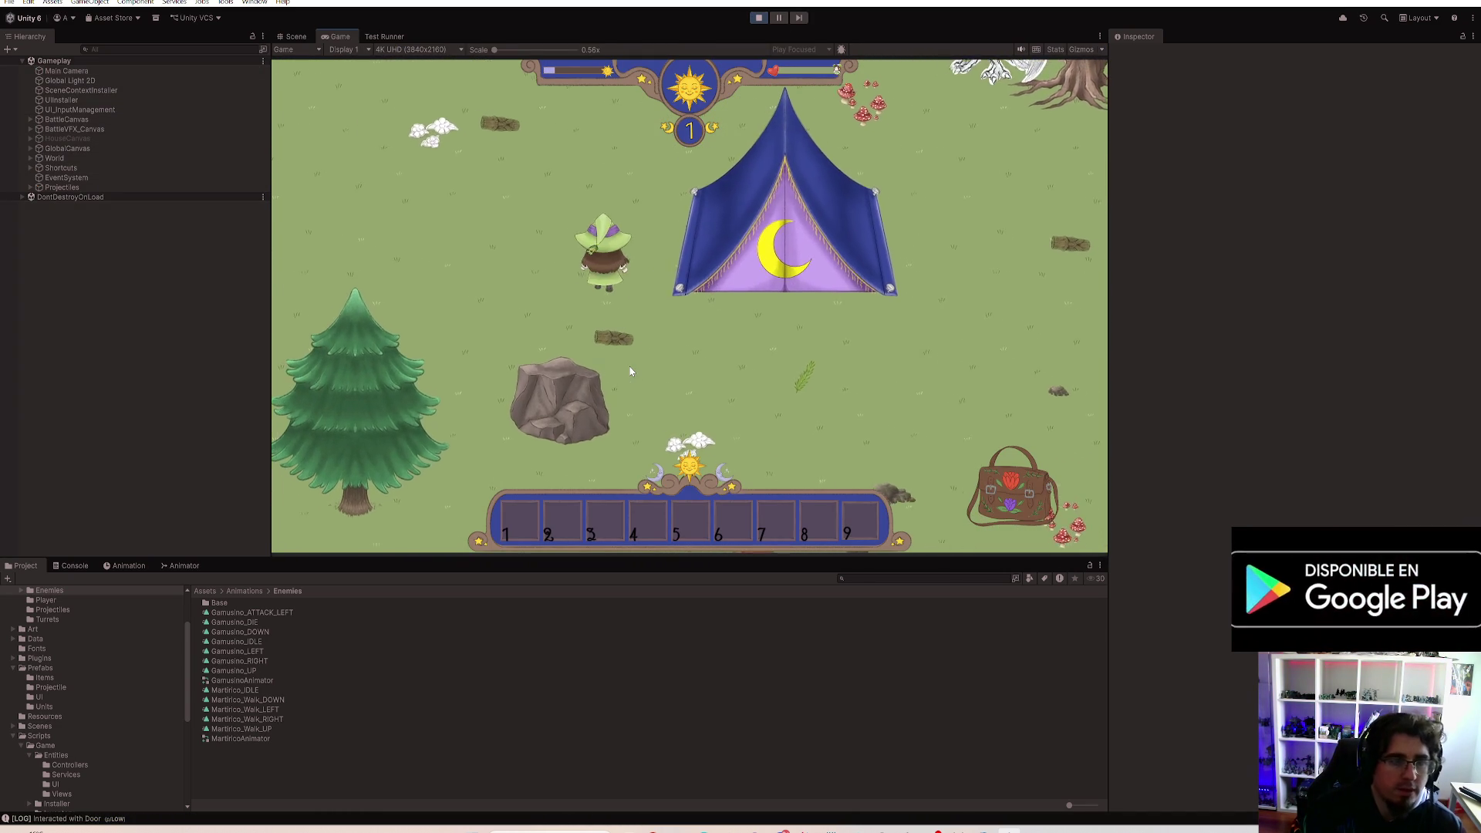
{"action": "key", "text": "w"}
{"action": "key", "text": "a"}
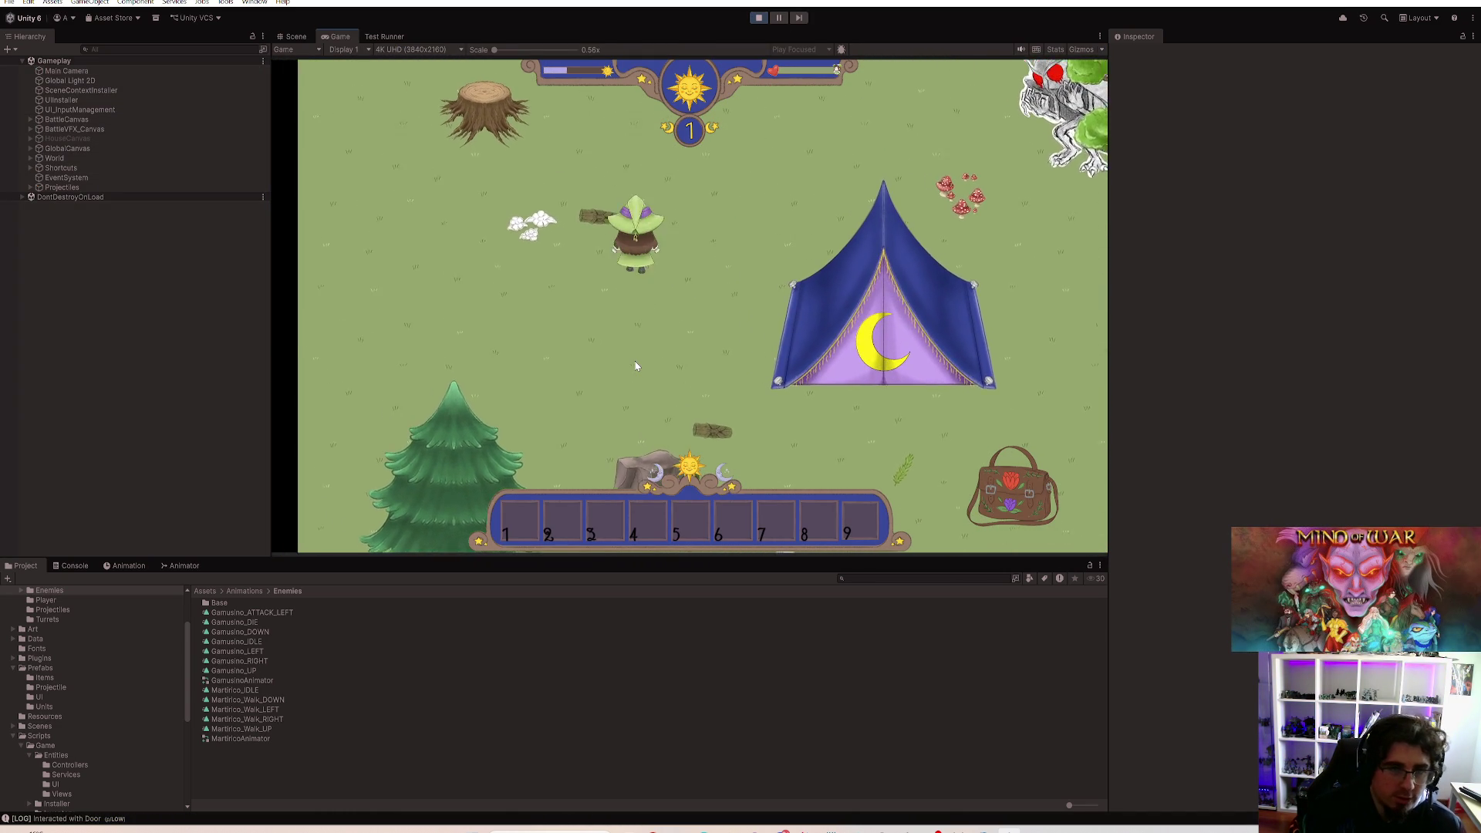
{"action": "key", "text": "w"}
{"action": "key", "text": "d"}
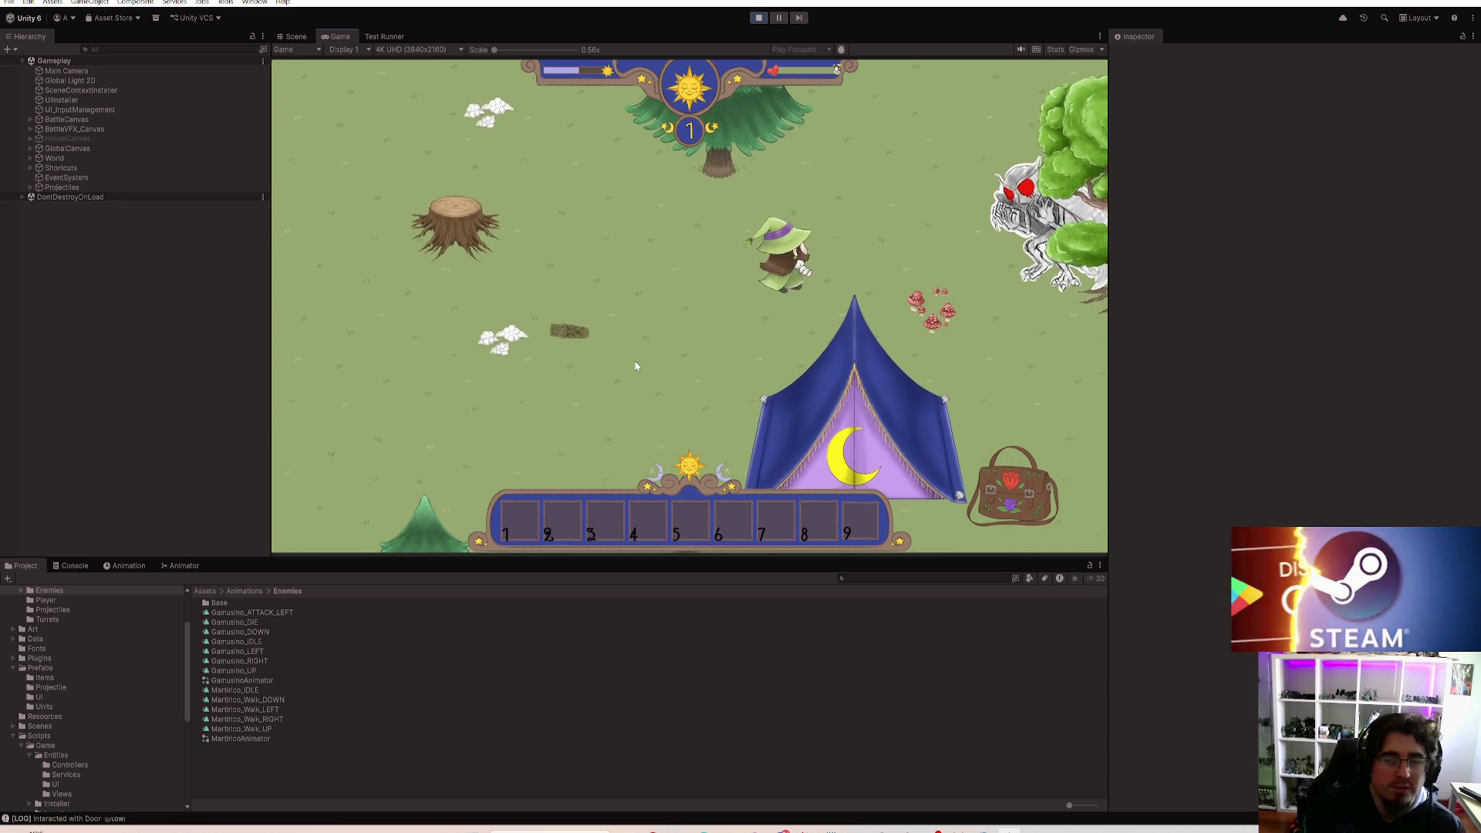
{"action": "key", "text": "s"}
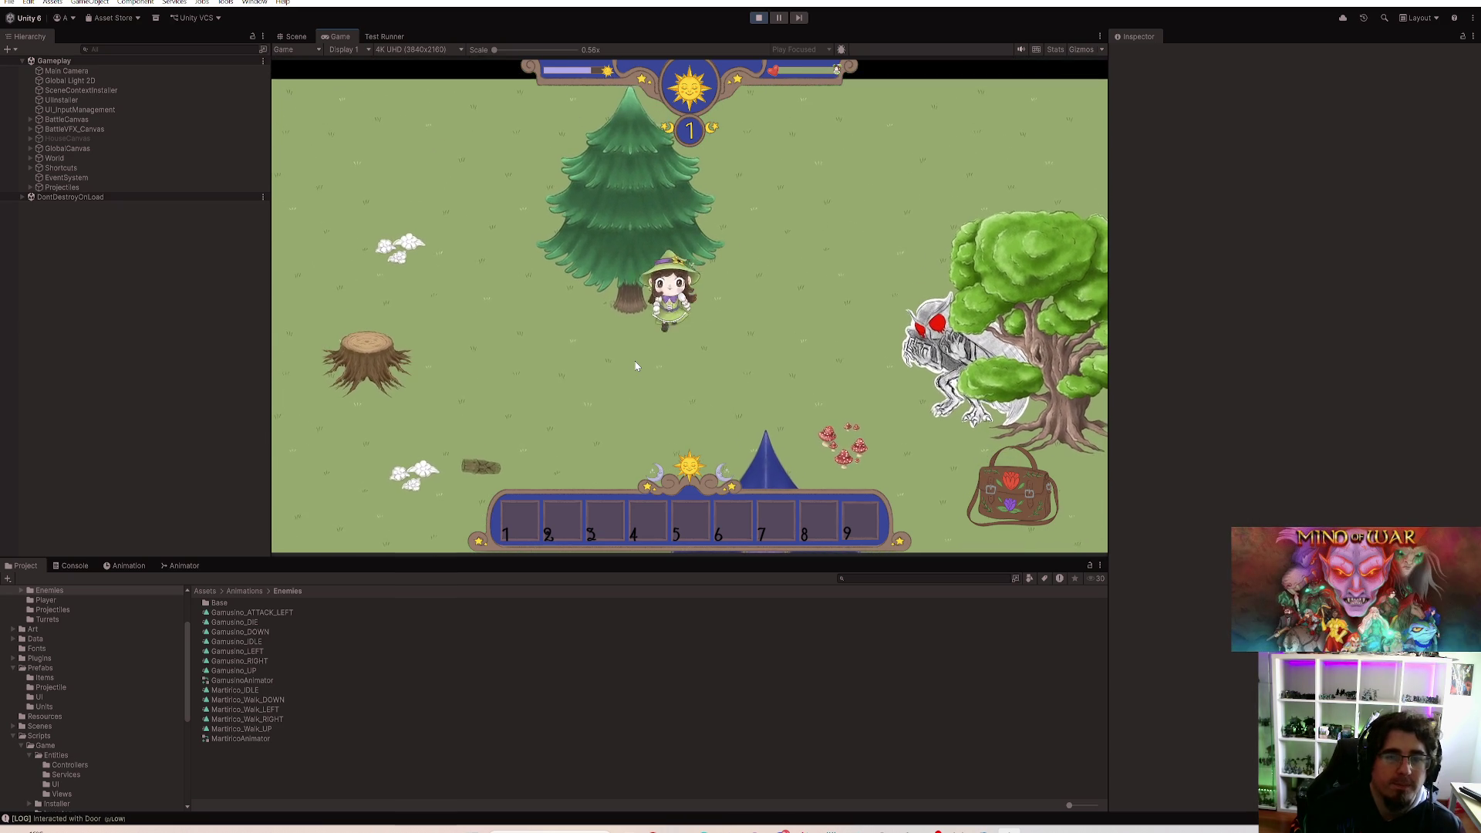
{"action": "key", "text": "s"}
{"action": "key", "text": "d"}
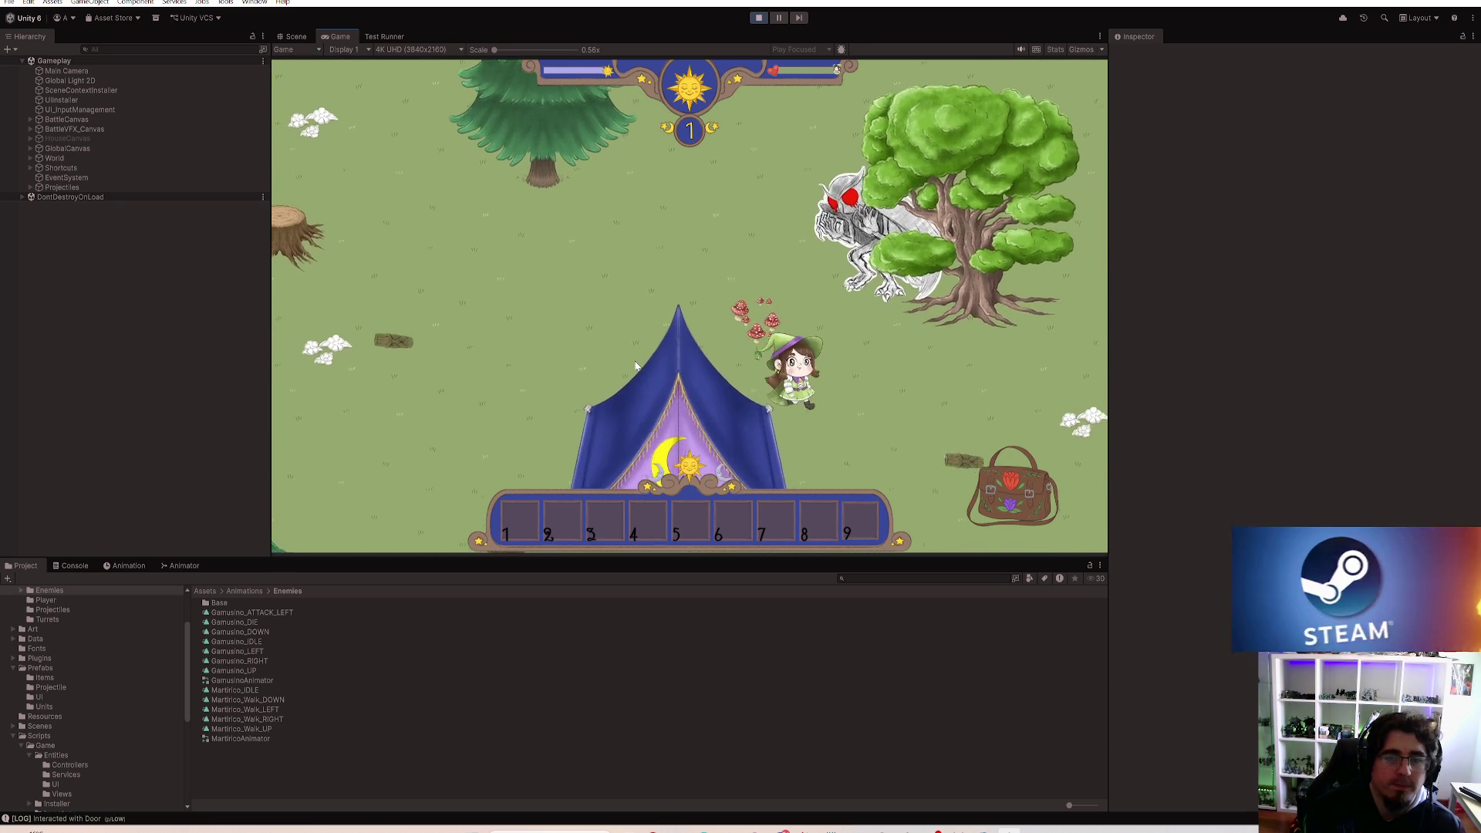
{"action": "key", "text": "a"}
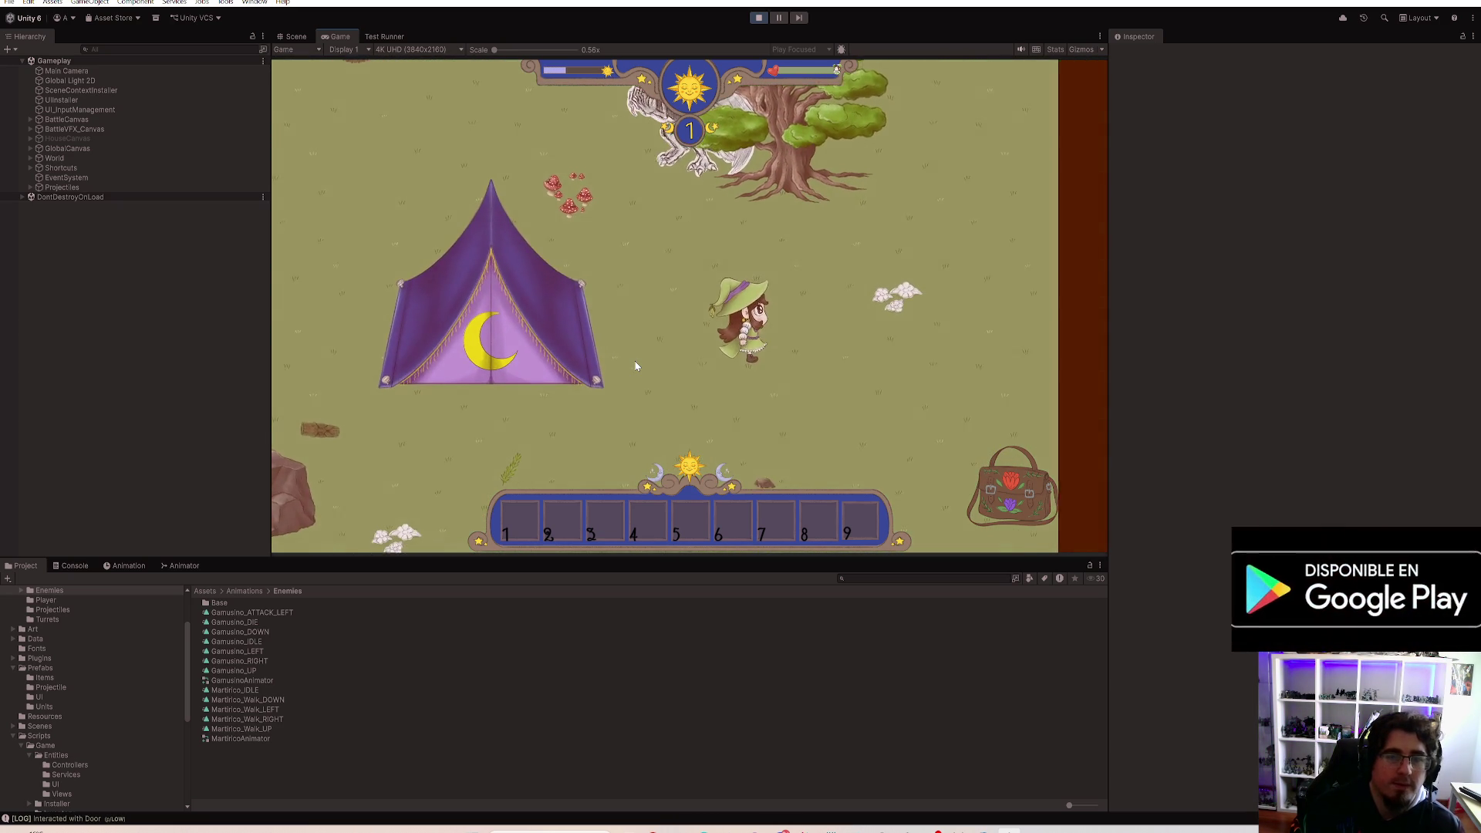
{"action": "left_click", "coordinate": [1013, 486]}
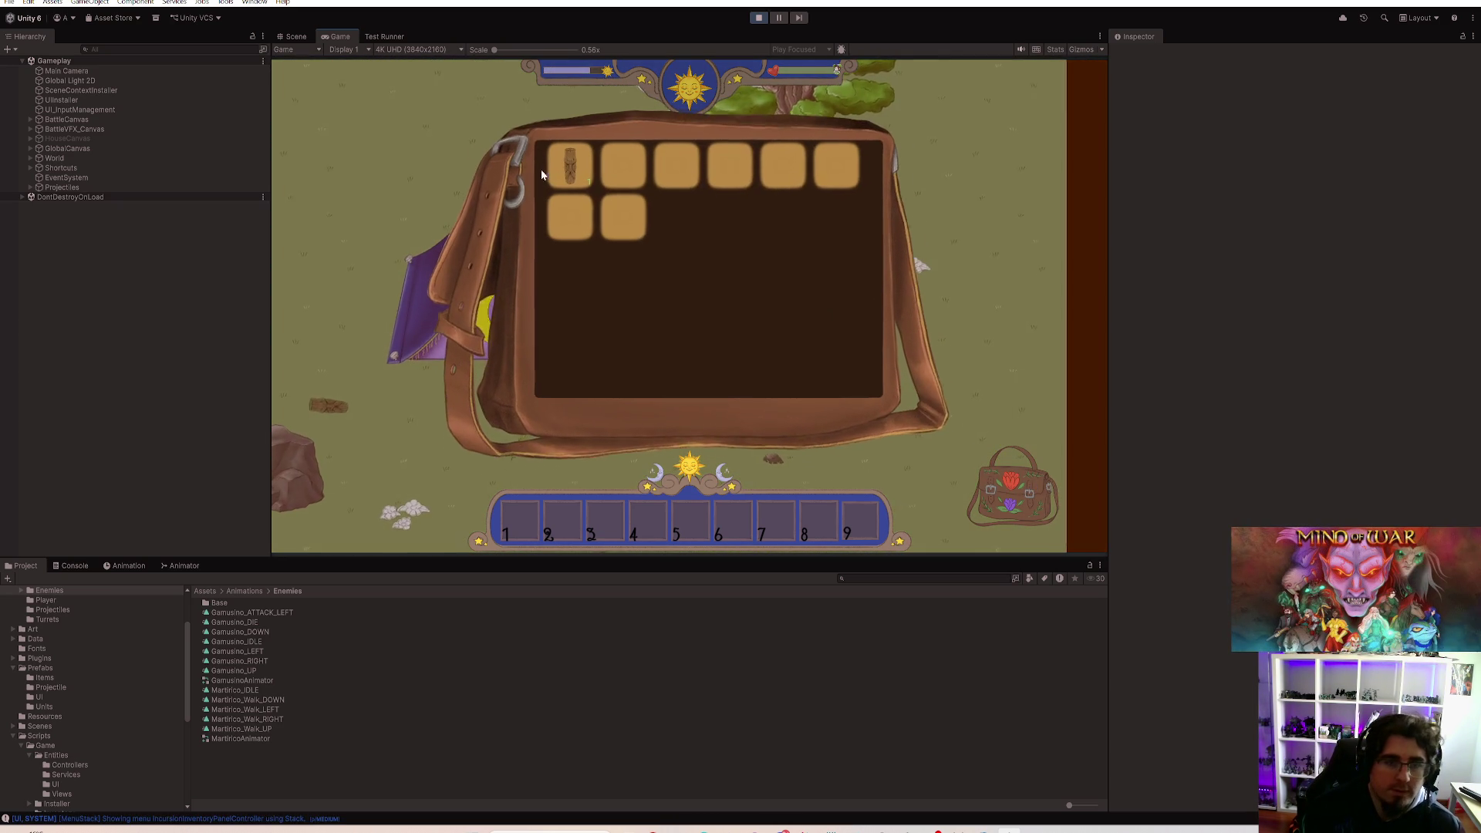
Step: Move two totems from the inventory bag onto the action bar
{"action": "mouse_move", "coordinate": [576, 171]}
{"action": "left_mouse_down"}
{"action": "mouse_move", "coordinate": [530, 507]}
{"action": "mouse_move", "coordinate": [553, 511]}
{"action": "mouse_move", "coordinate": [675, 427]}
{"action": "left_mouse_up"}
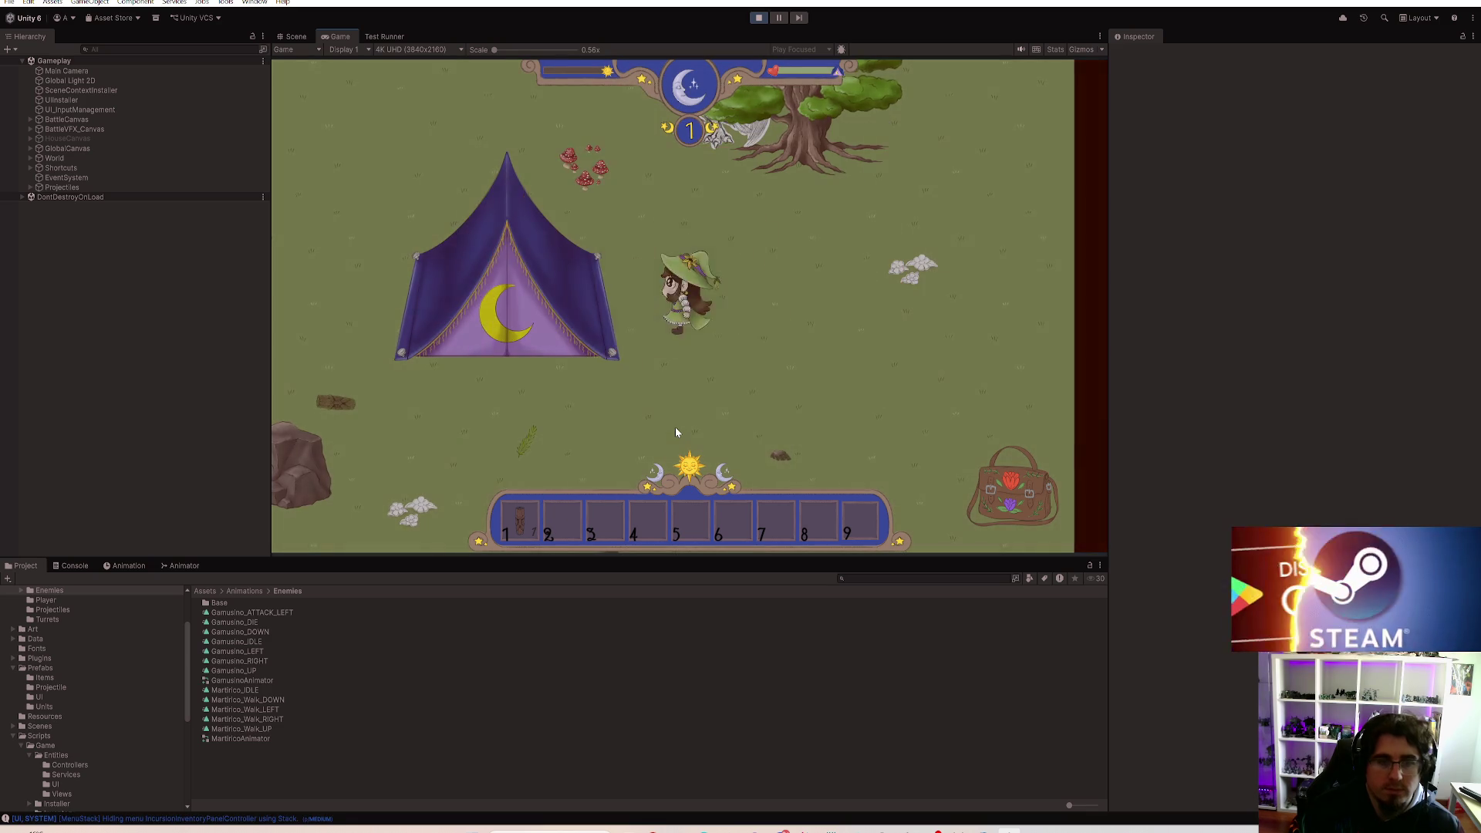
{"action": "key", "text": "a"}
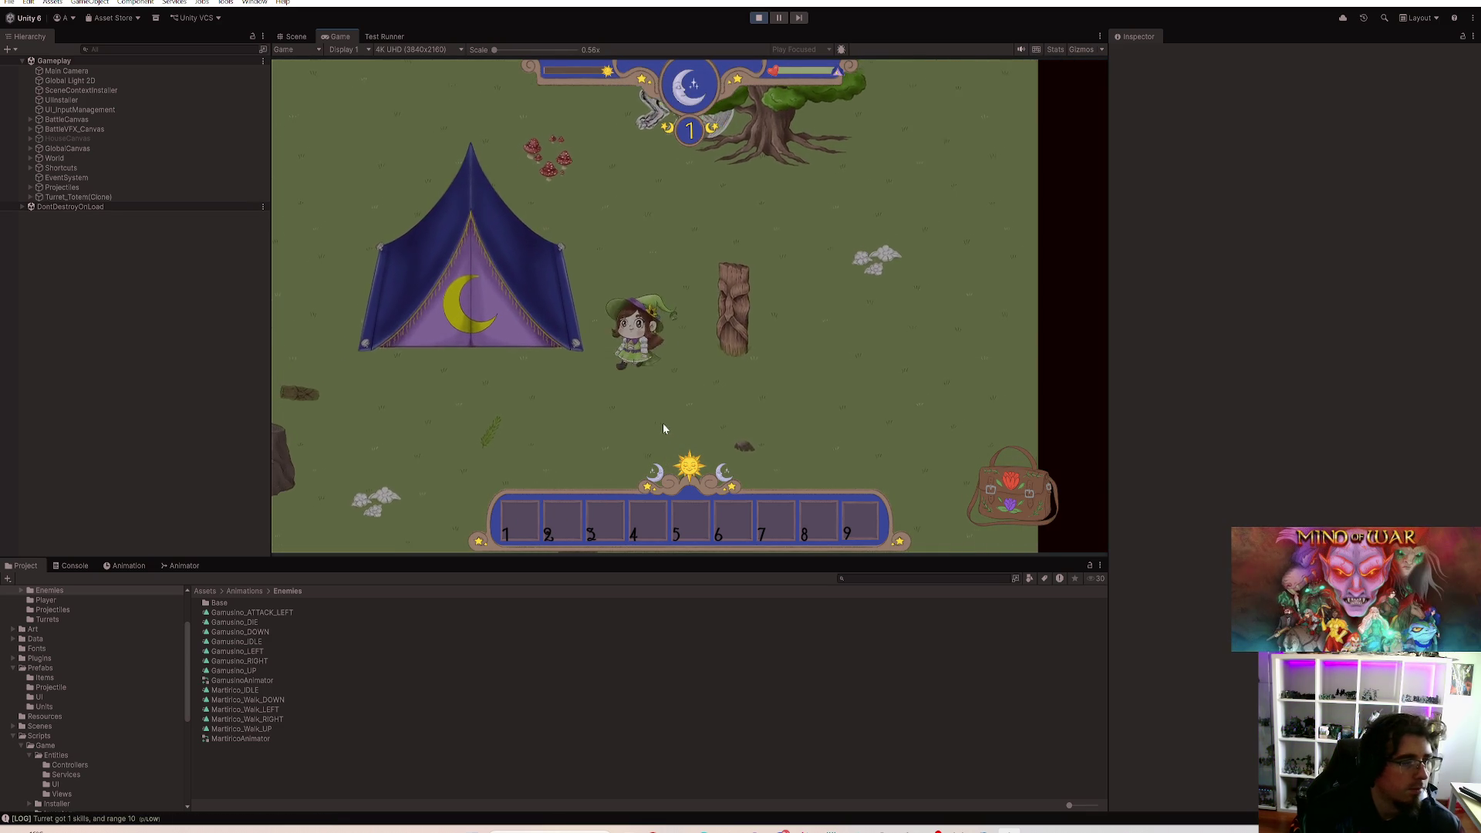
{"action": "key", "text": "a"}
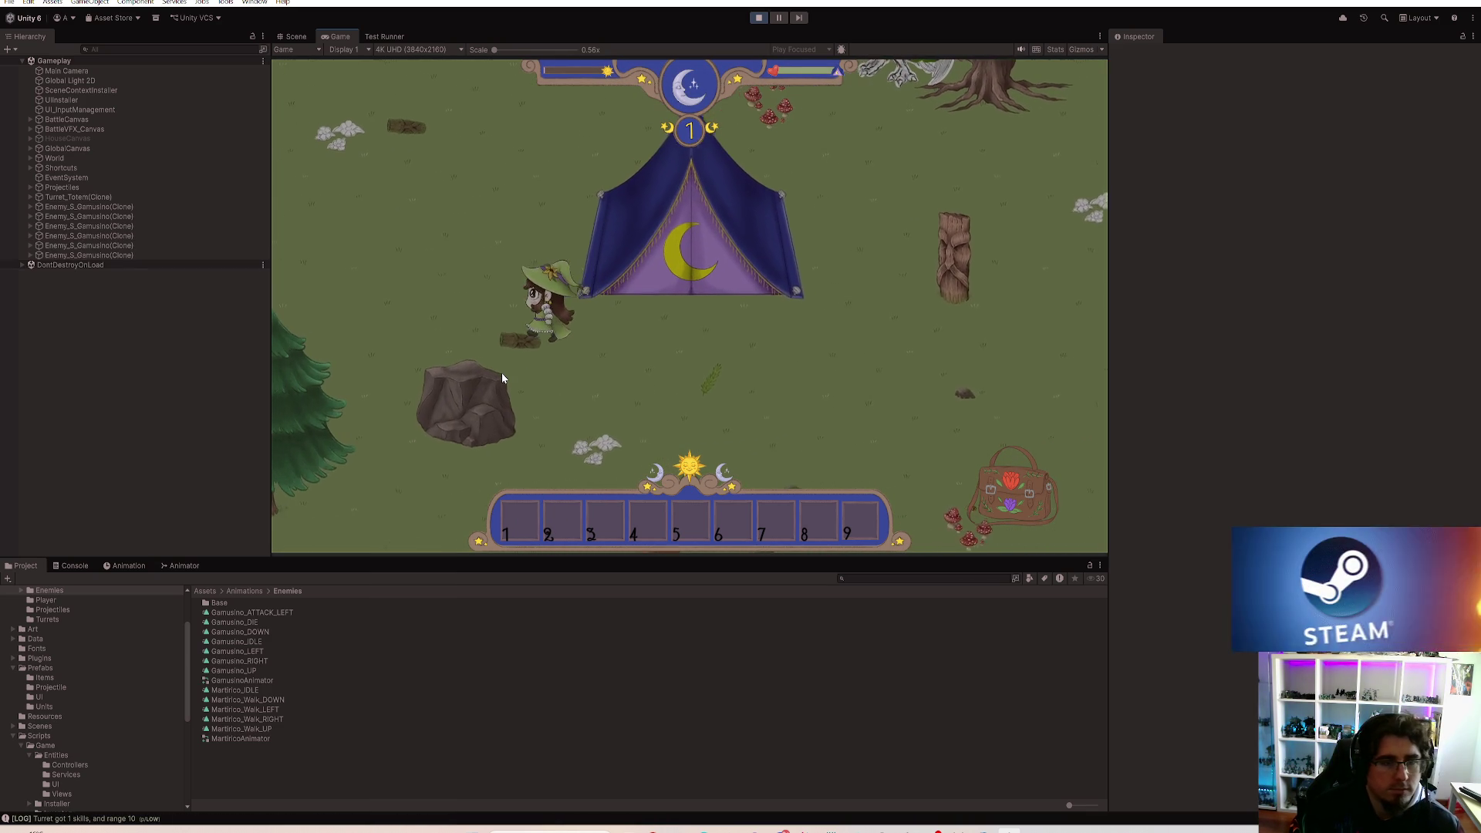
{"action": "key", "text": "a"}
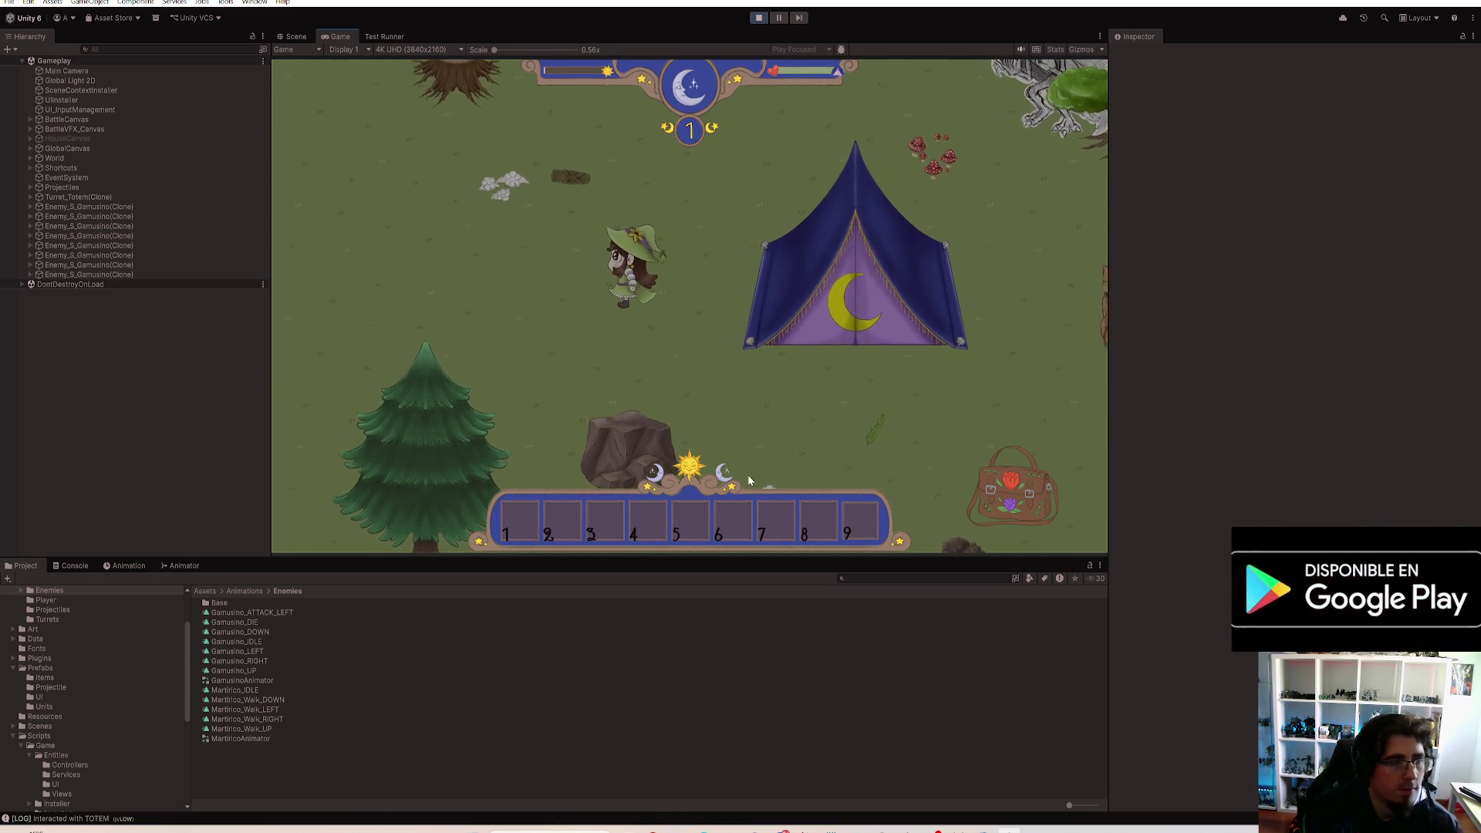
{"action": "key", "text": "i"}
{"action": "left_click_drag", "start_coordinate": [575, 172], "coordinate": [516, 529]}
{"action": "key", "text": "i"}
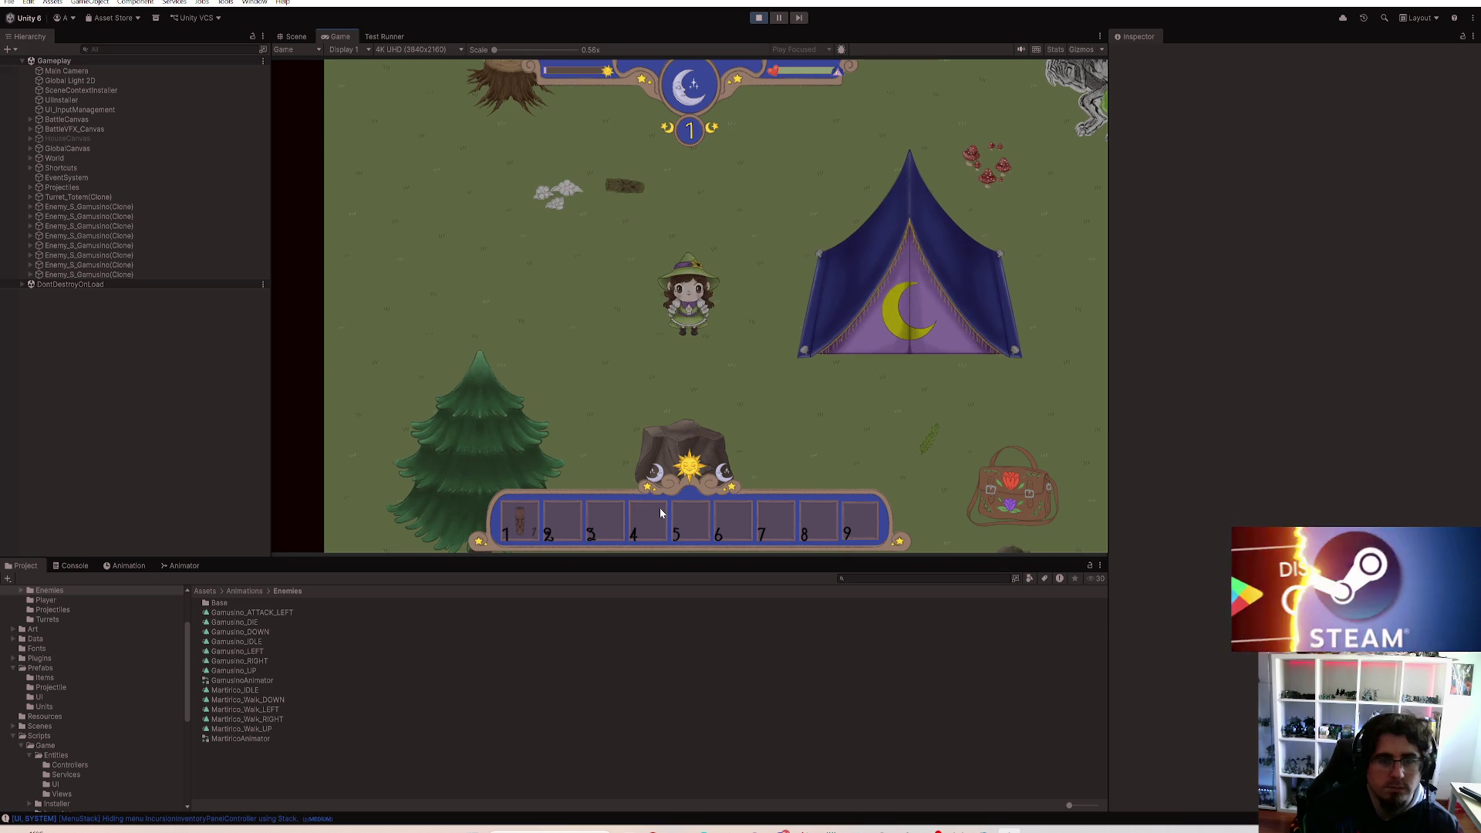
Step: Place a totem from action bar slot 1 in the camp and walk the witch into the tent
{"action": "key", "text": "a"}
{"action": "key", "text": "1"}
{"action": "key", "text": "d"}
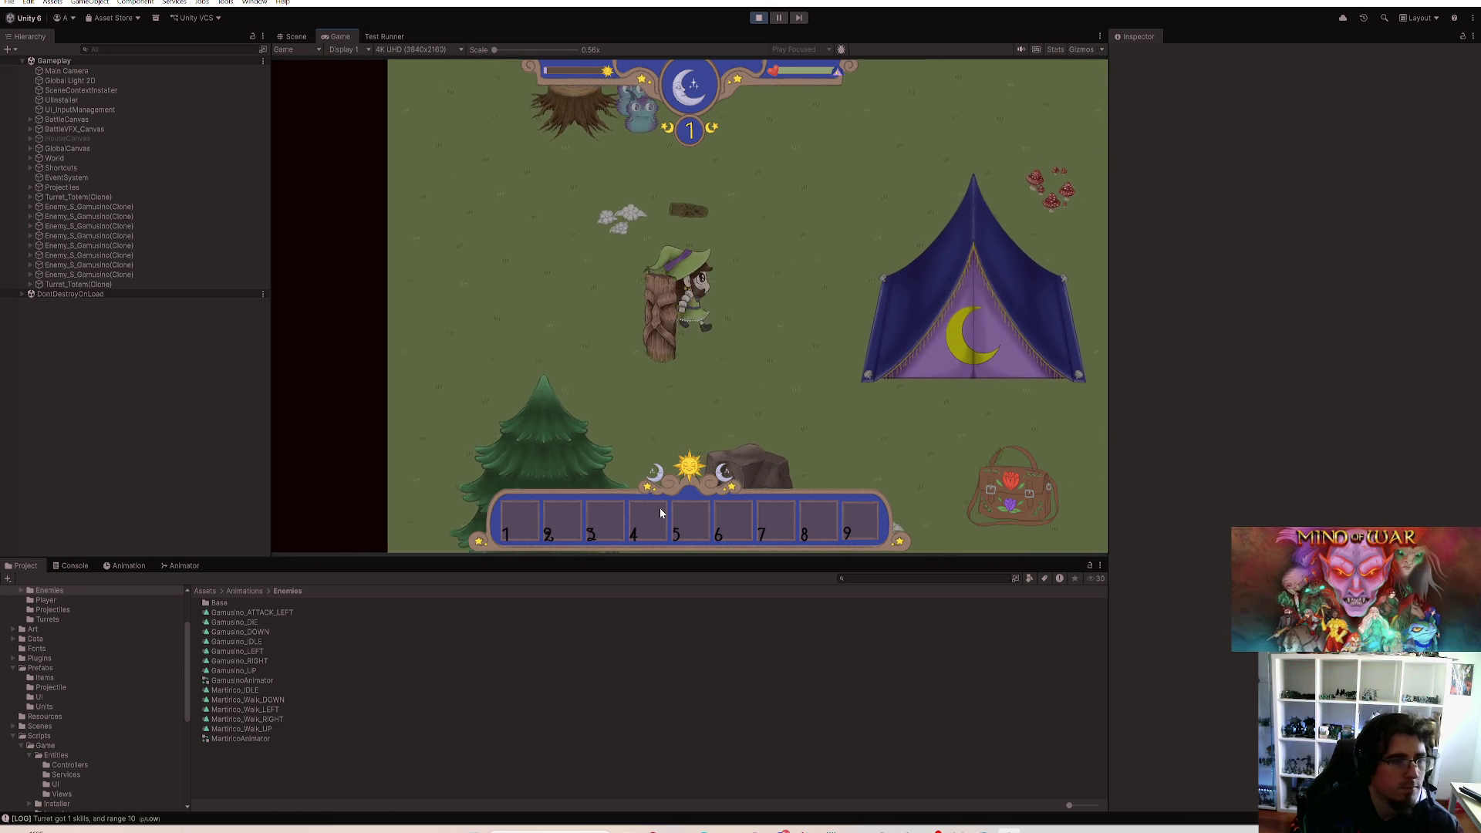
{"action": "key", "text": "s"}
{"action": "key", "text": "d"}
{"action": "key", "text": "s"}
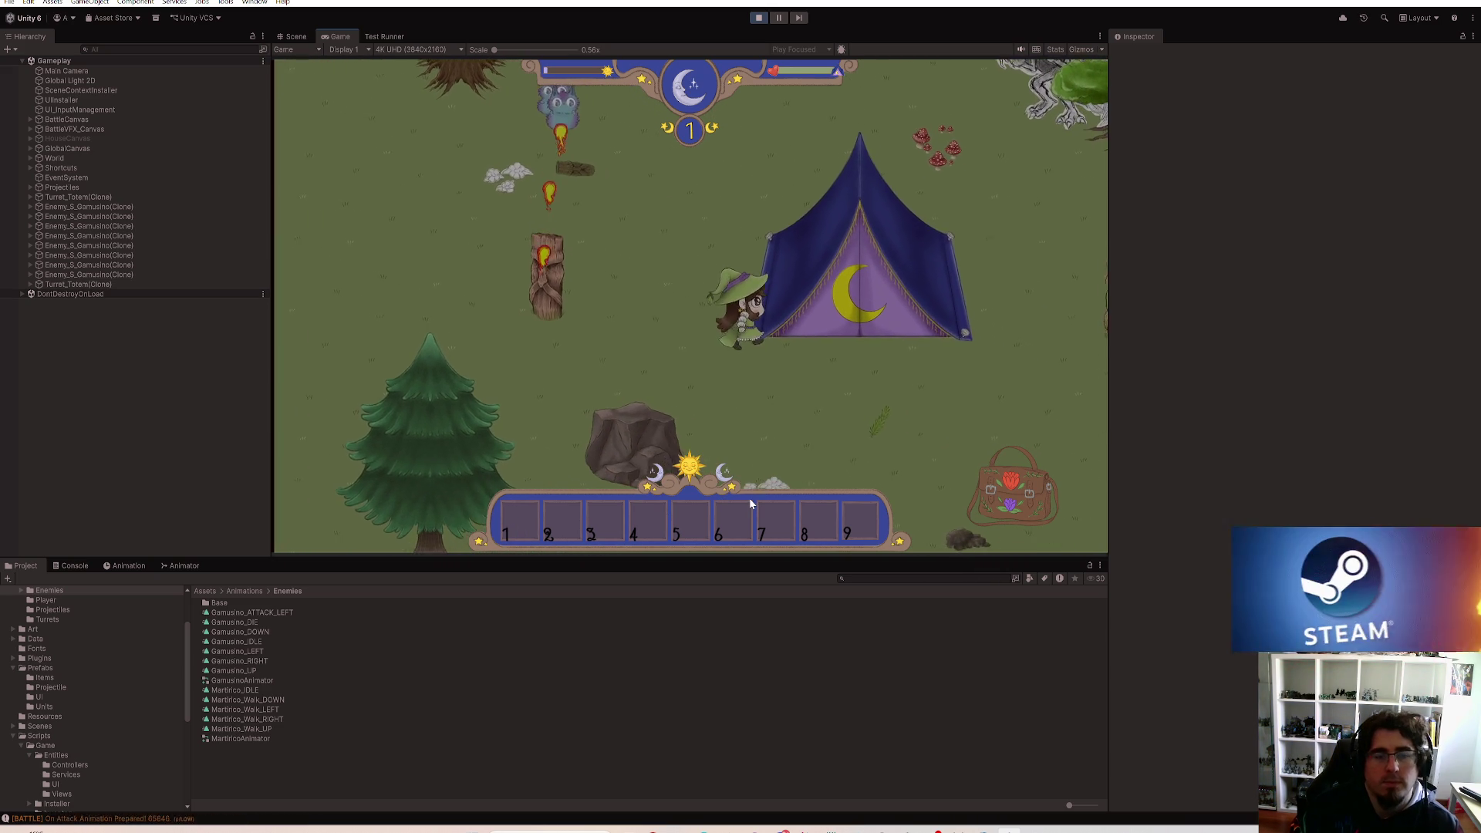
{"action": "key", "text": "w"}
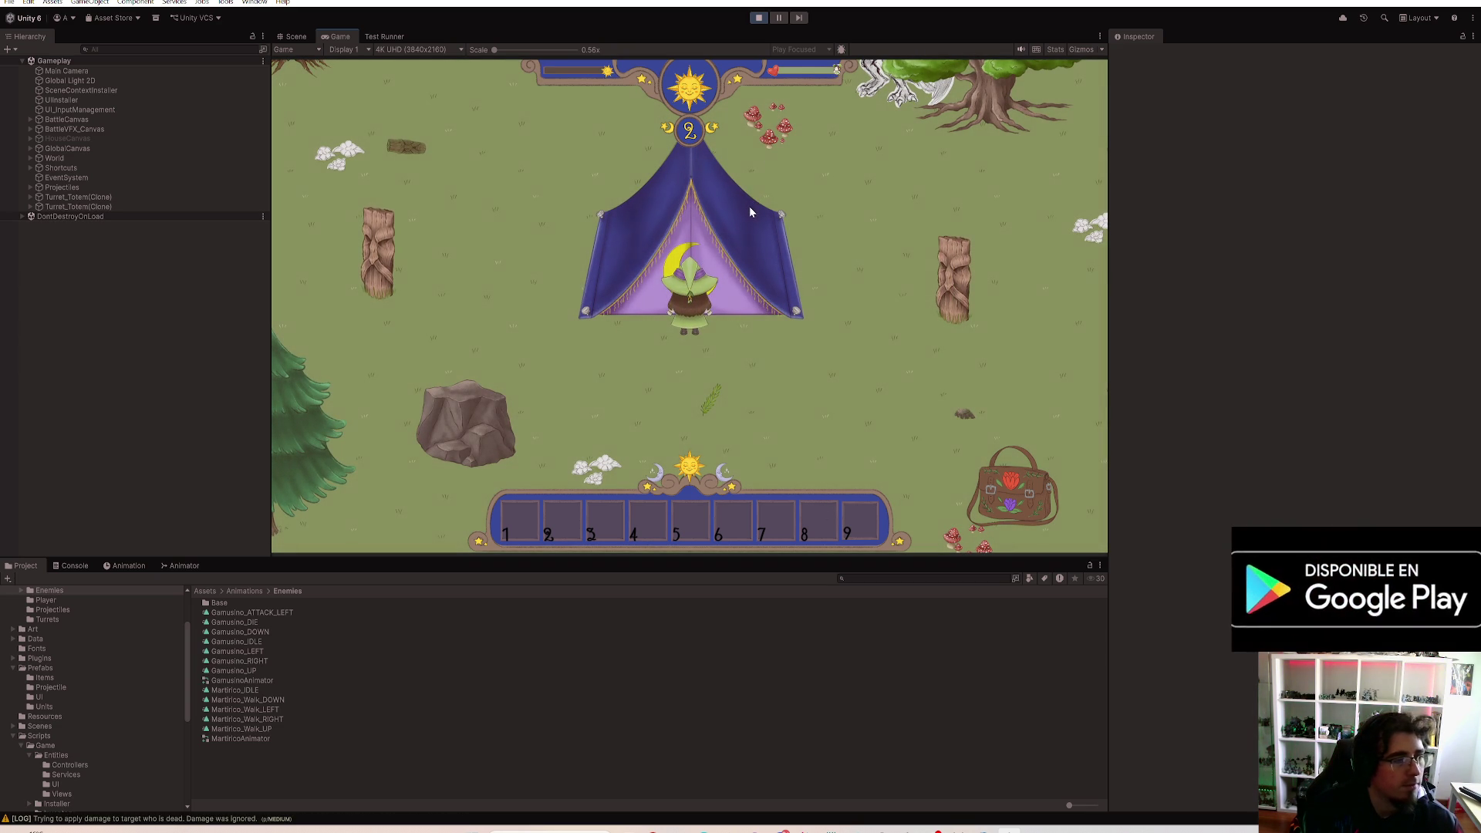
Step: Walk the witch out of the tent, around the camp and back inside to start the day-2 night
{"action": "key", "text": "s"}
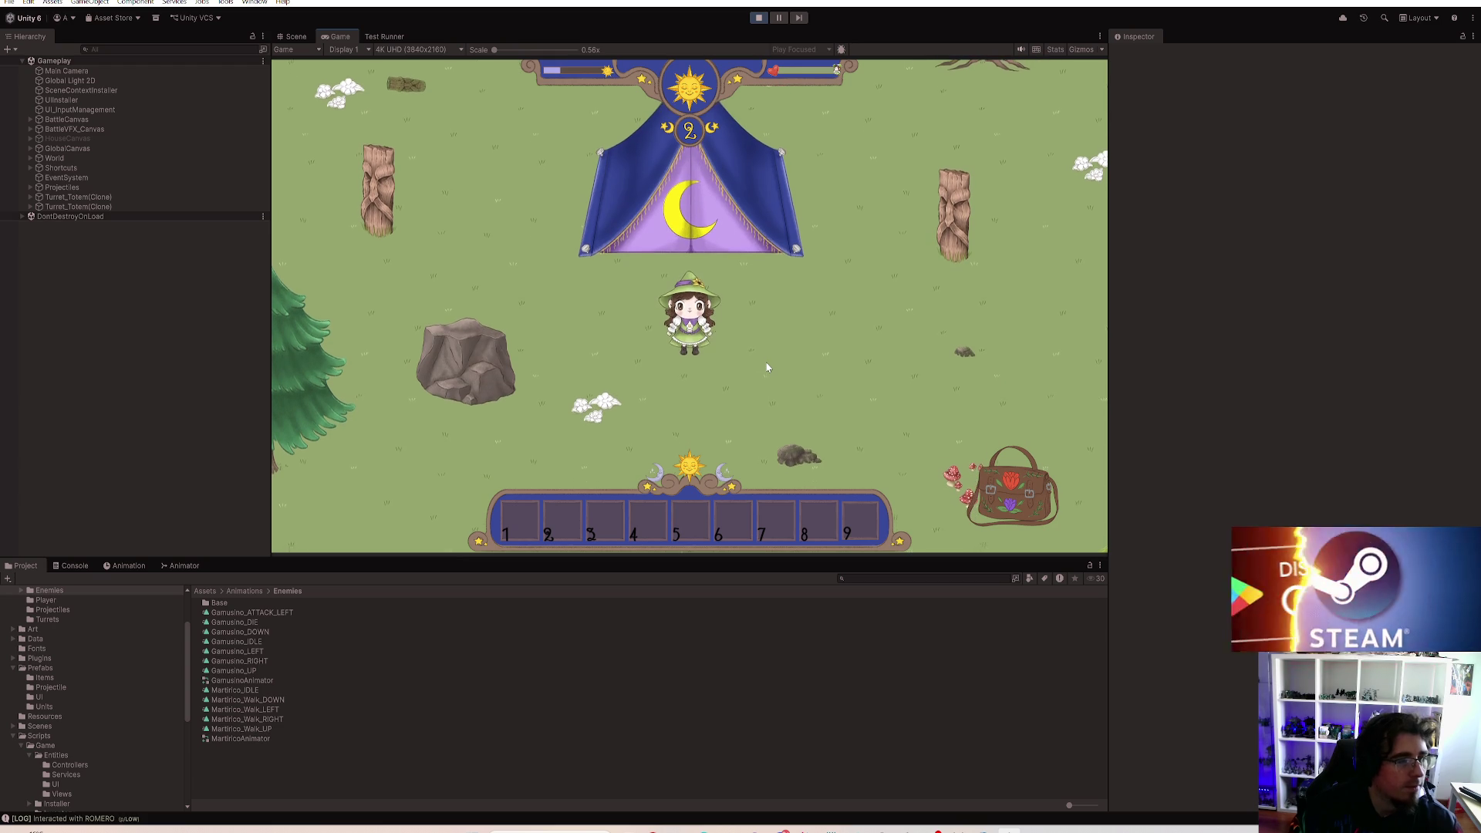
{"action": "key", "text": "w"}
{"action": "key", "text": "a"}
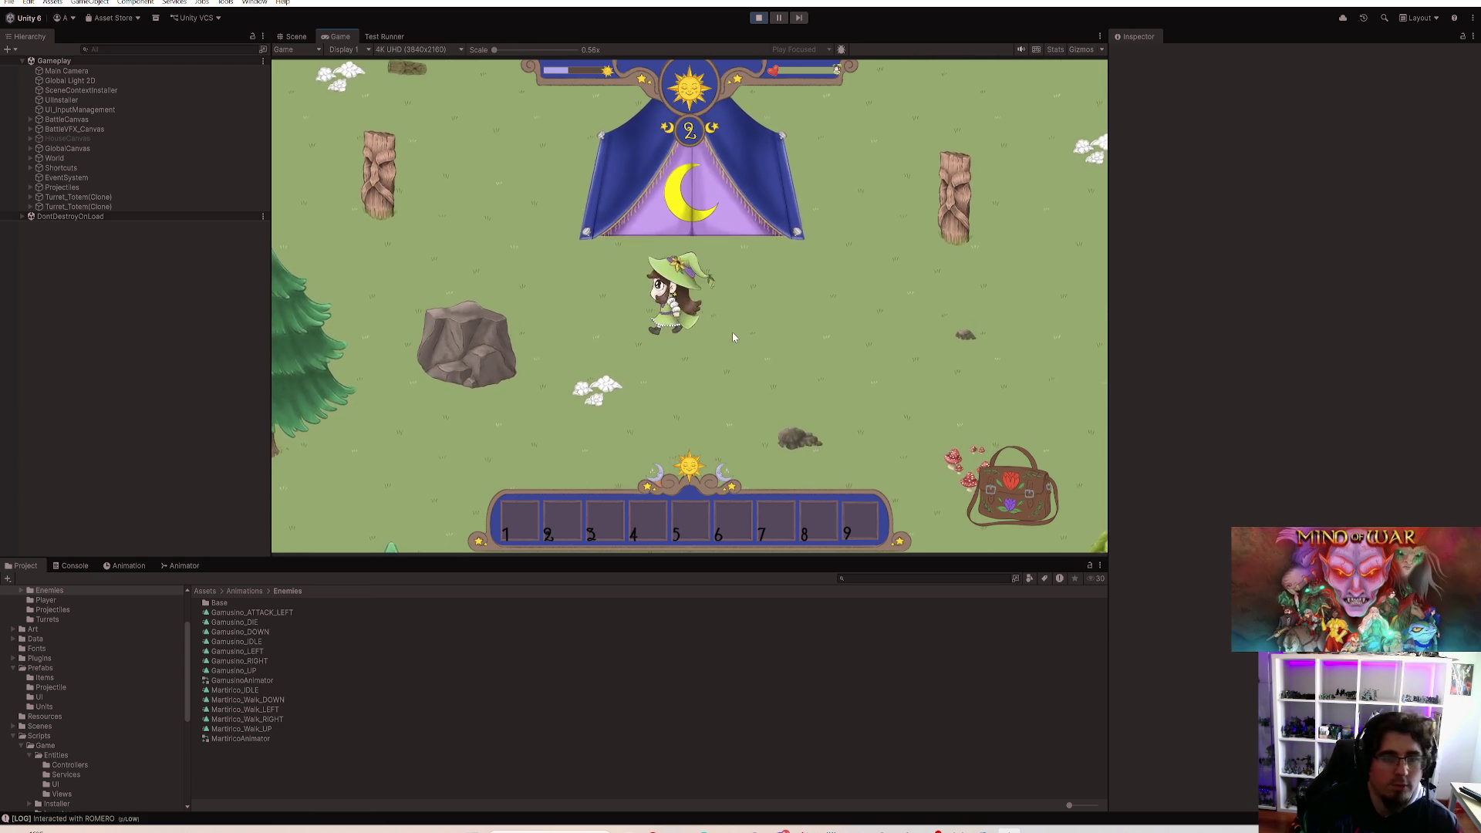
{"action": "key", "text": "w"}
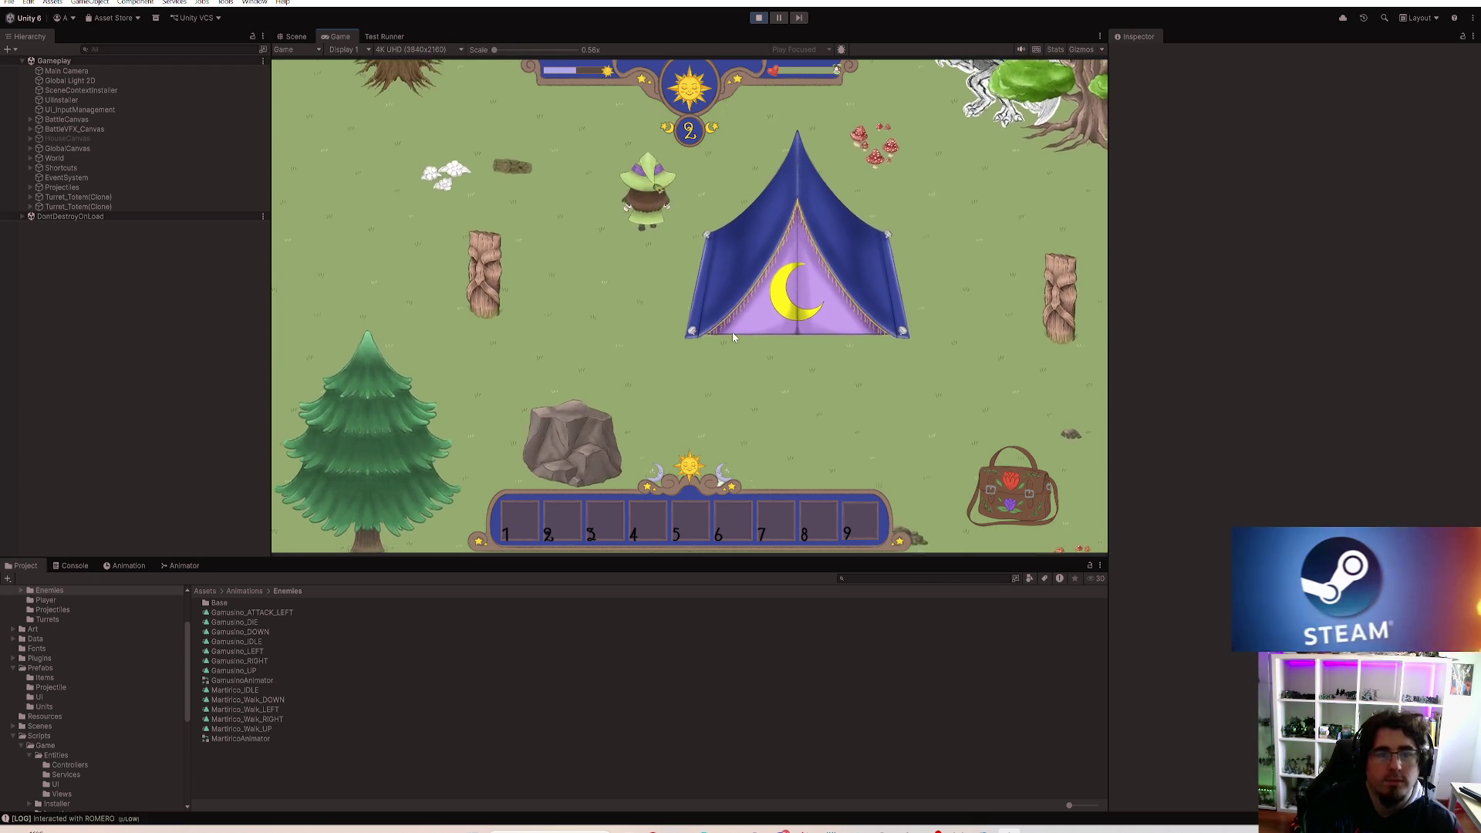
{"action": "key", "text": "s"}
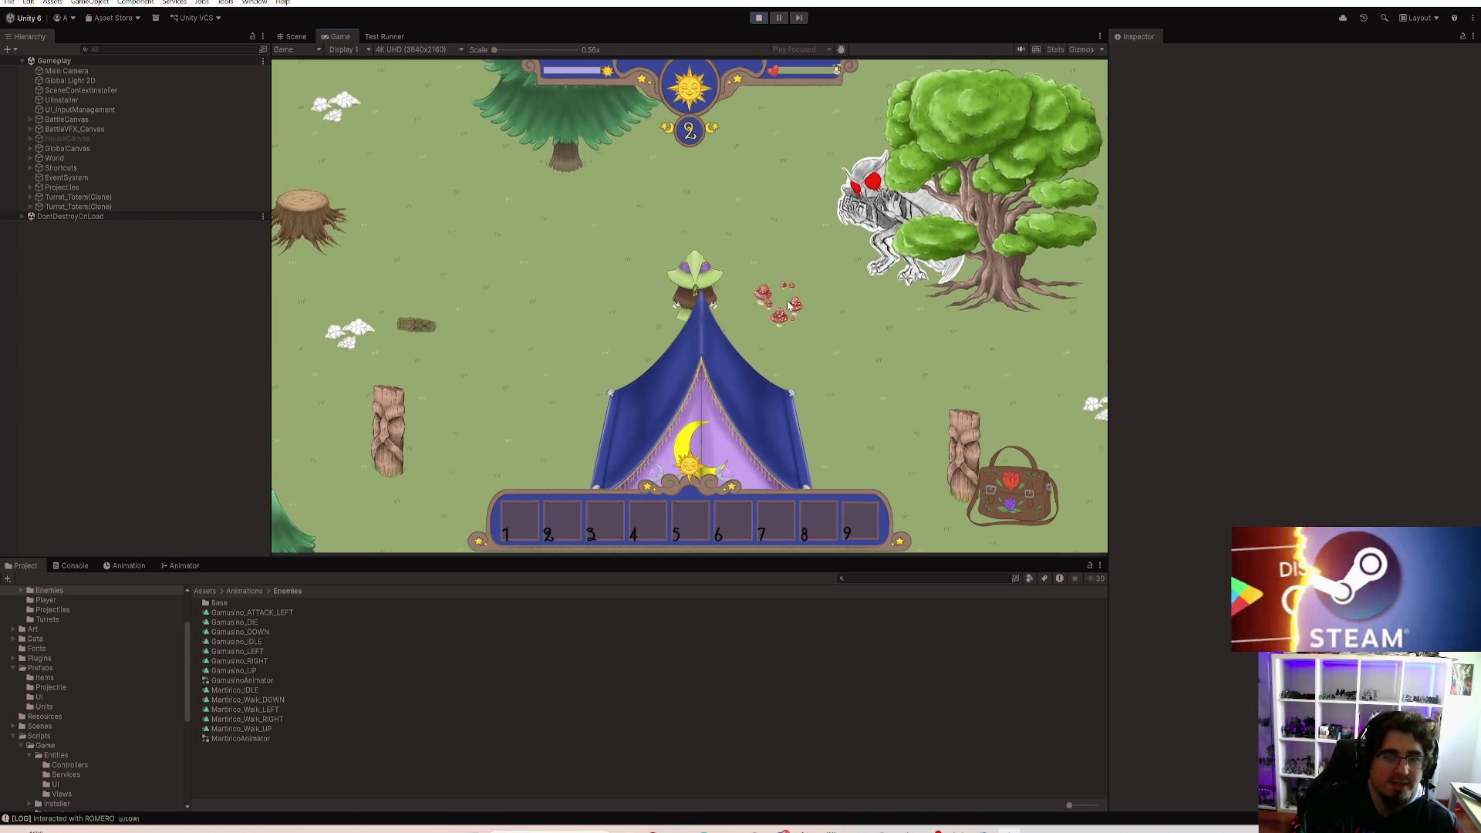
{"action": "key", "text": "d"}
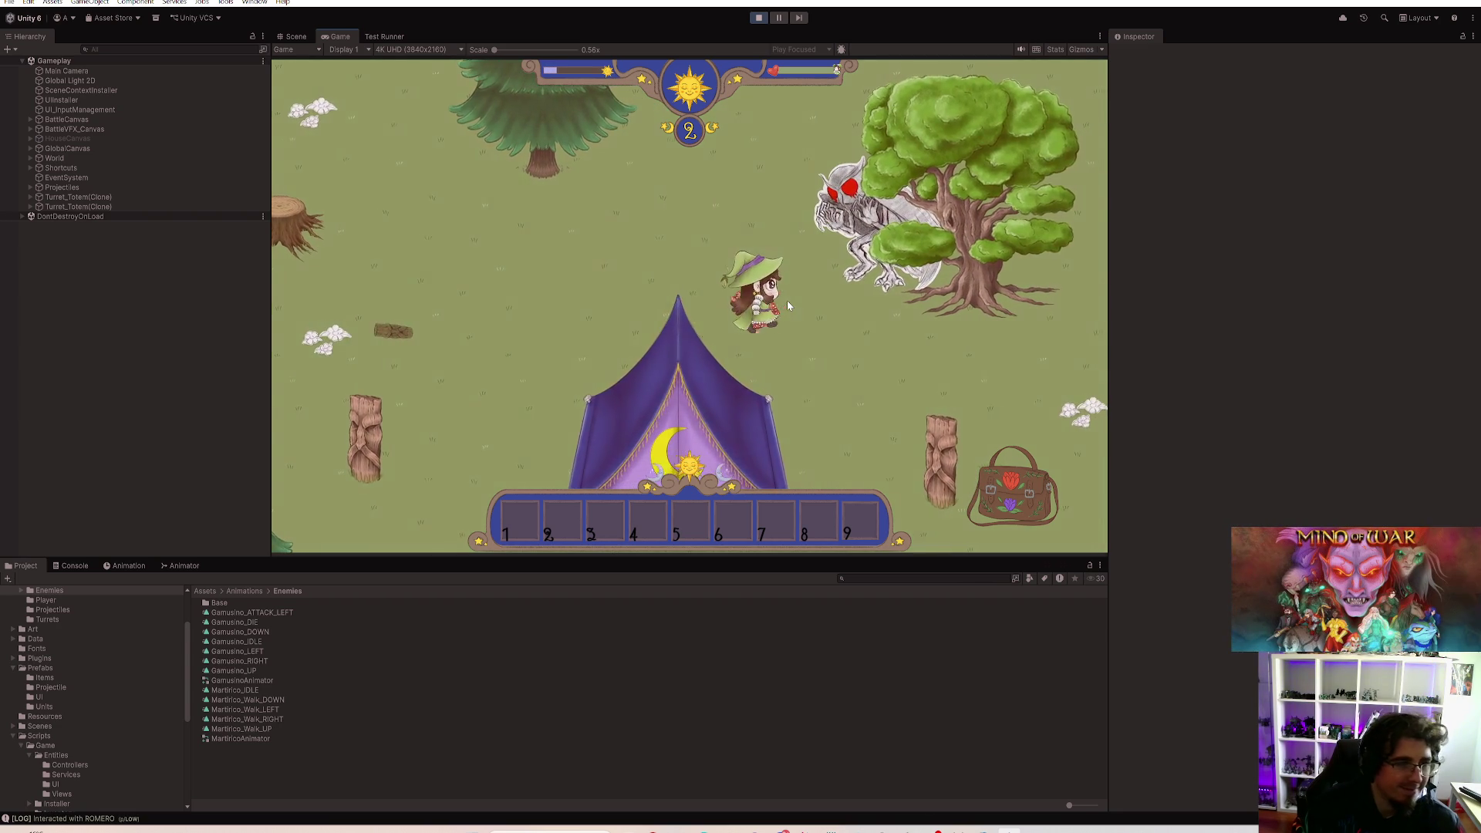
{"action": "key", "text": "s"}
{"action": "key", "text": "a"}
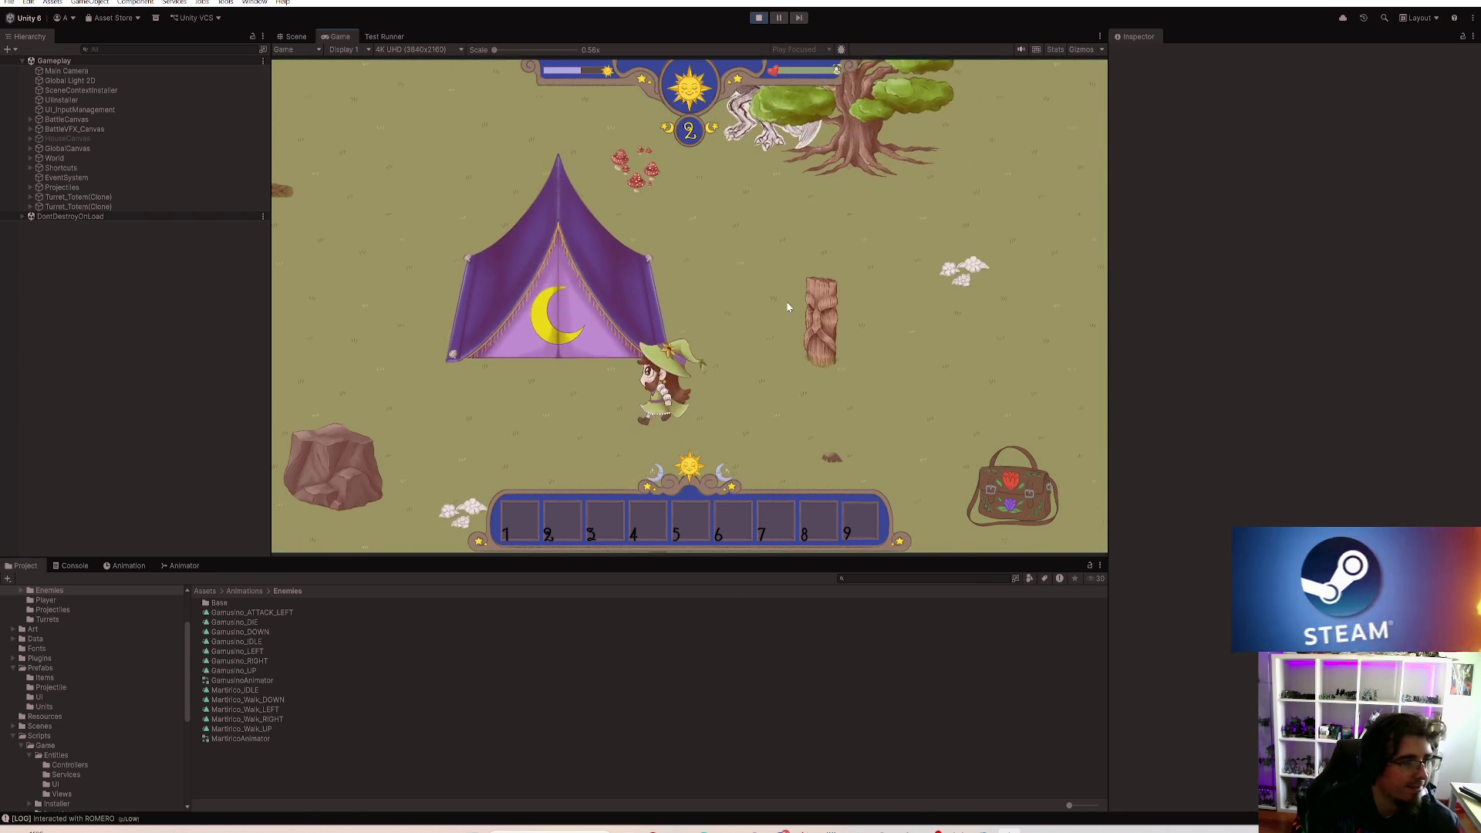
{"action": "key", "text": "a"}
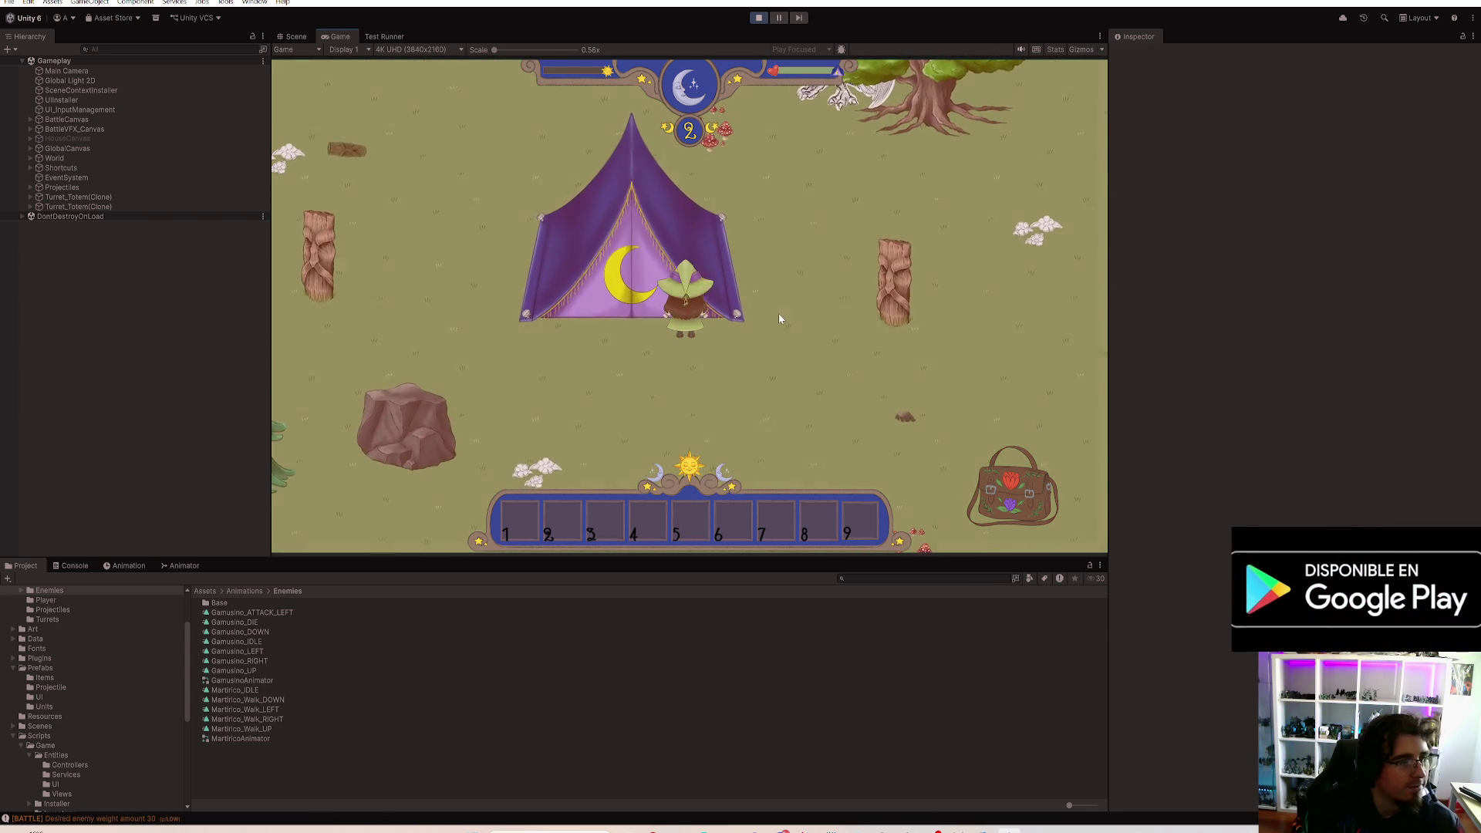
{"action": "key", "text": "a"}
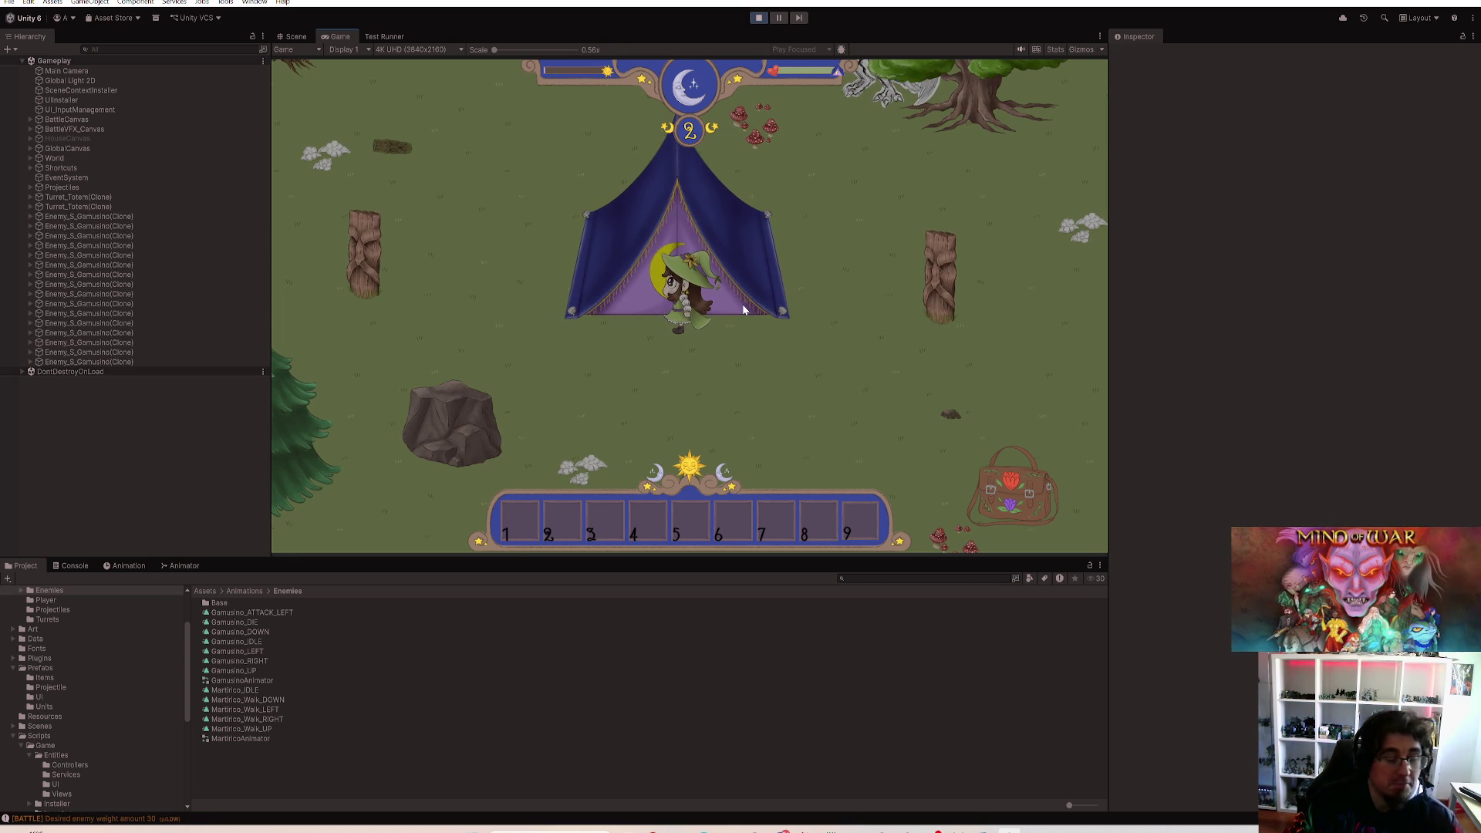
Step: Move the witch around the tent during the day-2 Gamusino wave until she's back in the house
{"action": "key", "text": "s"}
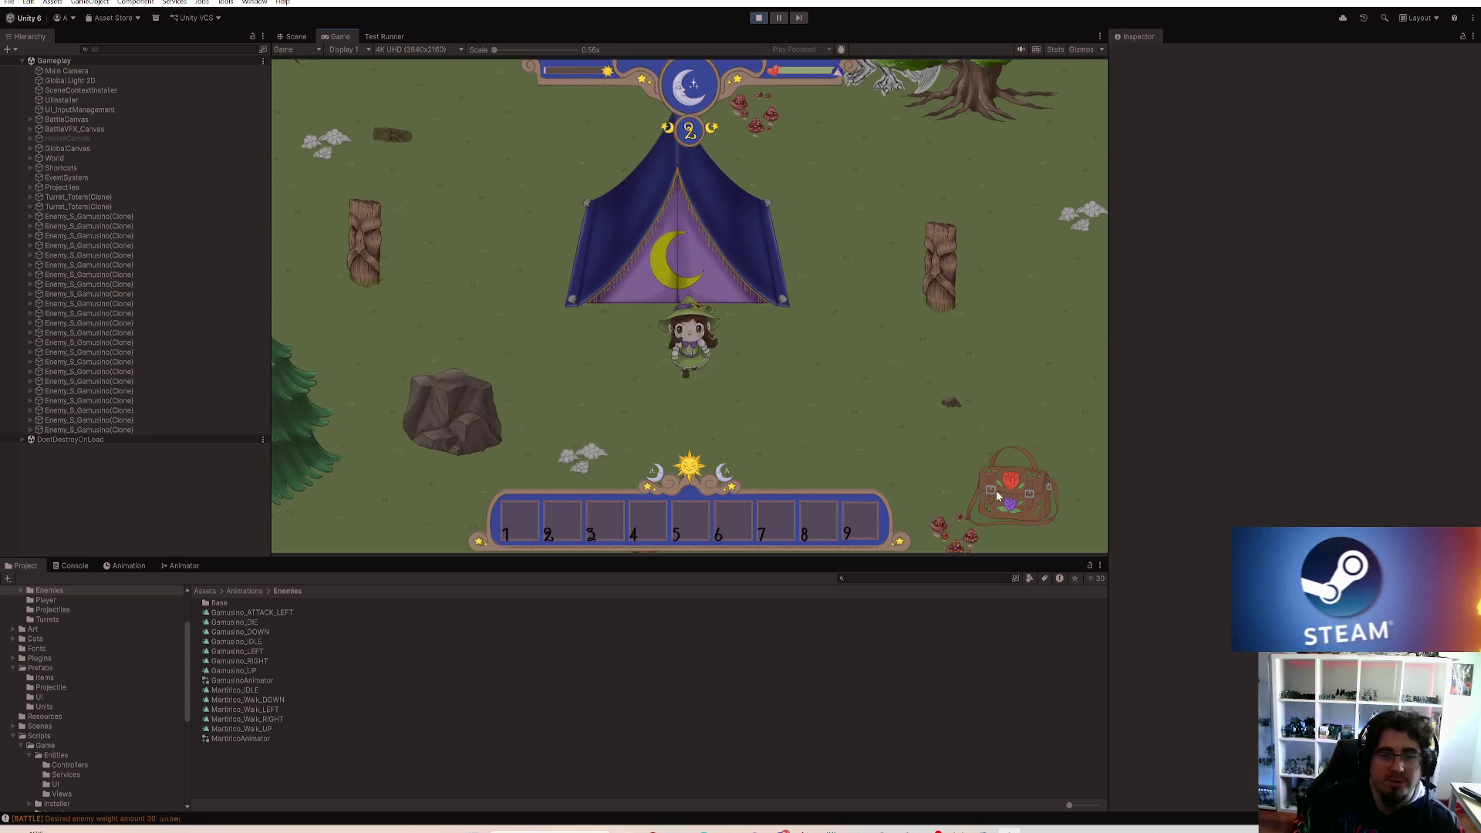
{"action": "key", "text": "i"}
{"action": "key", "text": "i"}
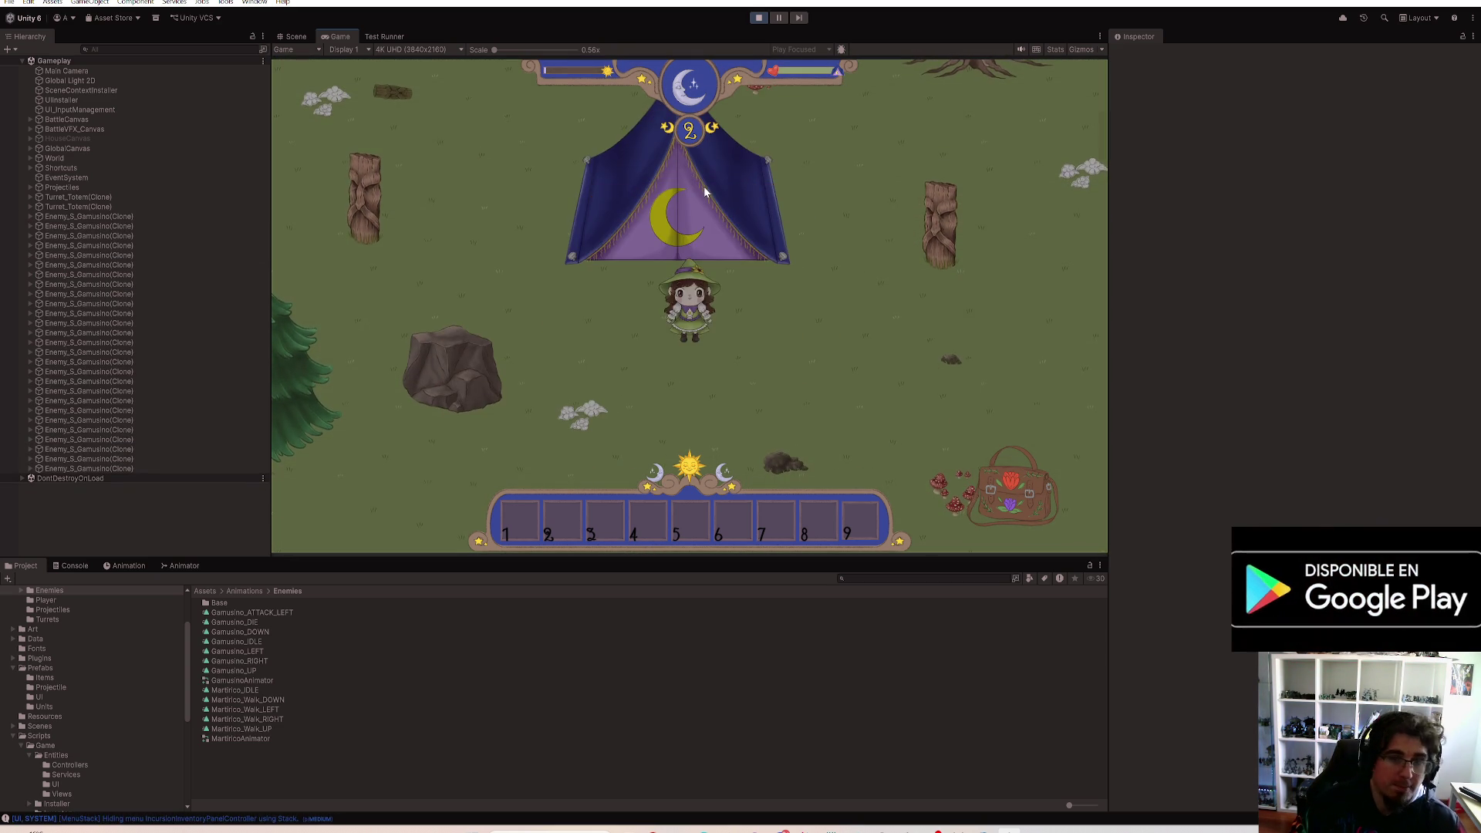
{"action": "key", "text": "s"}
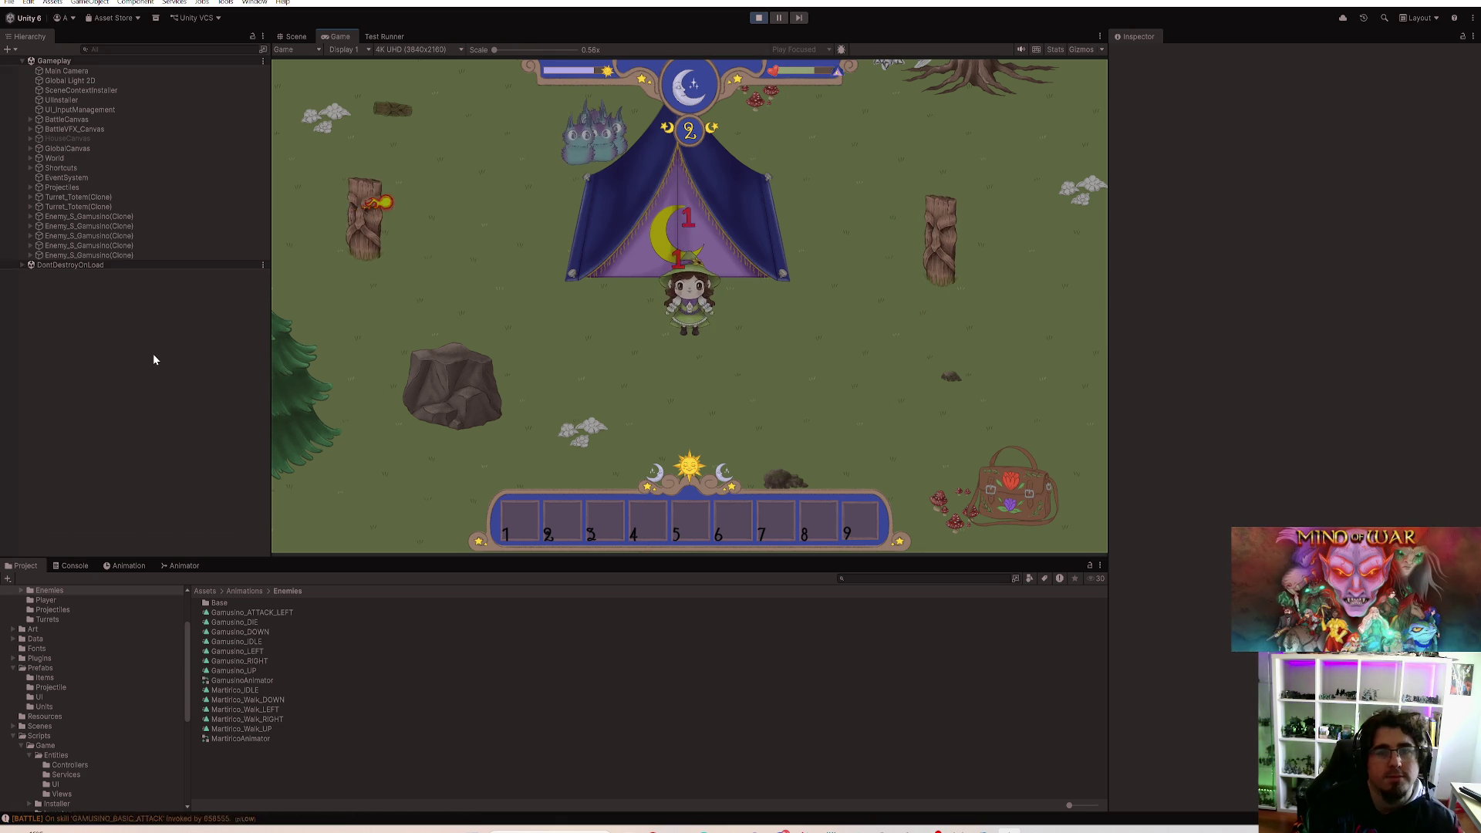
{"action": "key", "text": "a"}
{"action": "key", "text": "w"}
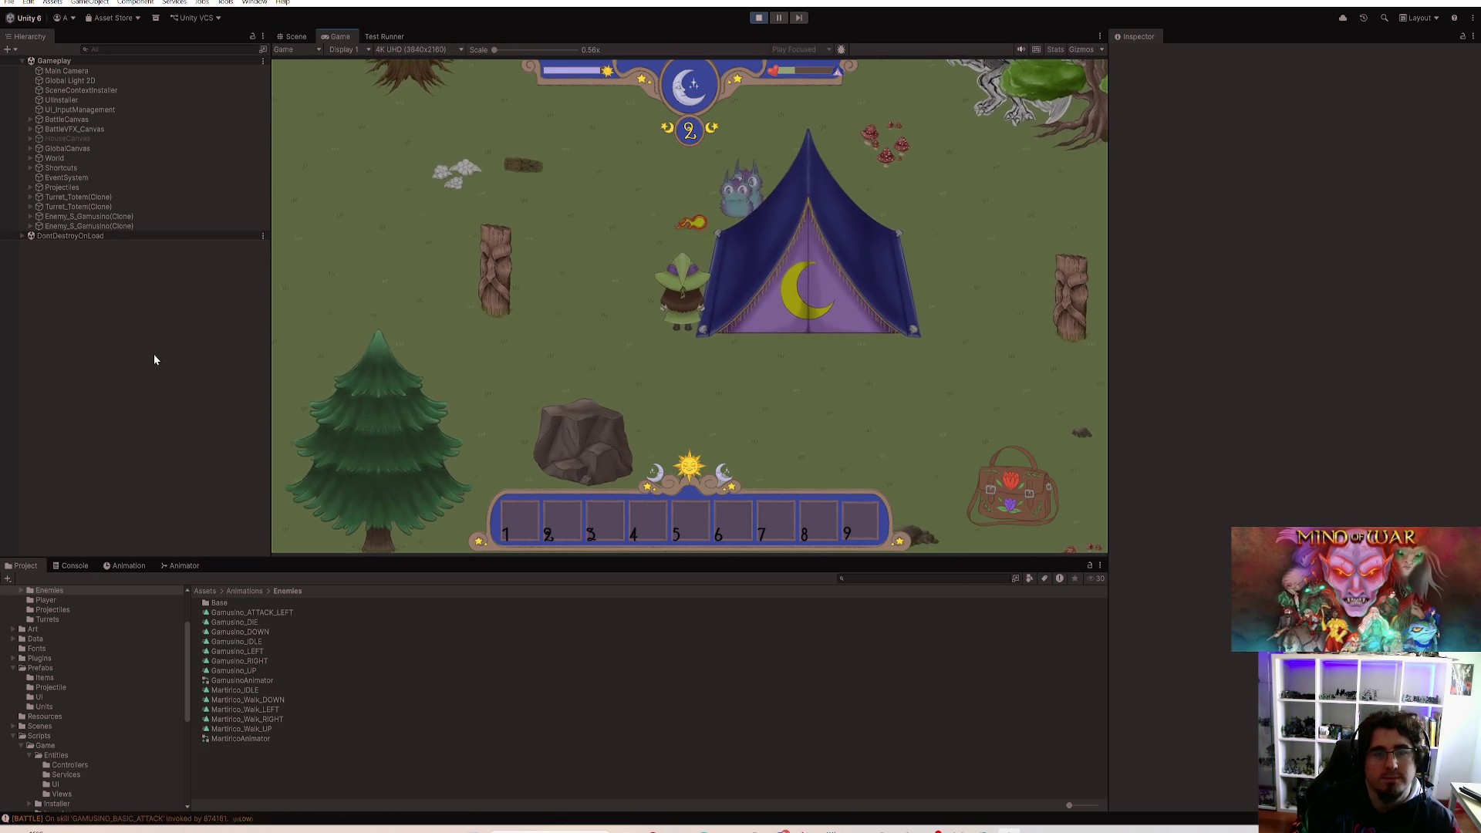
{"action": "key", "text": "w"}
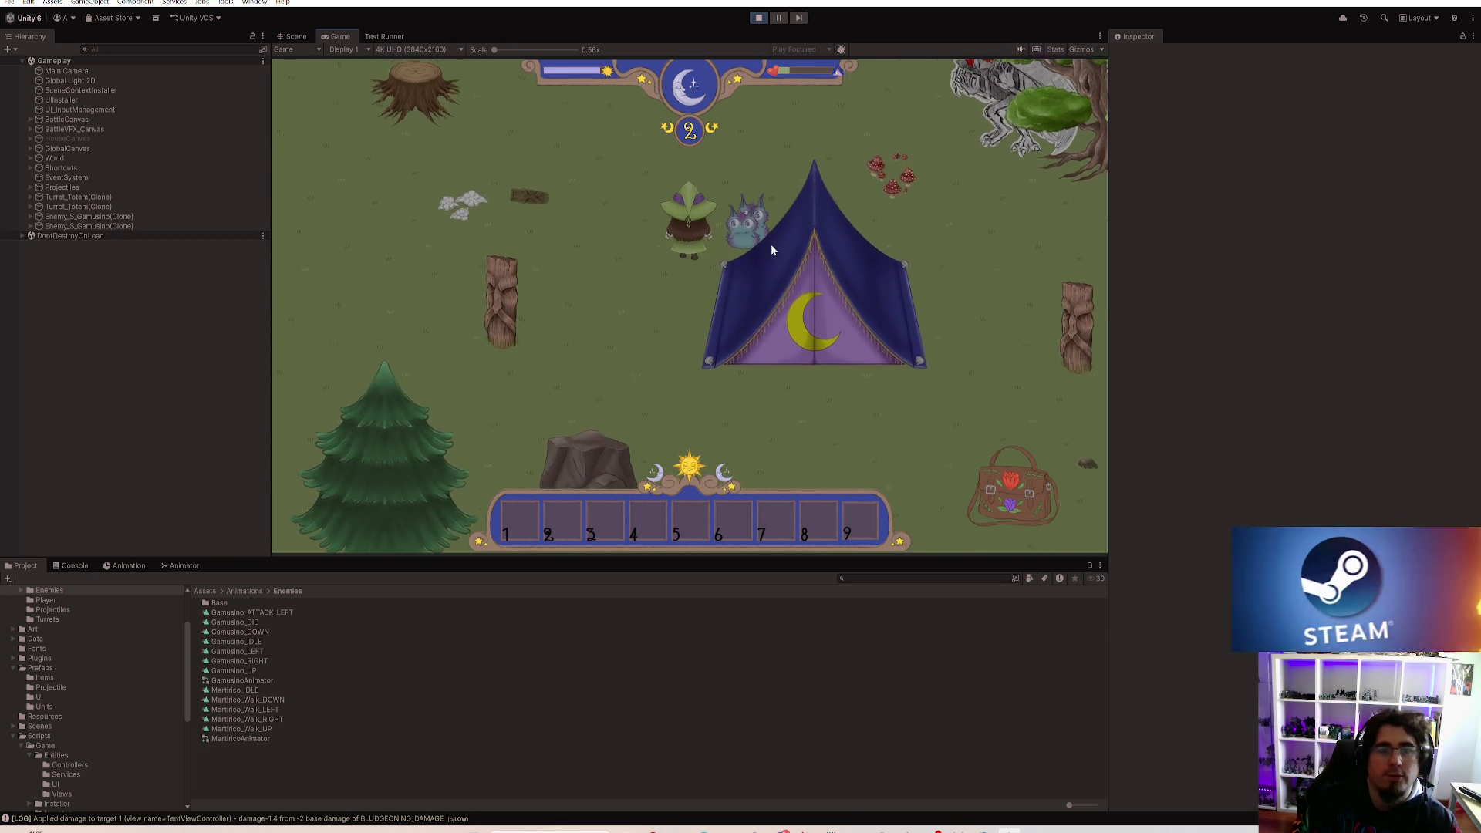
{"action": "key", "text": "d"}
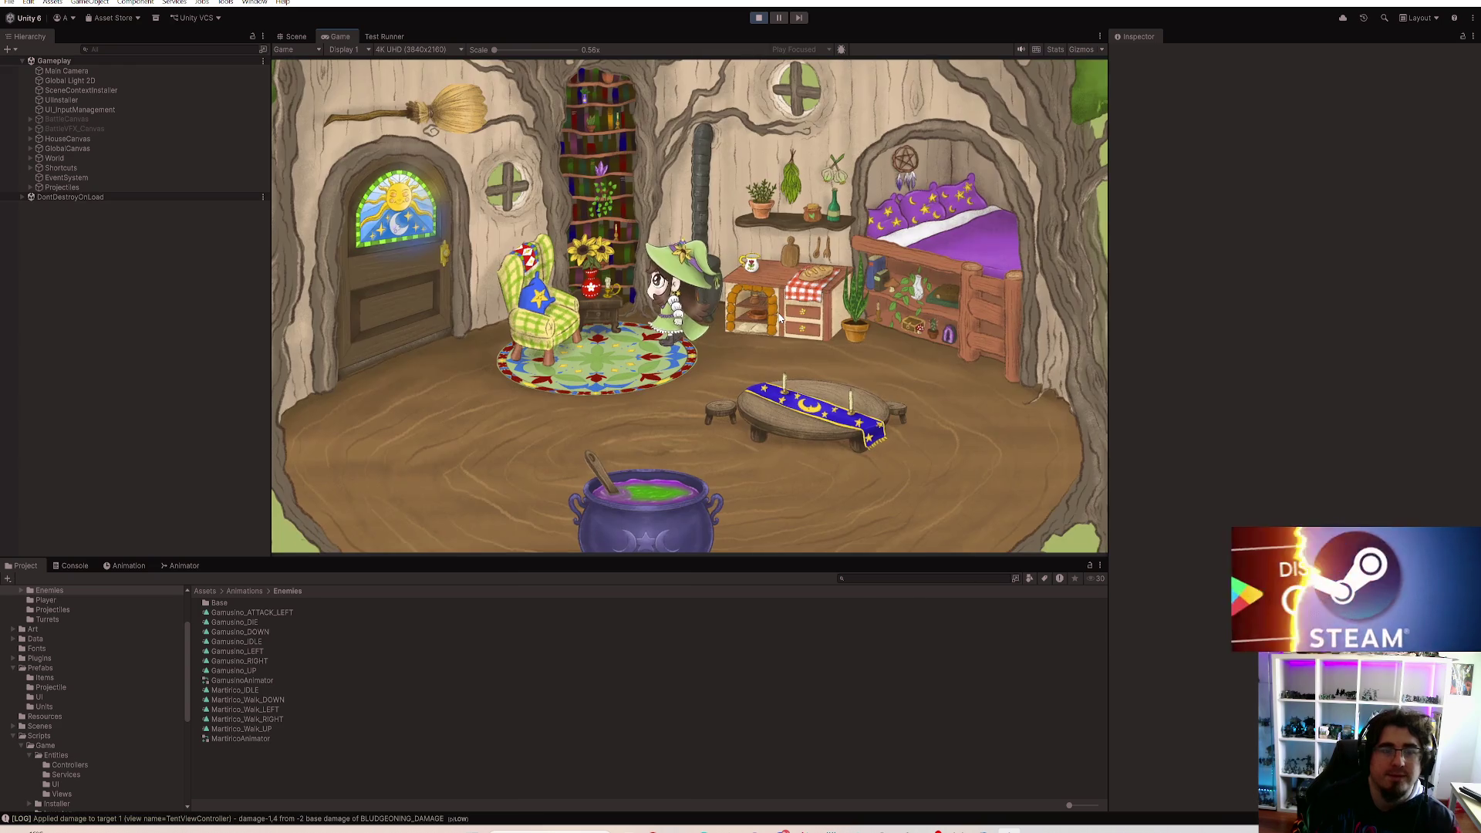
Step: Exit through the house door to the camp and walk the witch back to the tent front
{"action": "key", "text": "a"}
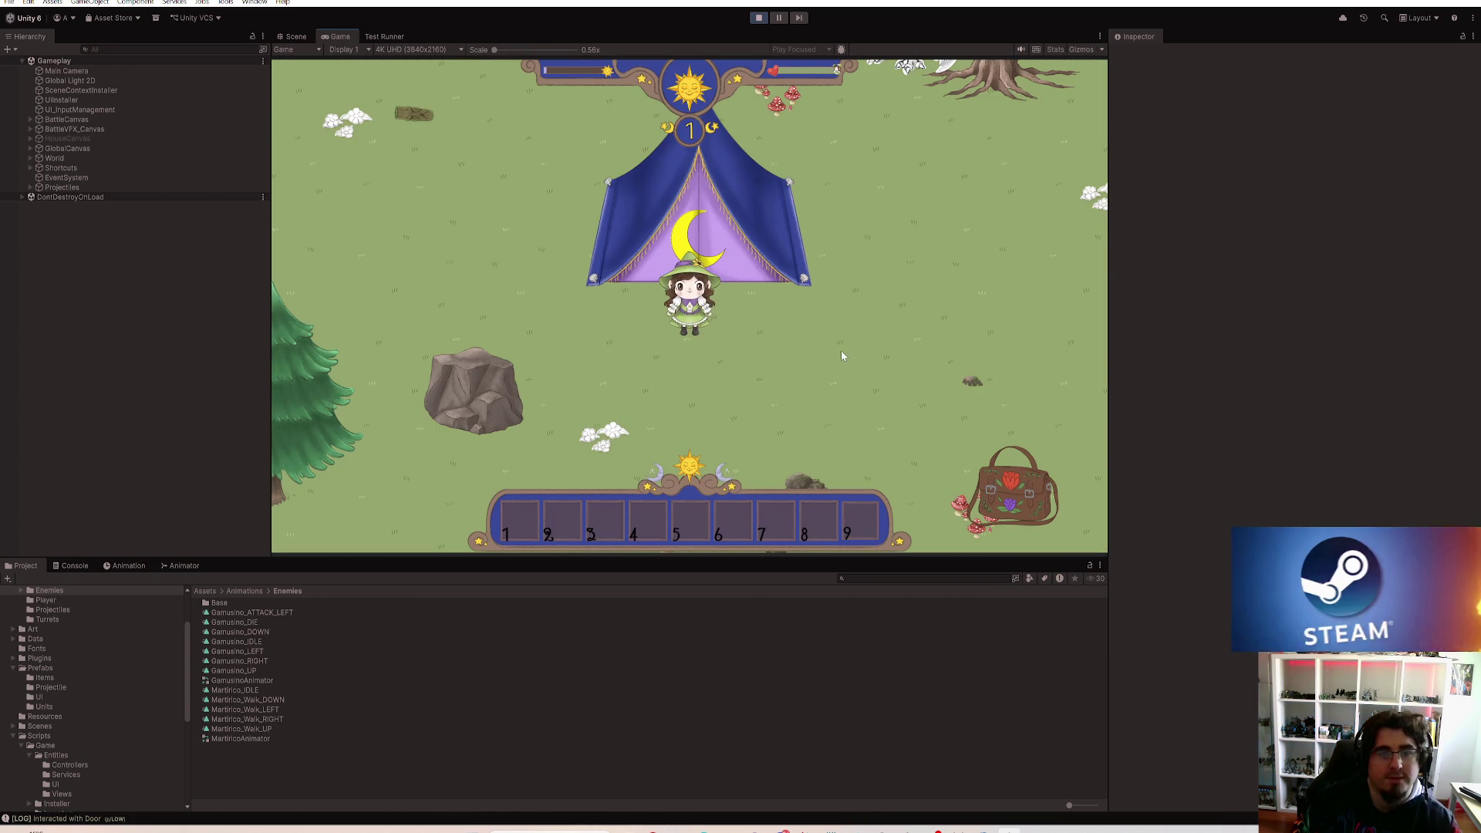
{"action": "key", "text": "d"}
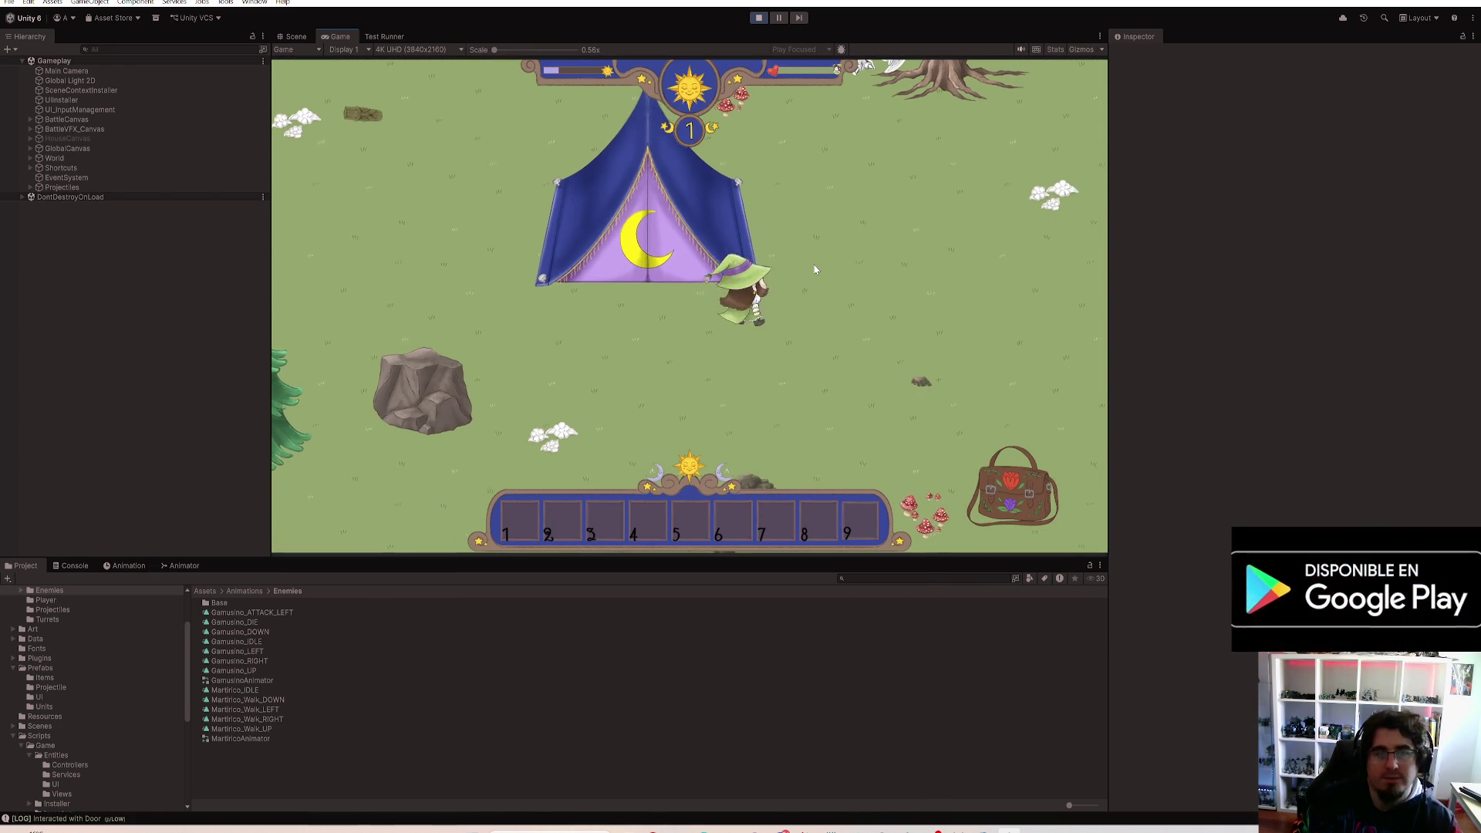
{"action": "key", "text": "w"}
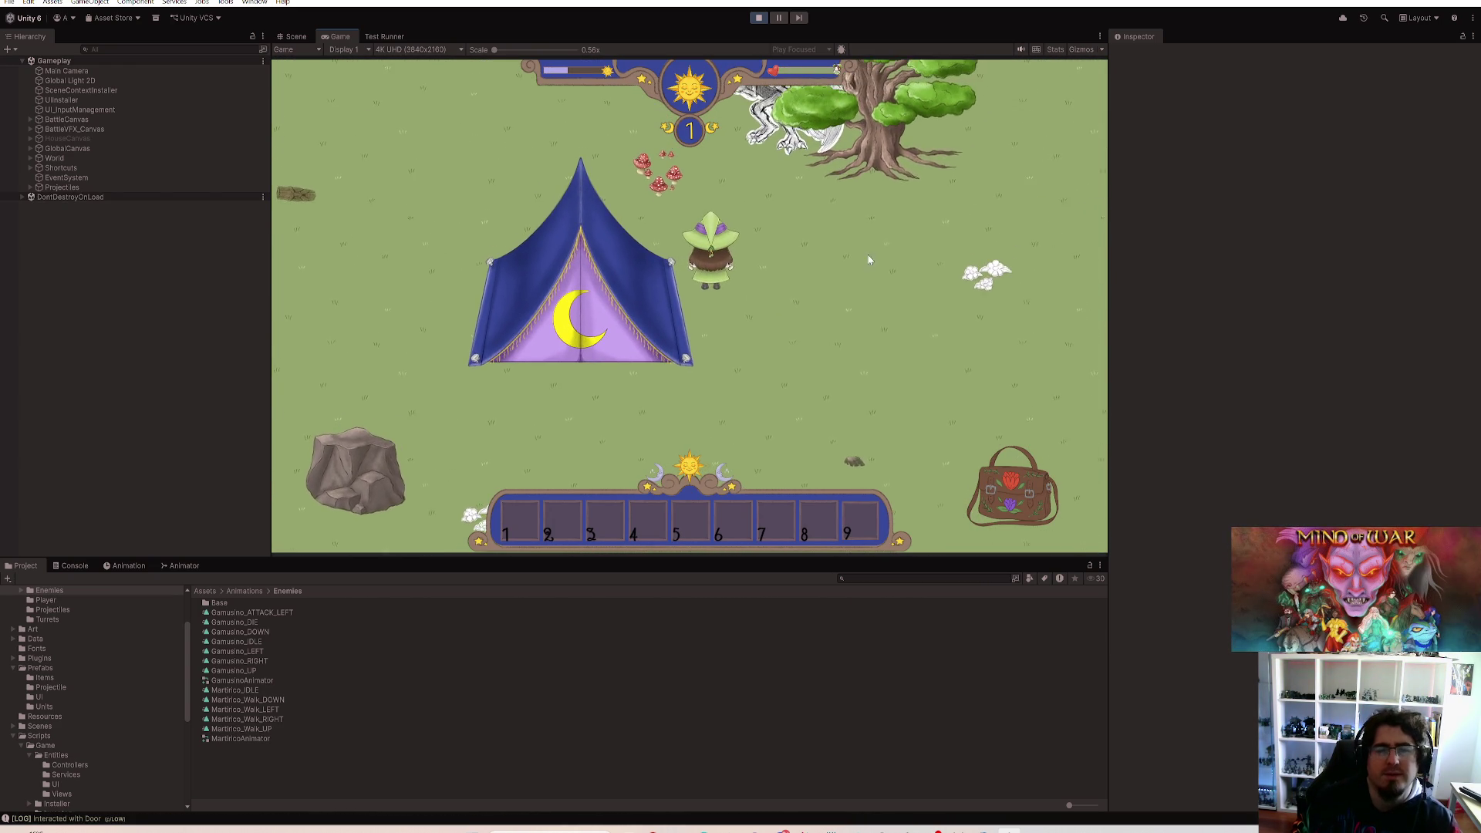
{"action": "key", "text": "s"}
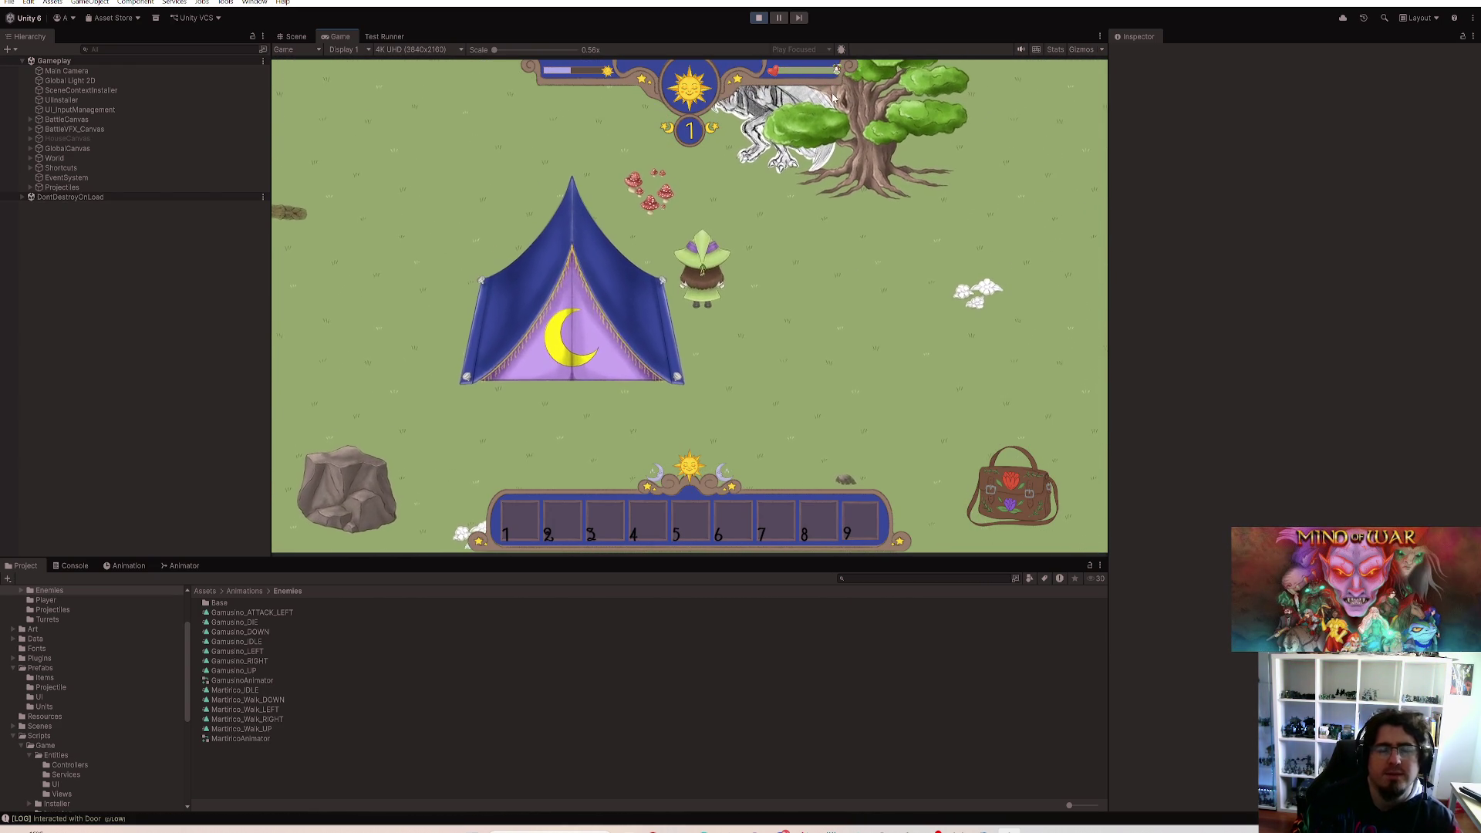
{"action": "key", "text": "a"}
{"action": "key", "text": "s"}
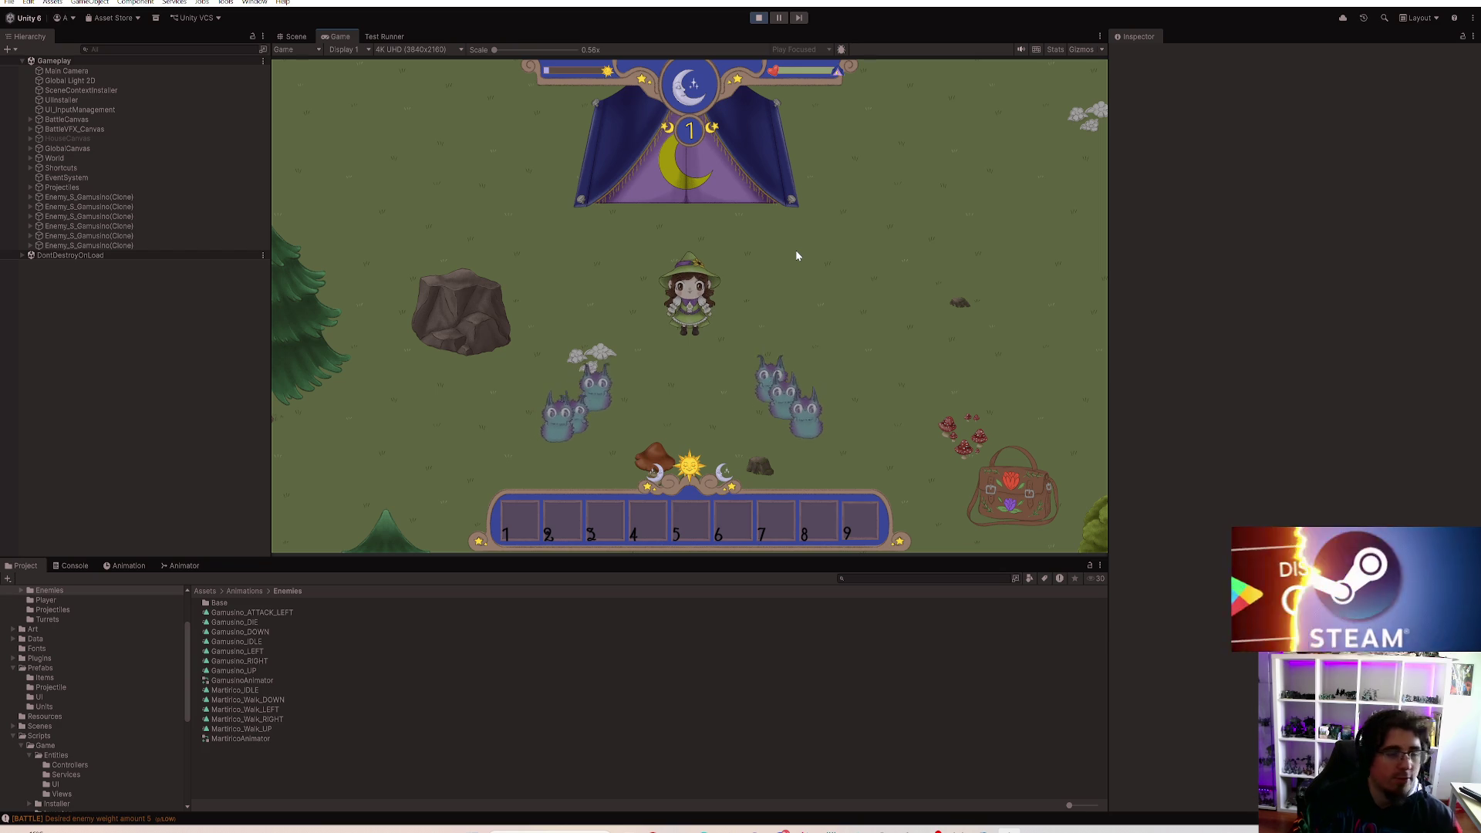
Step: Keep the witch moving around the tent as Gamusinos attack until the house interior loads
{"action": "key", "text": "w"}
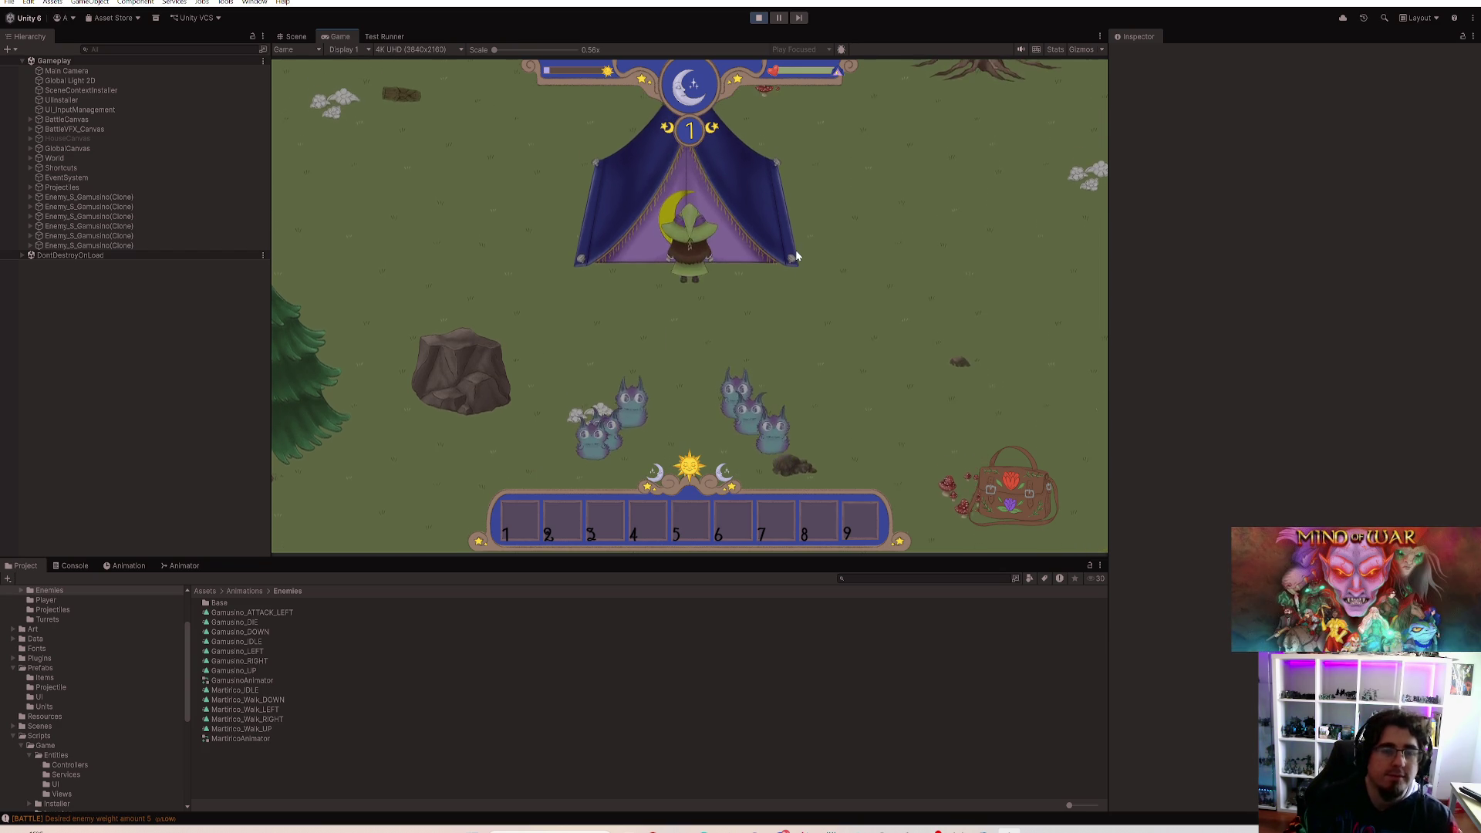
{"action": "key", "text": "d"}
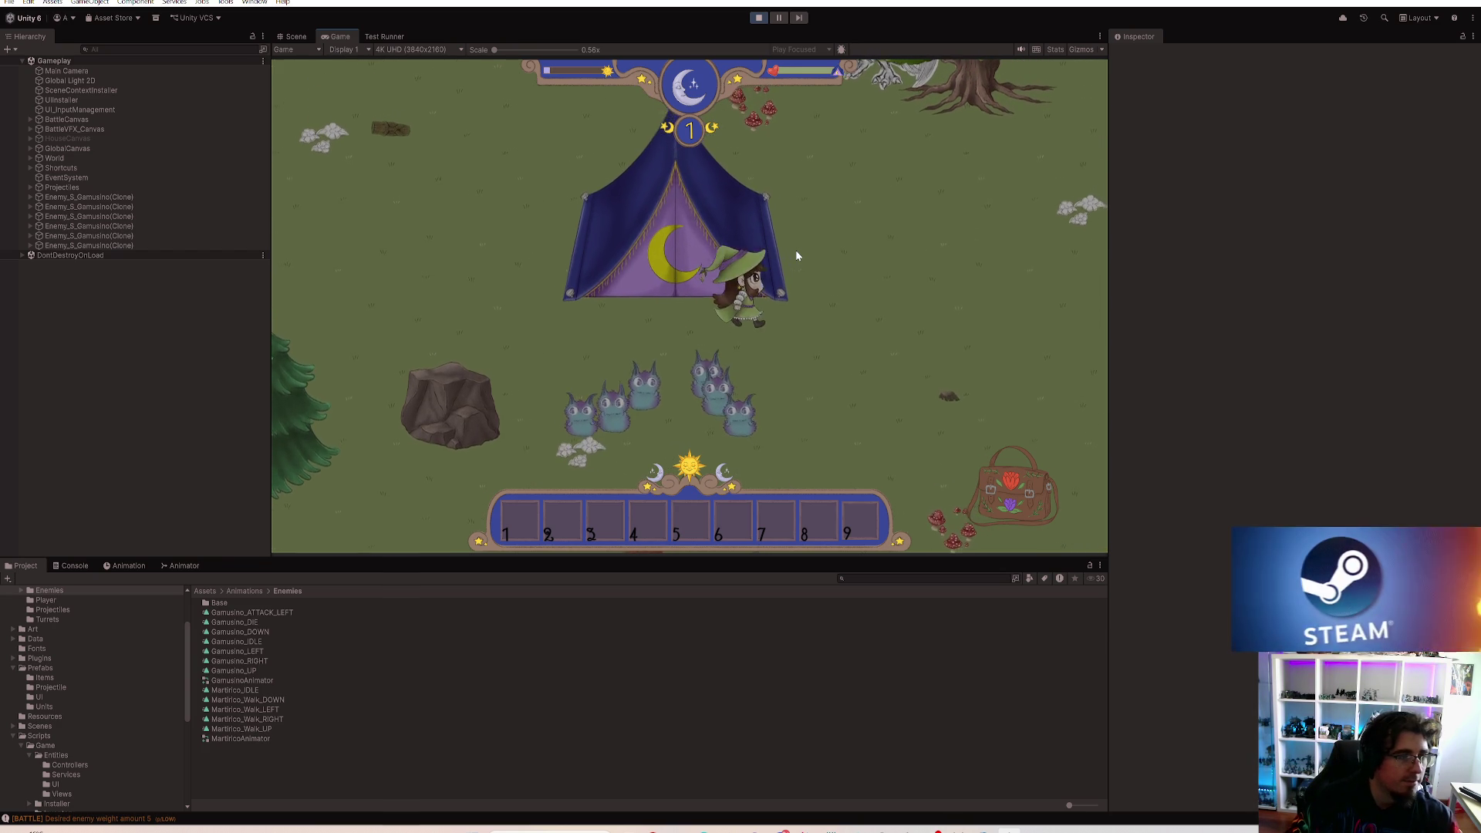
{"action": "key", "text": "w"}
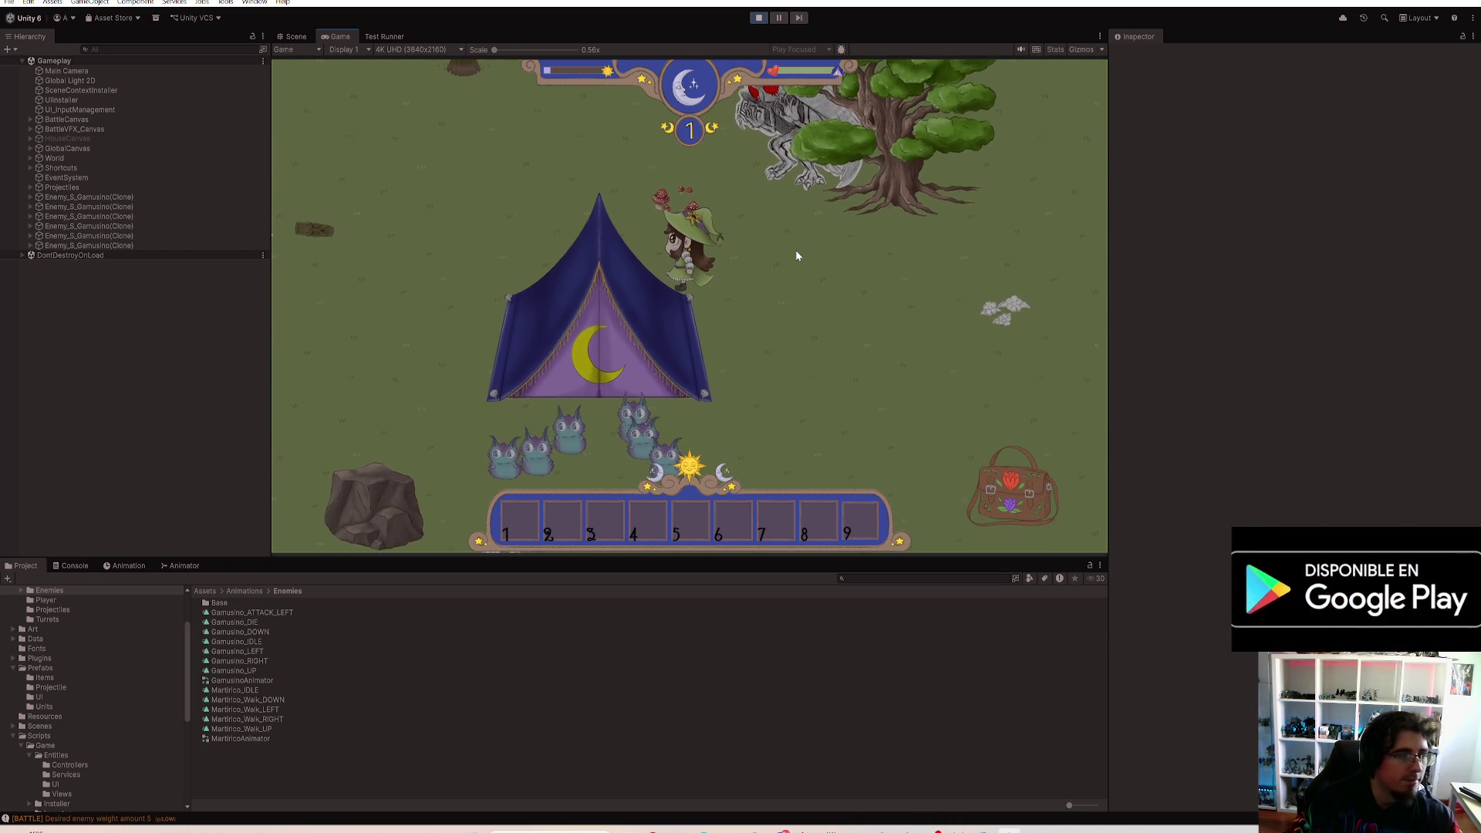
{"action": "key", "text": "s"}
{"action": "key", "text": "d"}
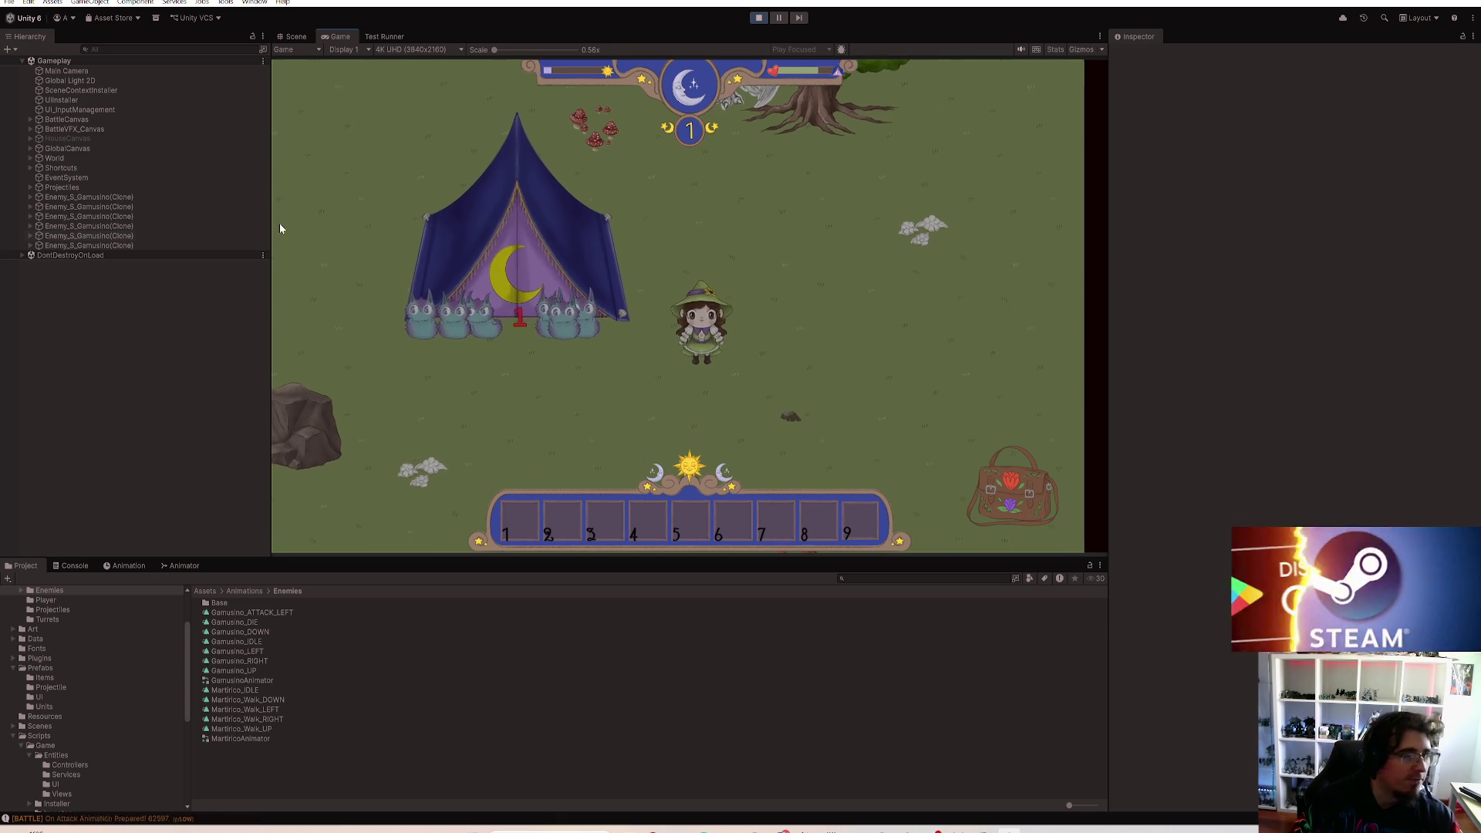
{"action": "key", "text": "w"}
{"action": "key", "text": "a"}
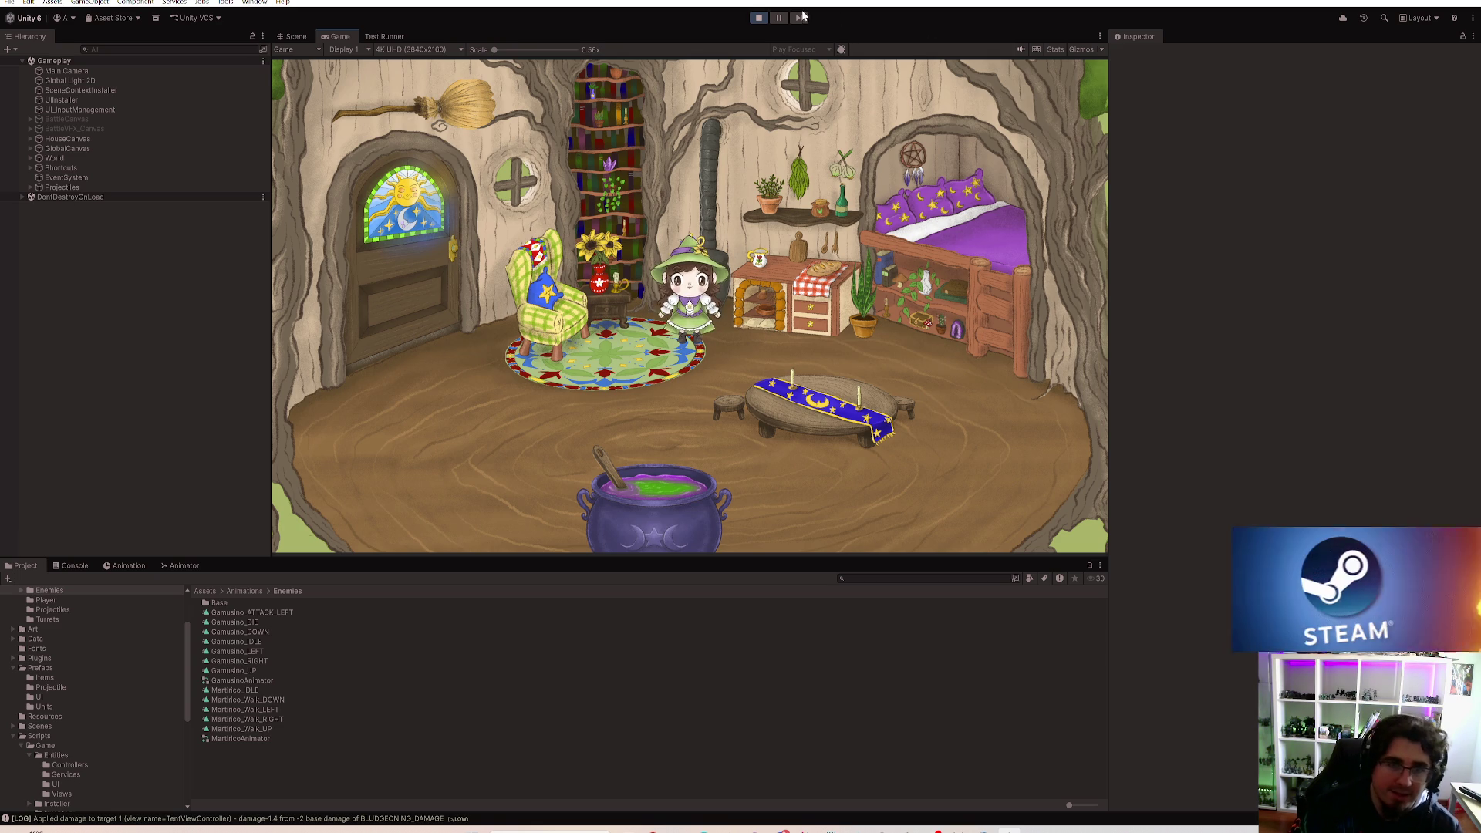
Step: Stop the witch game and run the Mind of War project to its main menu
{"action": "left_click", "coordinate": [766, 21]}
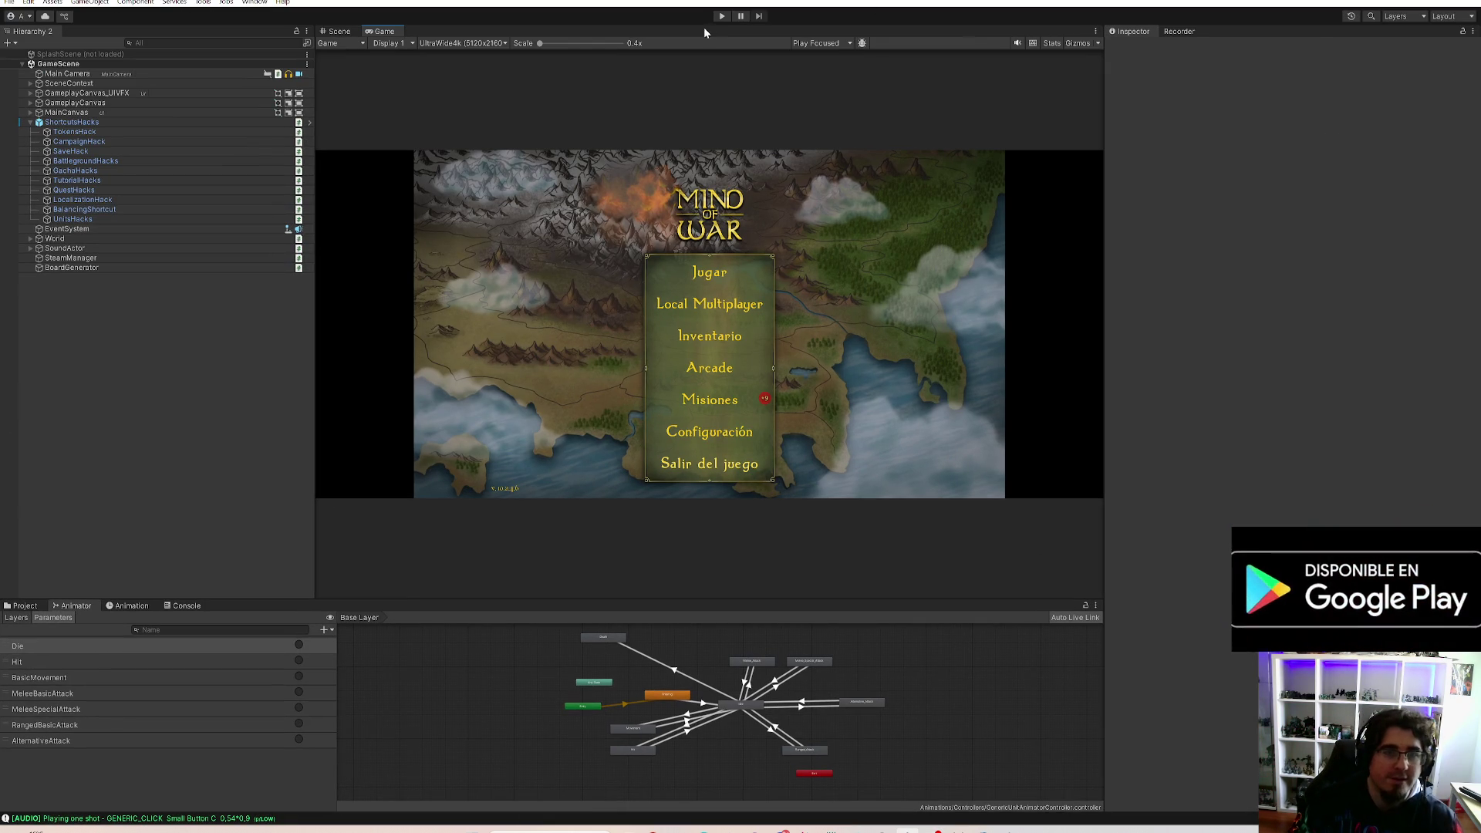
{"action": "left_click", "coordinate": [722, 16]}
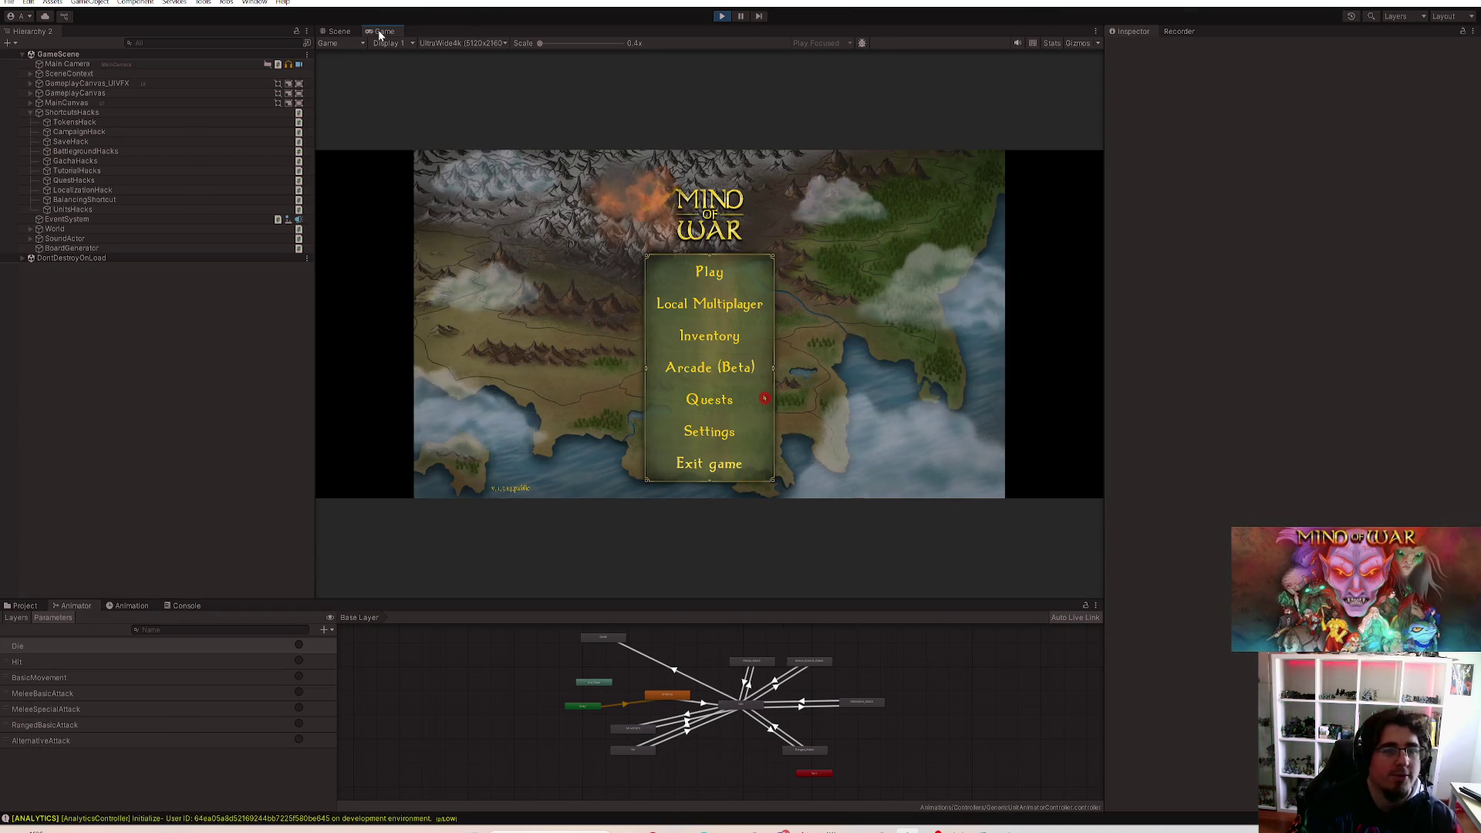
Step: Maximize the Game view and submit a promo code in the Dwarves collection; dismiss the invalid-code error
{"action": "double_click", "coordinate": [384, 31]}
{"action": "left_click", "coordinate": [719, 460]}
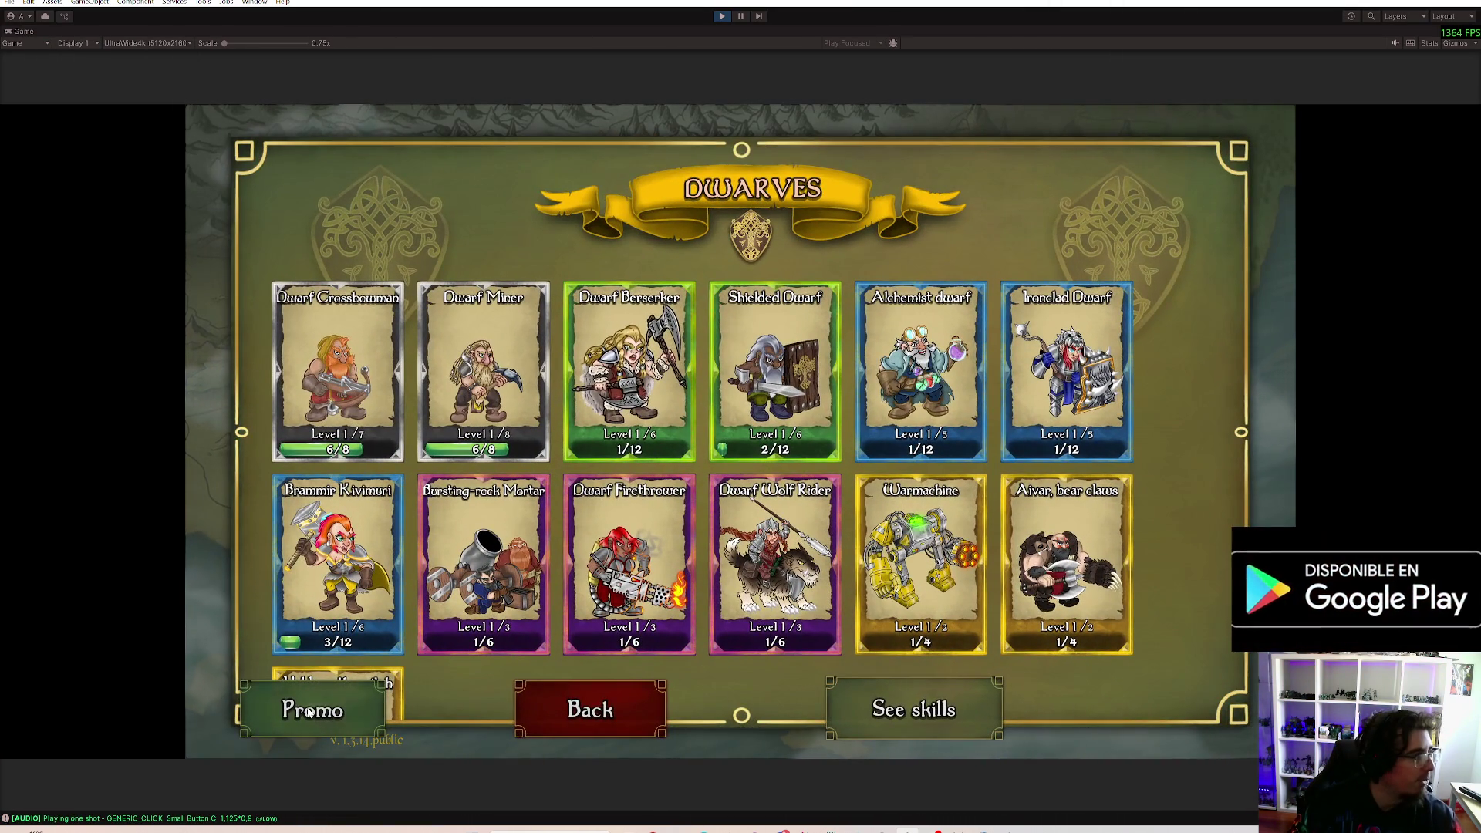
{"action": "left_click", "coordinate": [309, 710]}
{"action": "left_click", "coordinate": [729, 457]}
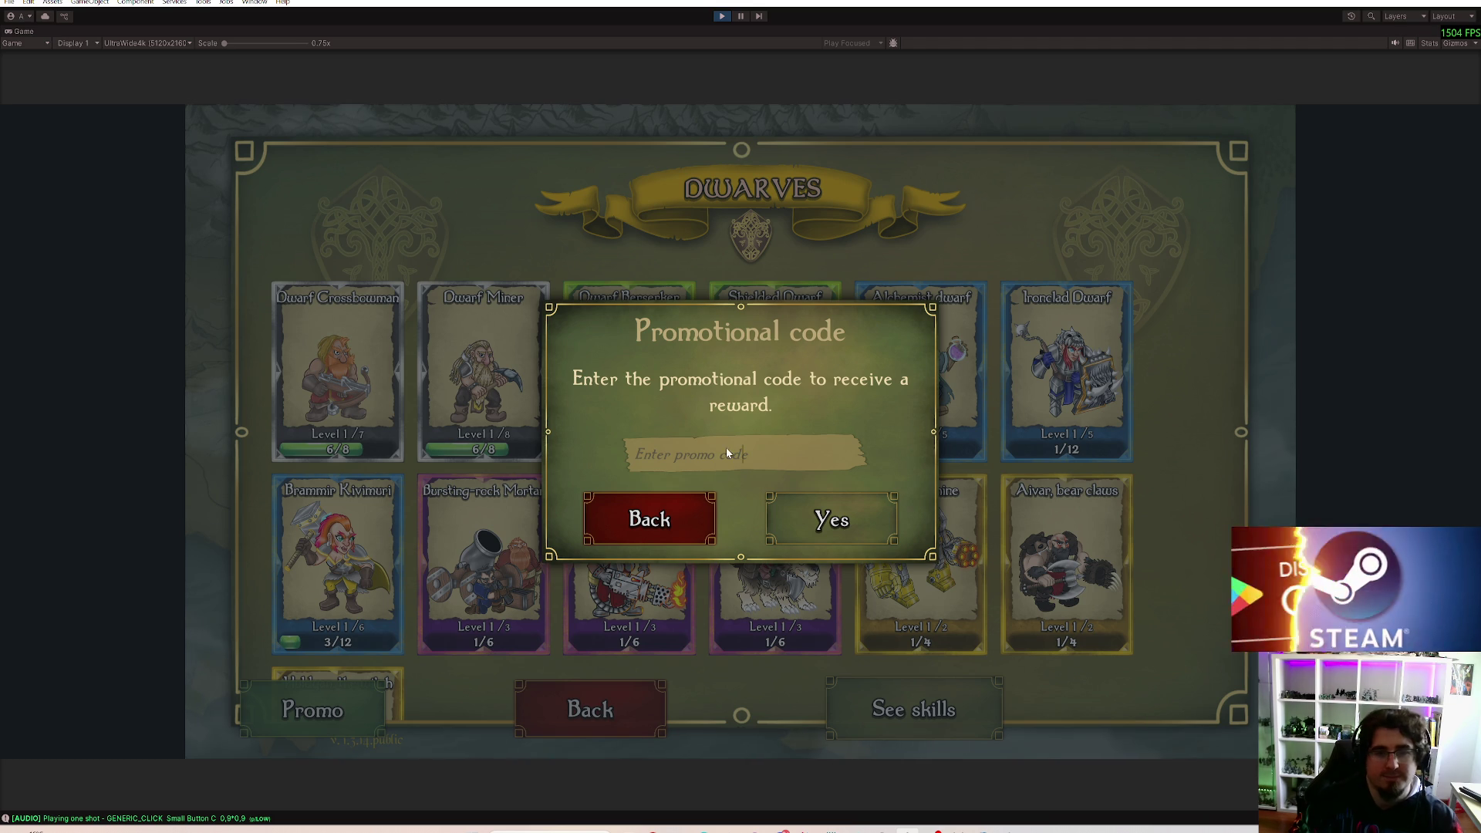
{"action": "type", "text": "A"}
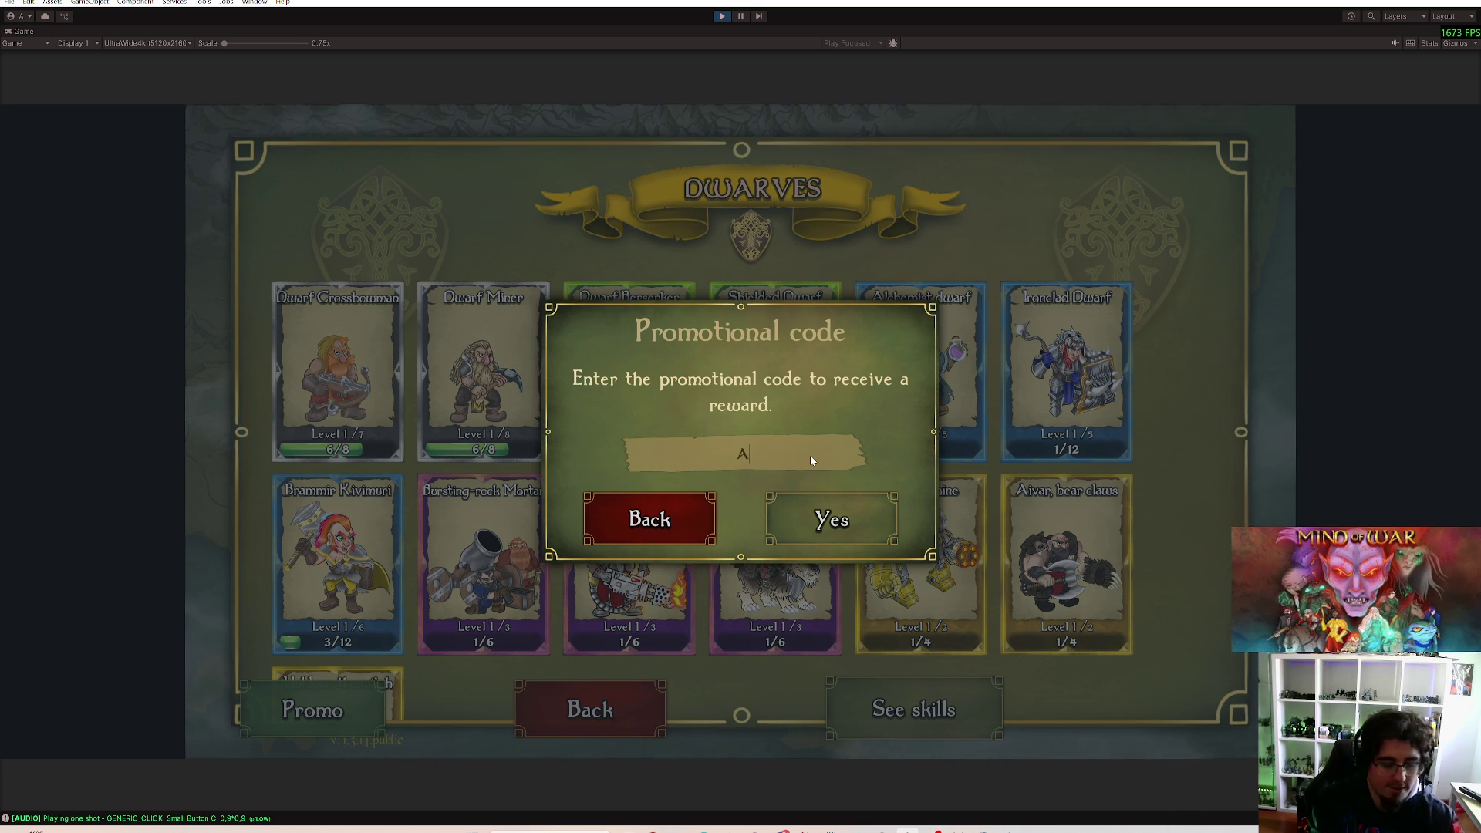
{"action": "type", "text": "LGEBRODEV"}
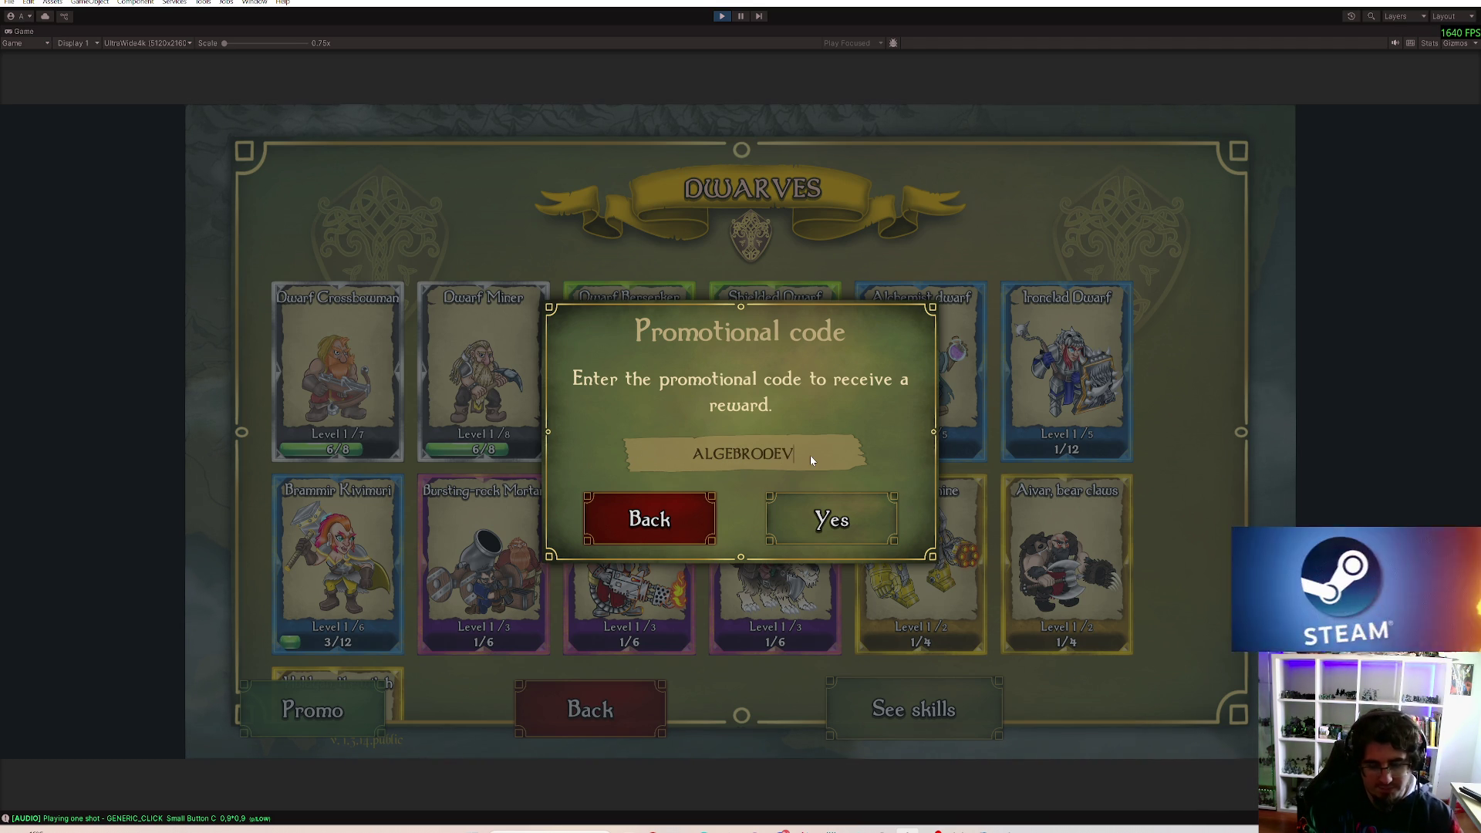
{"action": "type", "text": "MOLA"}
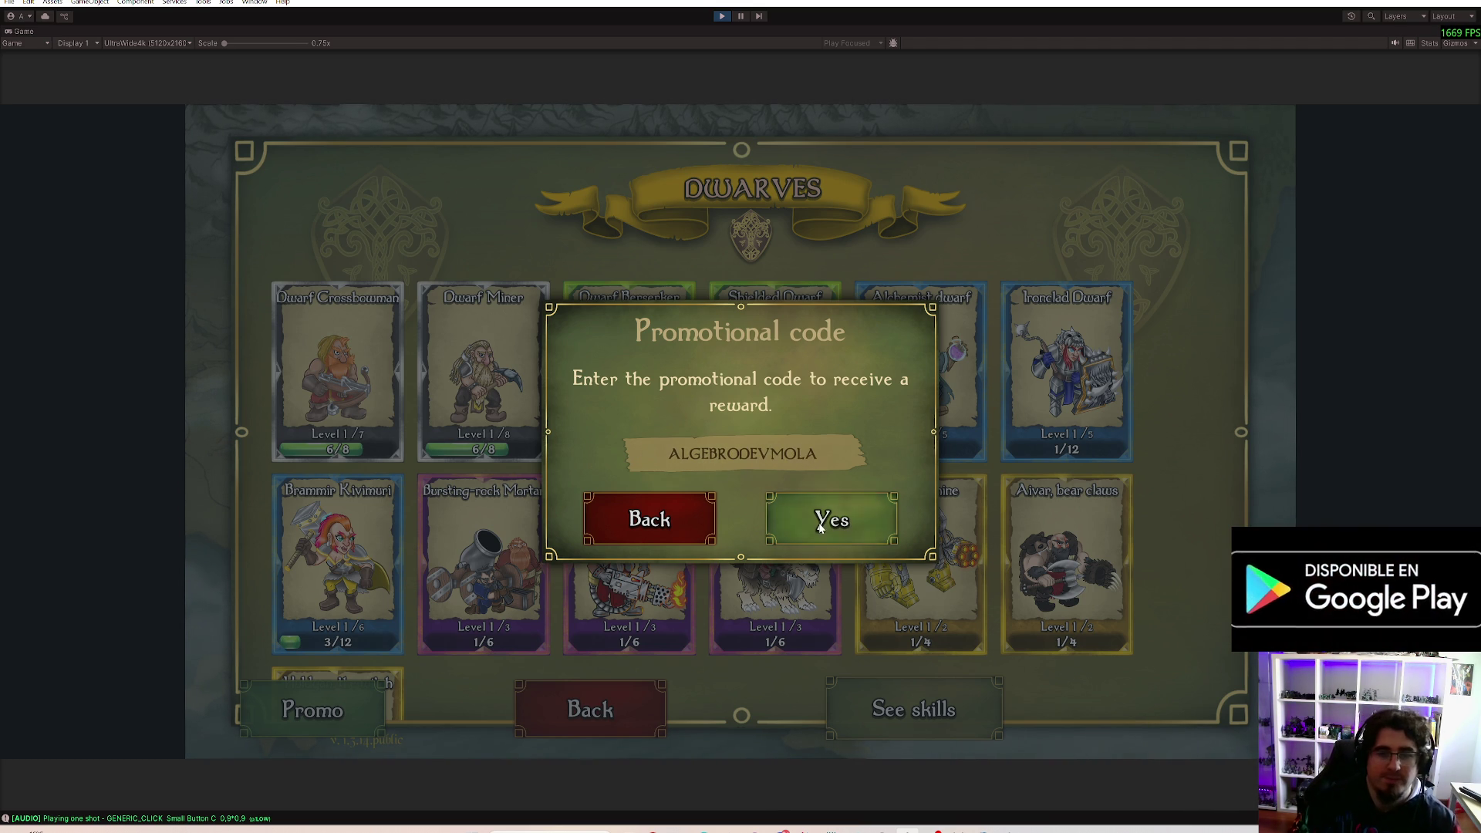
{"action": "left_click", "coordinate": [813, 520]}
{"action": "left_click", "coordinate": [761, 506]}
{"action": "left_click", "coordinate": [662, 535]}
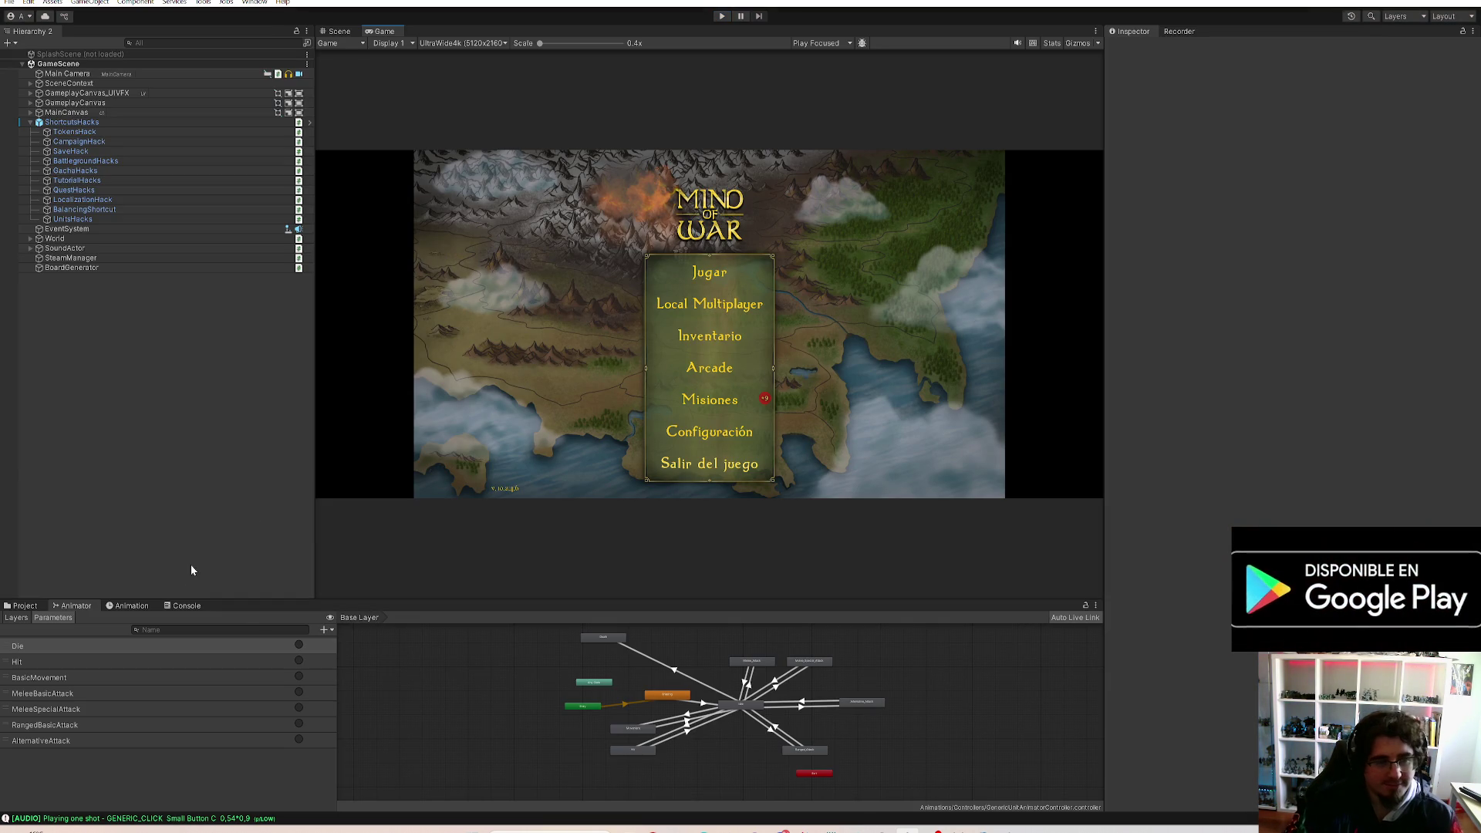
Step: Show the Project panel and save the project with File > Save Project
{"action": "left_click", "coordinate": [31, 607]}
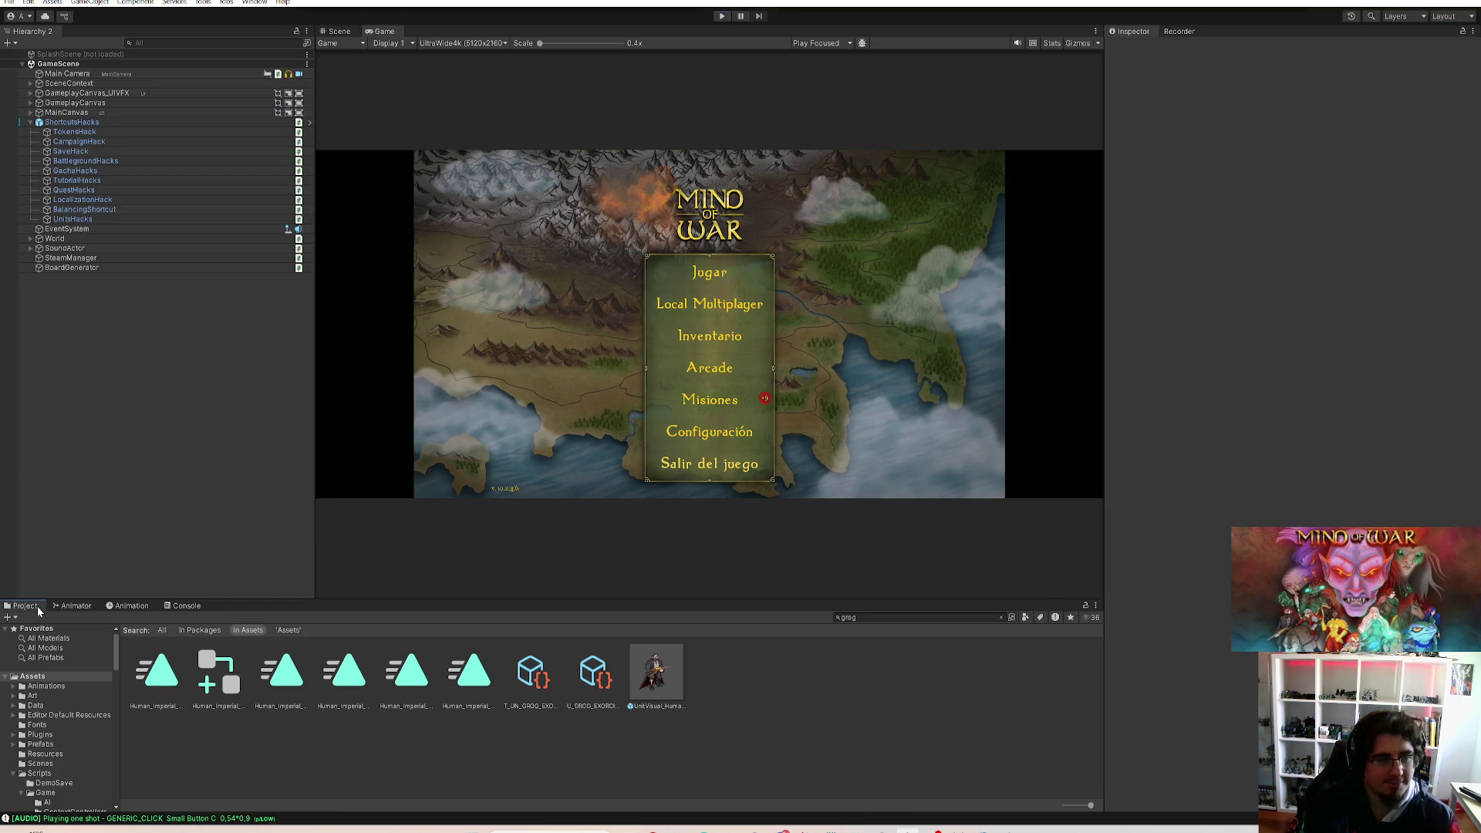
{"action": "left_click", "coordinate": [8, 2]}
{"action": "left_click", "coordinate": [7, 3]}
{"action": "left_click", "coordinate": [8, 3]}
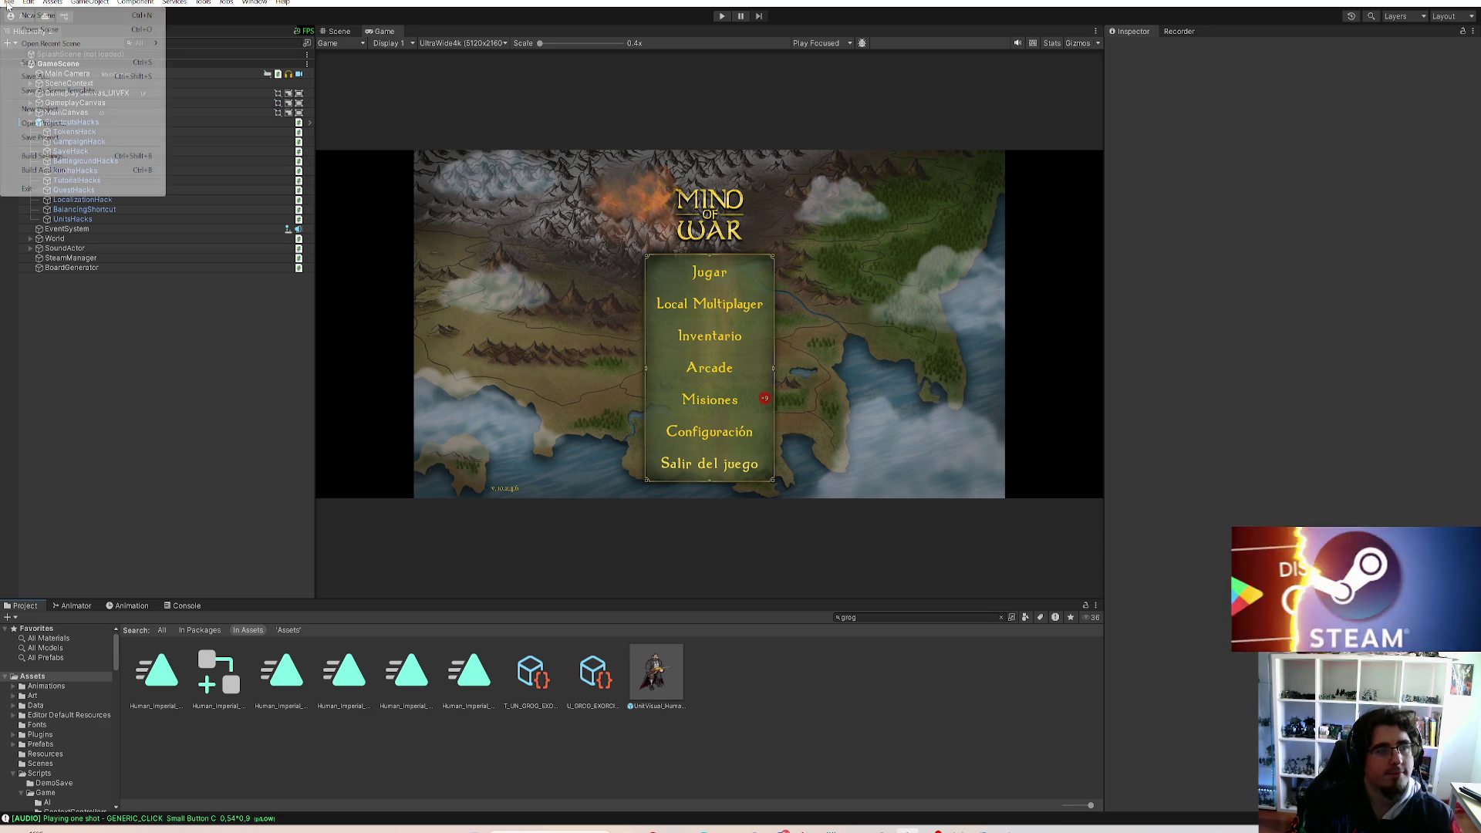
{"action": "left_click", "coordinate": [38, 137]}
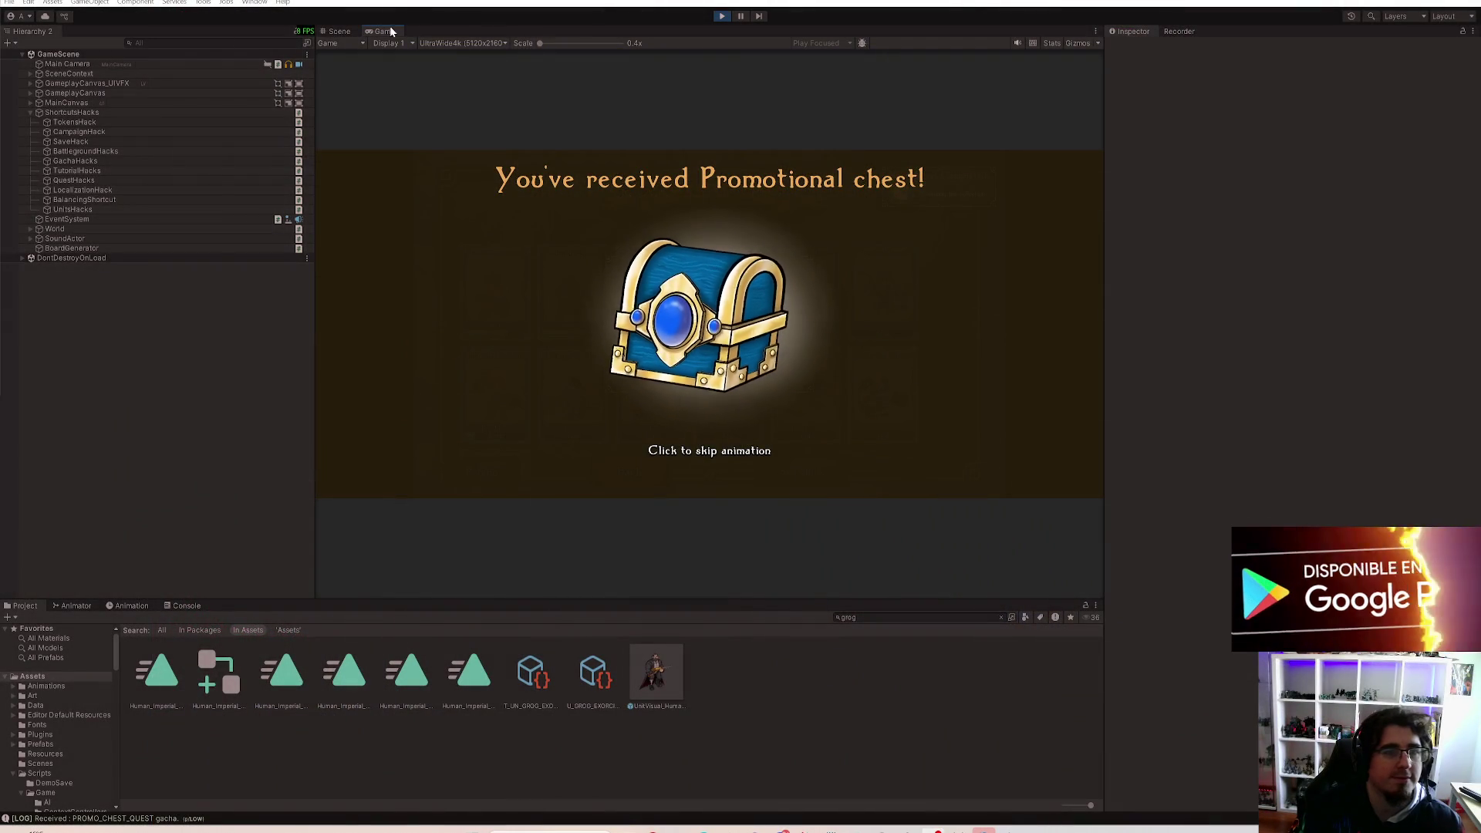
{"action": "double_click", "coordinate": [384, 30]}
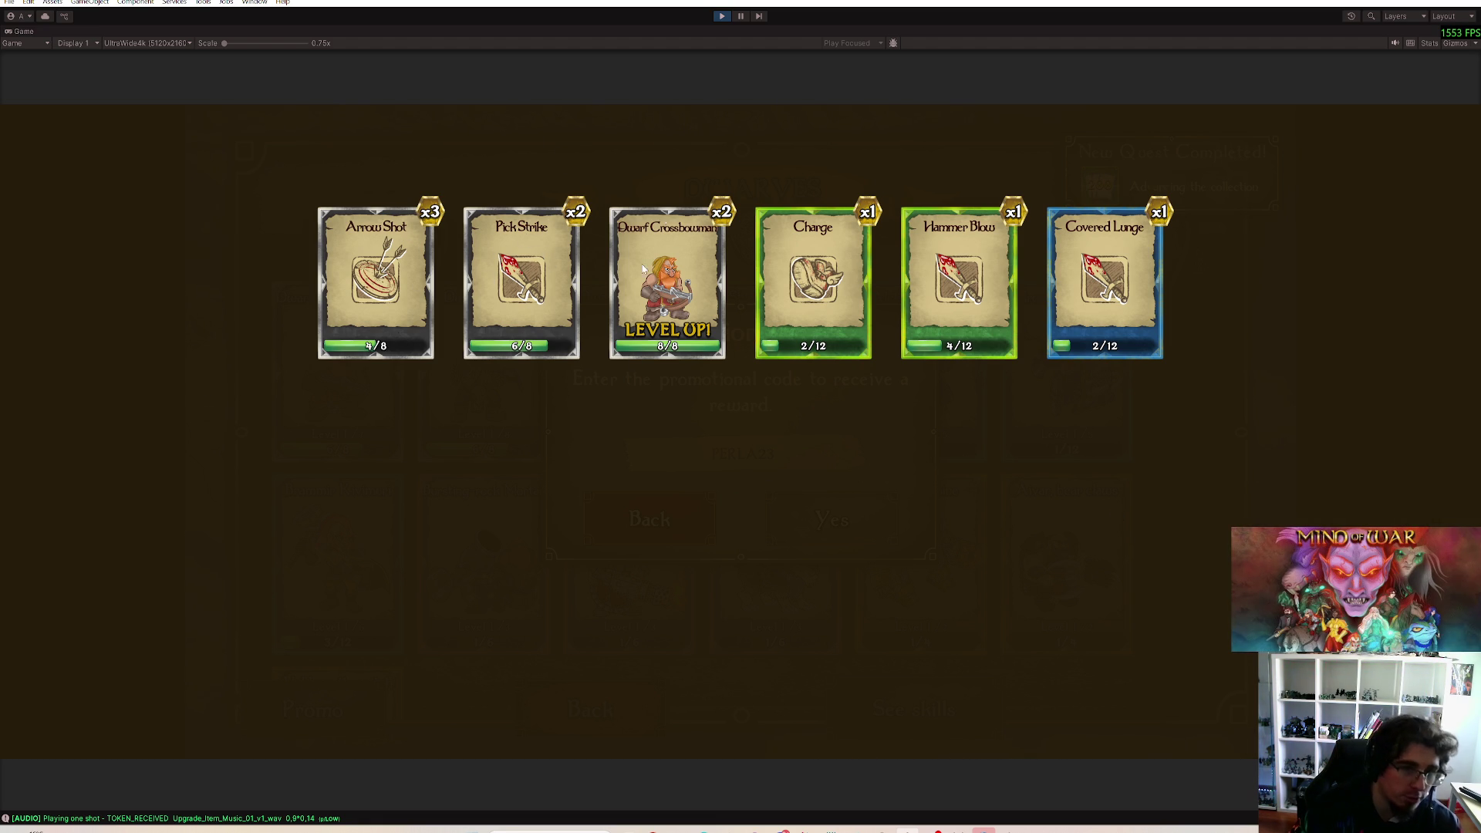
{"action": "left_click", "coordinate": [720, 480]}
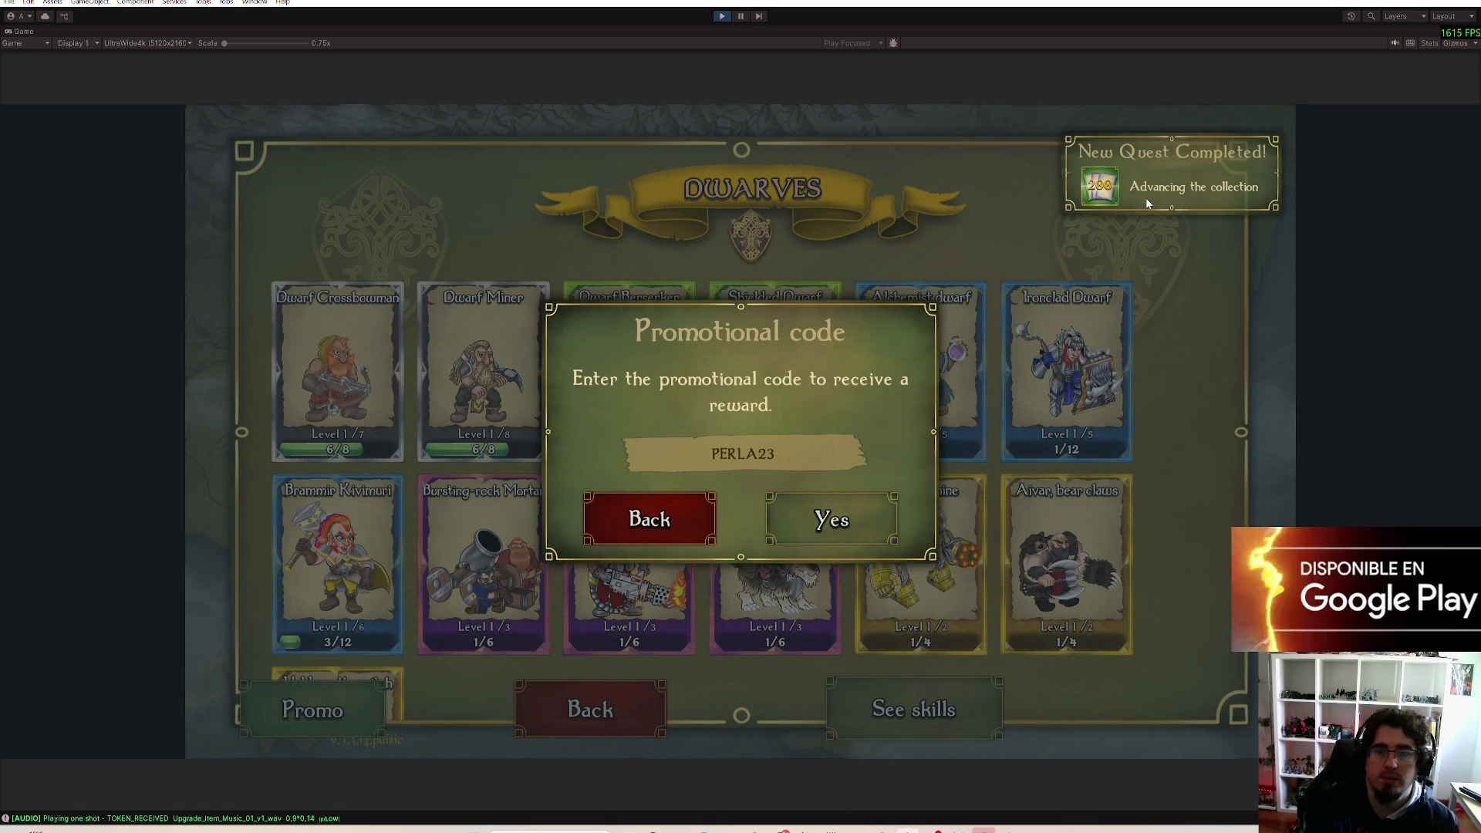
{"action": "left_click", "coordinate": [650, 519]}
{"action": "left_click", "coordinate": [614, 707]}
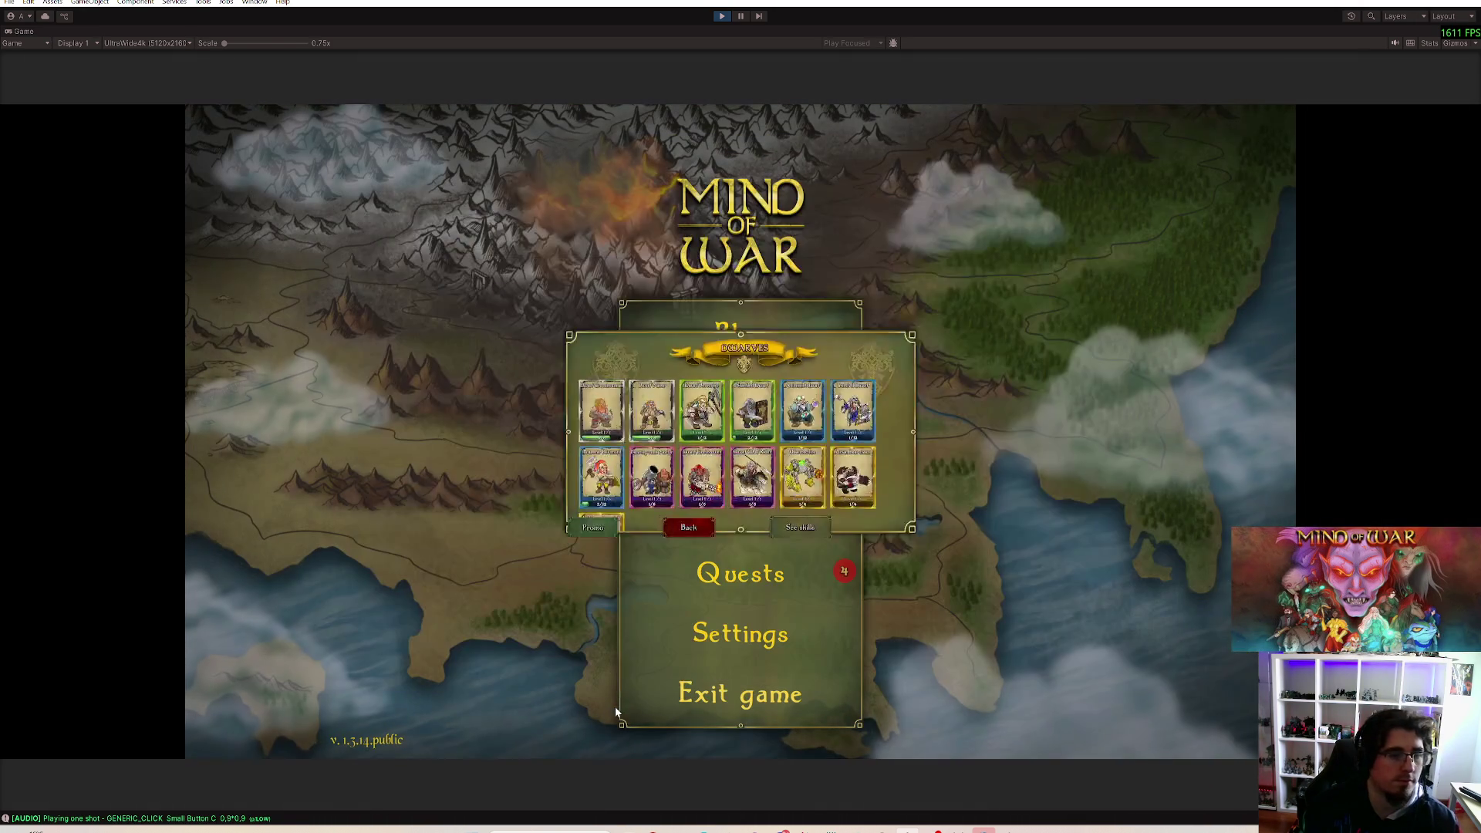
{"action": "left_click", "coordinate": [817, 574]}
{"action": "scroll", "coordinate": [741, 428], "scroll_direction": "down", "scroll_amount": 5}
{"action": "left_click", "coordinate": [746, 715]}
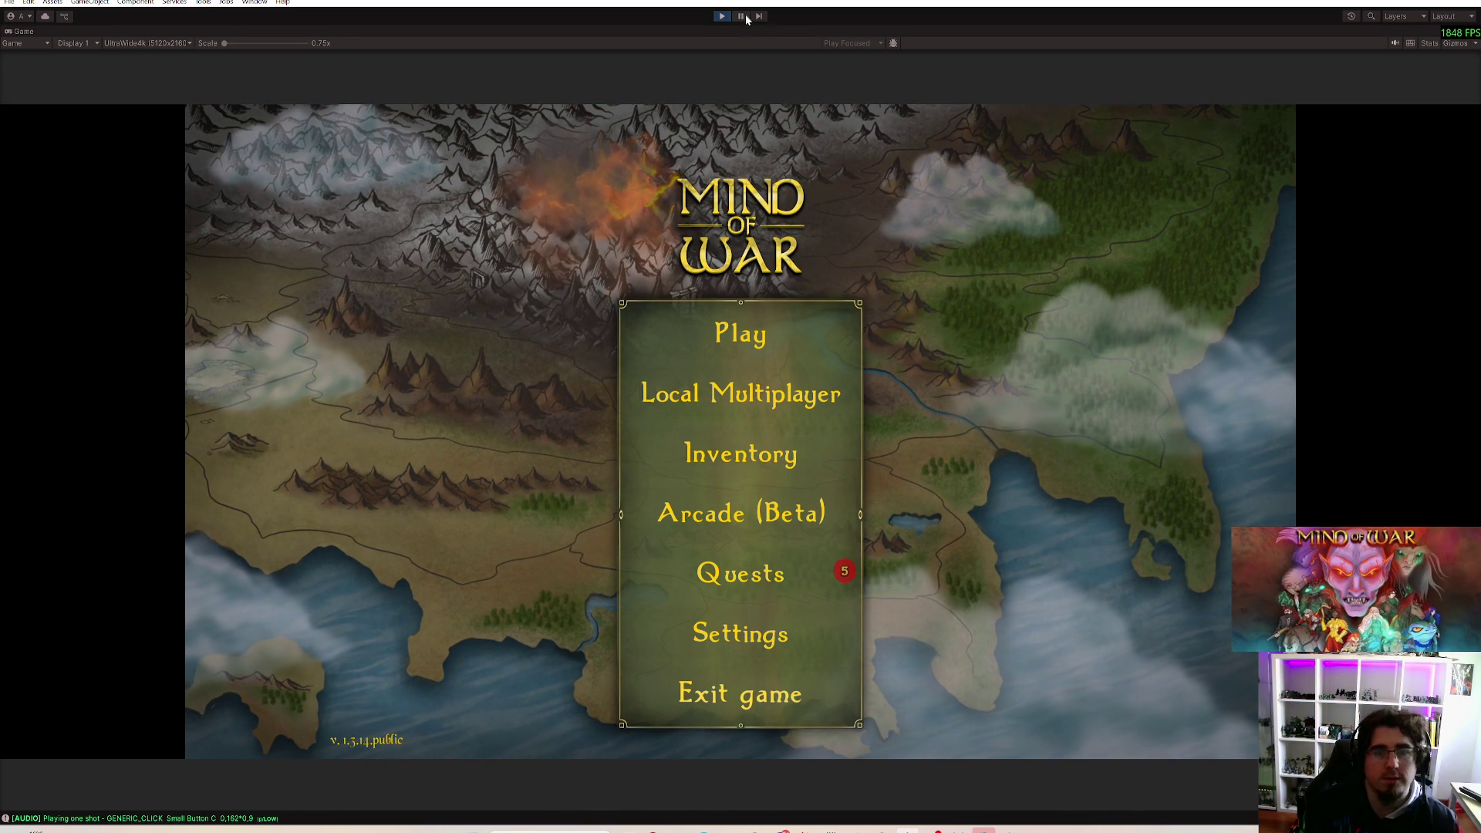
Step: Stop Play mode, then restart it and let the domain reload finish
{"action": "left_click", "coordinate": [722, 15]}
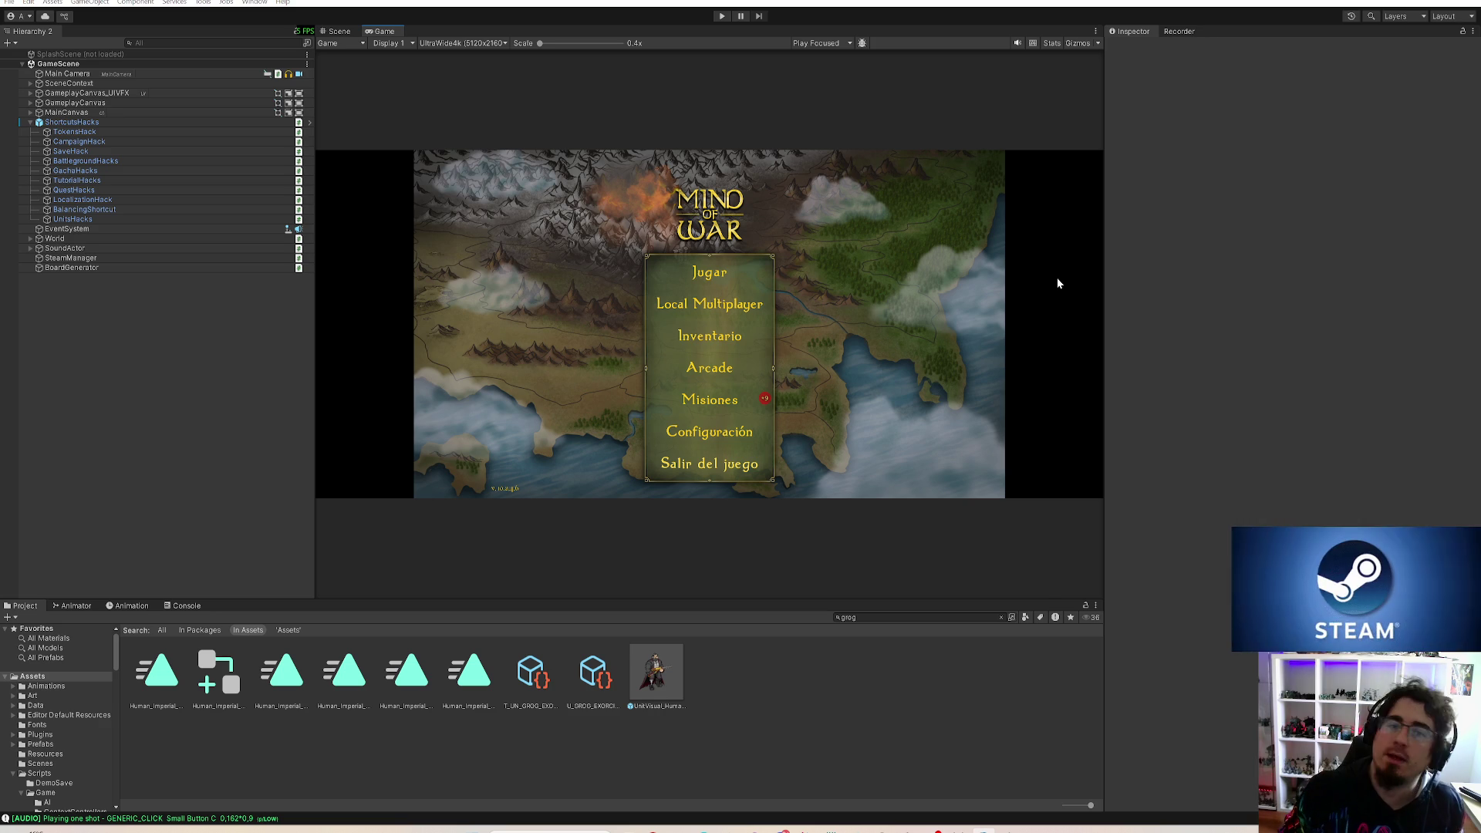
{"action": "left_click", "coordinate": [724, 16]}
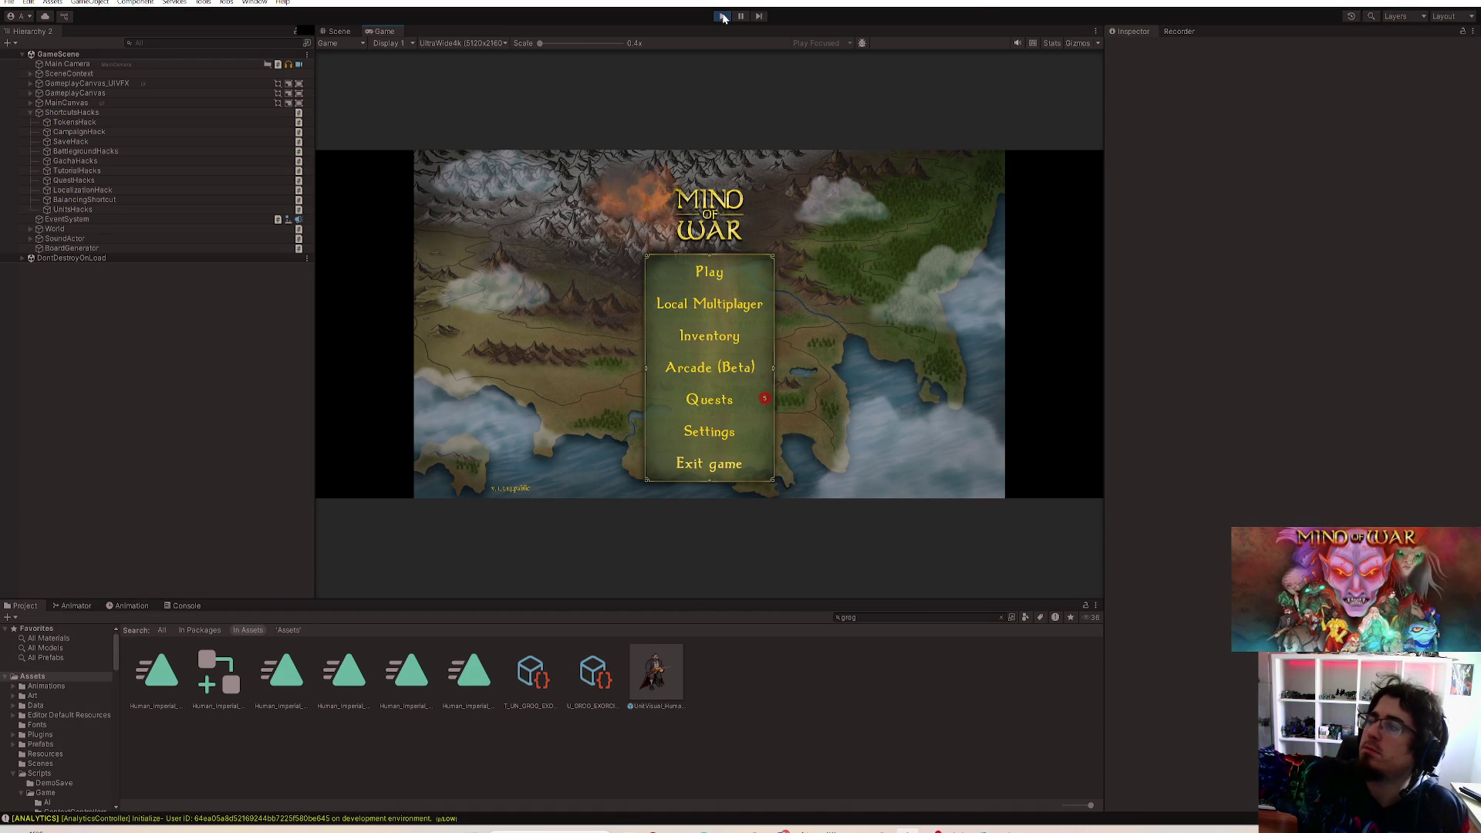
{"action": "left_click", "coordinate": [723, 17]}
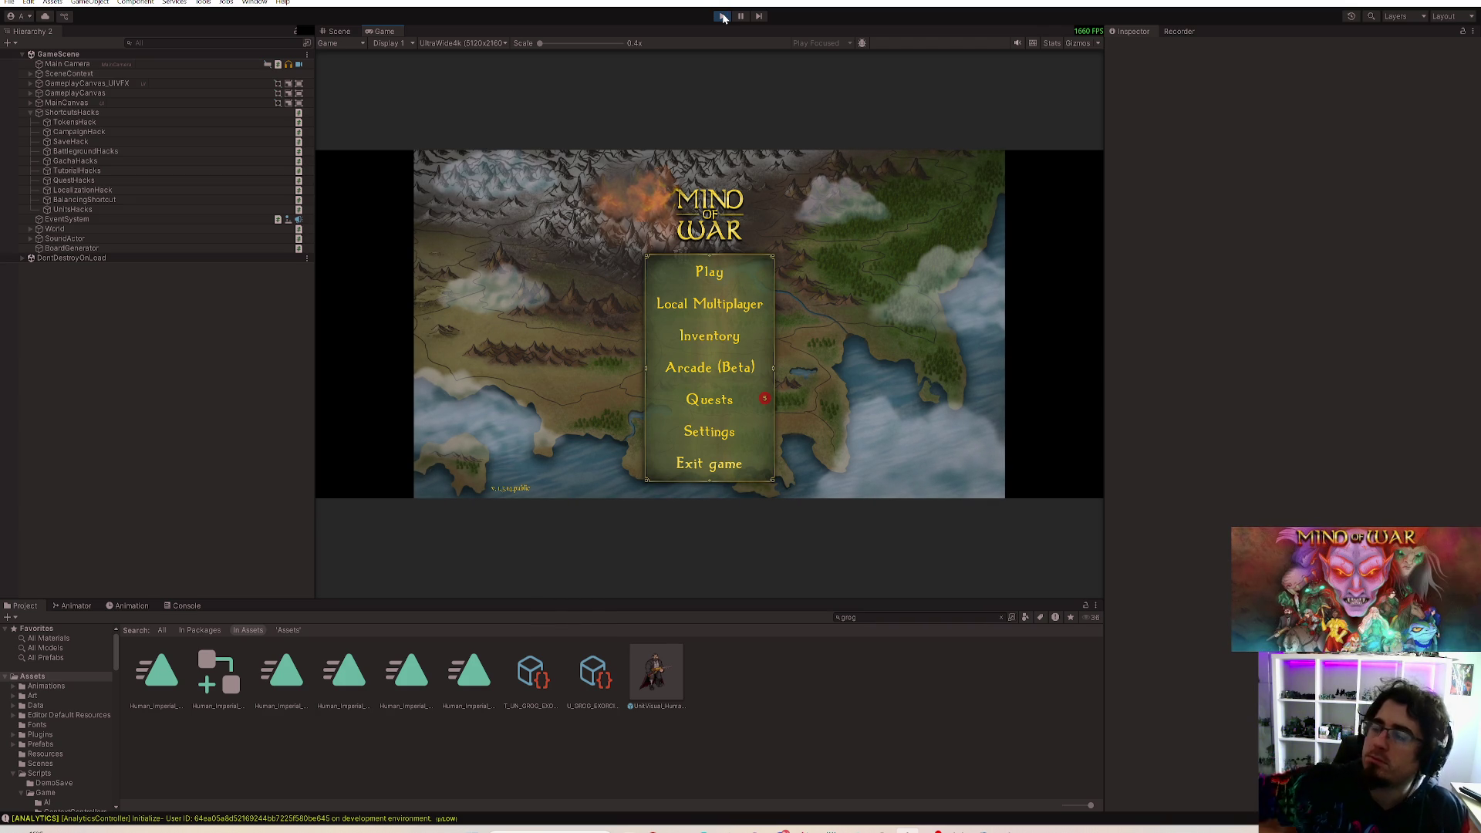
Step: In Local Multiplayer setup, enable the Flying Kick skill on the Pyromaniac
{"action": "left_click", "coordinate": [718, 306]}
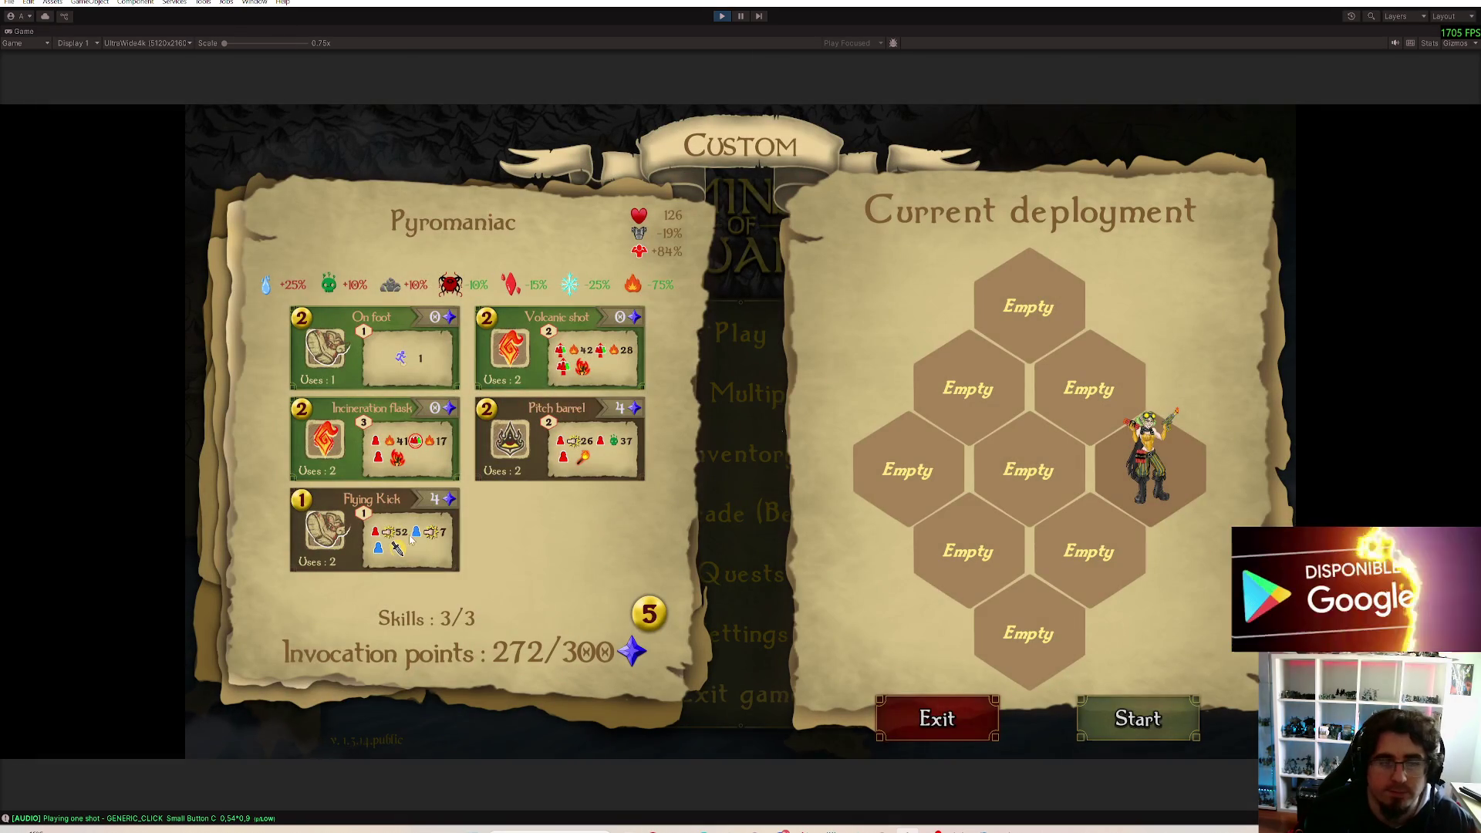
{"action": "left_click", "coordinate": [411, 531]}
{"action": "left_click", "coordinate": [753, 529]}
{"action": "left_click", "coordinate": [378, 542]}
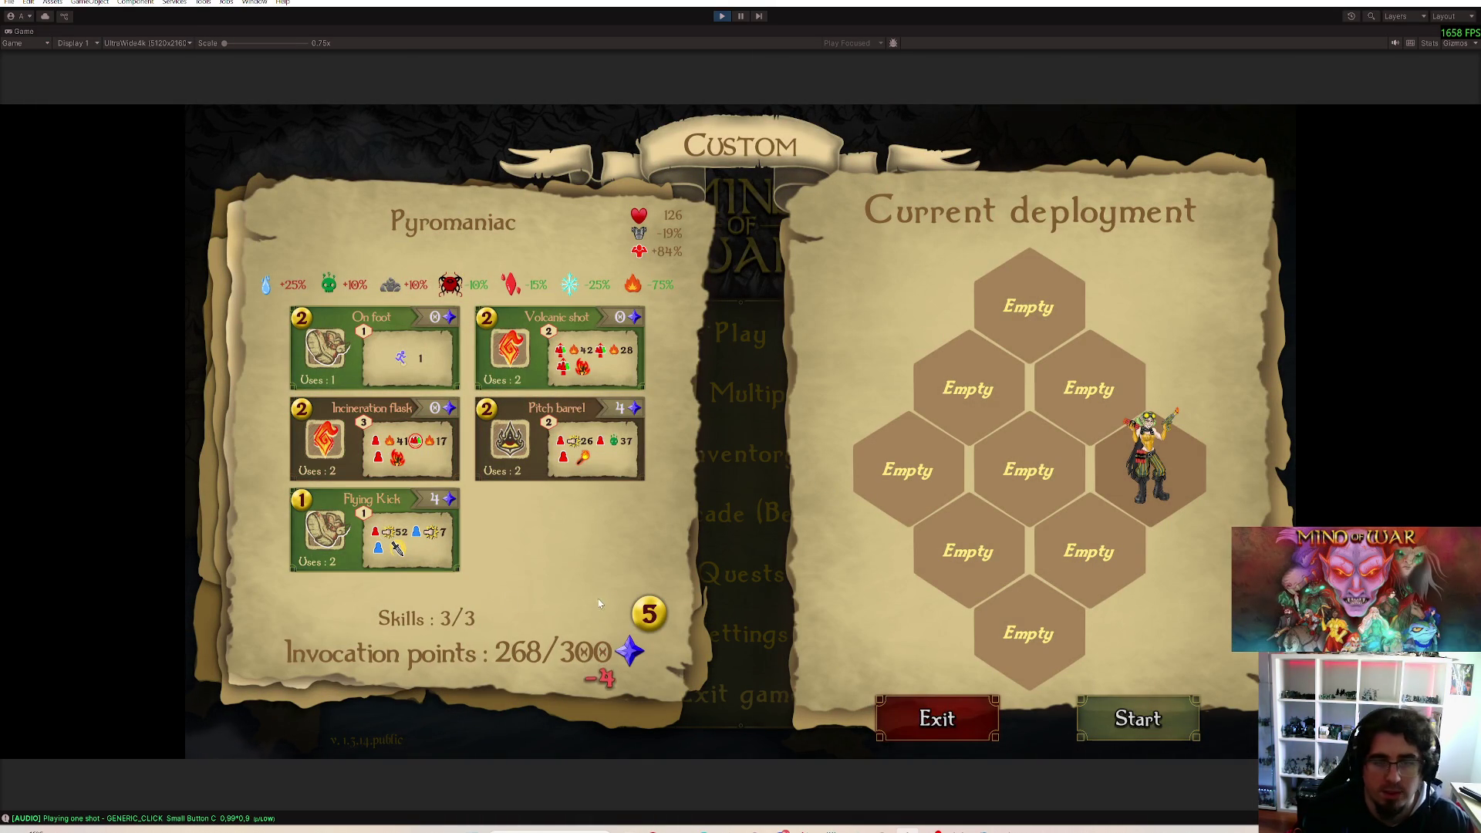
{"action": "key", "text": "Escape"}
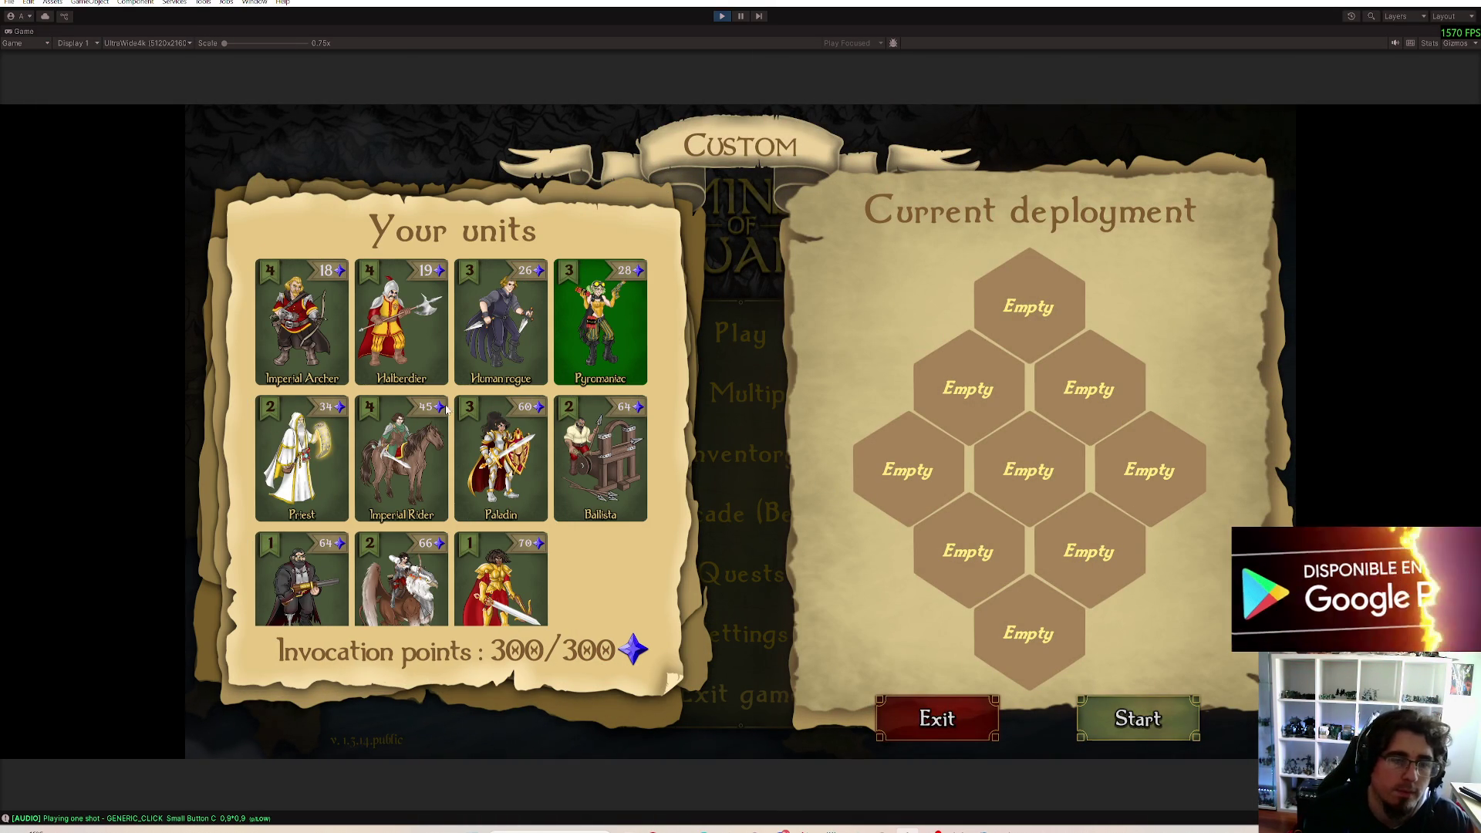
Step: Deploy the Halberdier to the left hex and start the battle
{"action": "left_click", "coordinate": [302, 323]}
{"action": "left_click", "coordinate": [401, 323]}
{"action": "left_click", "coordinate": [908, 470]}
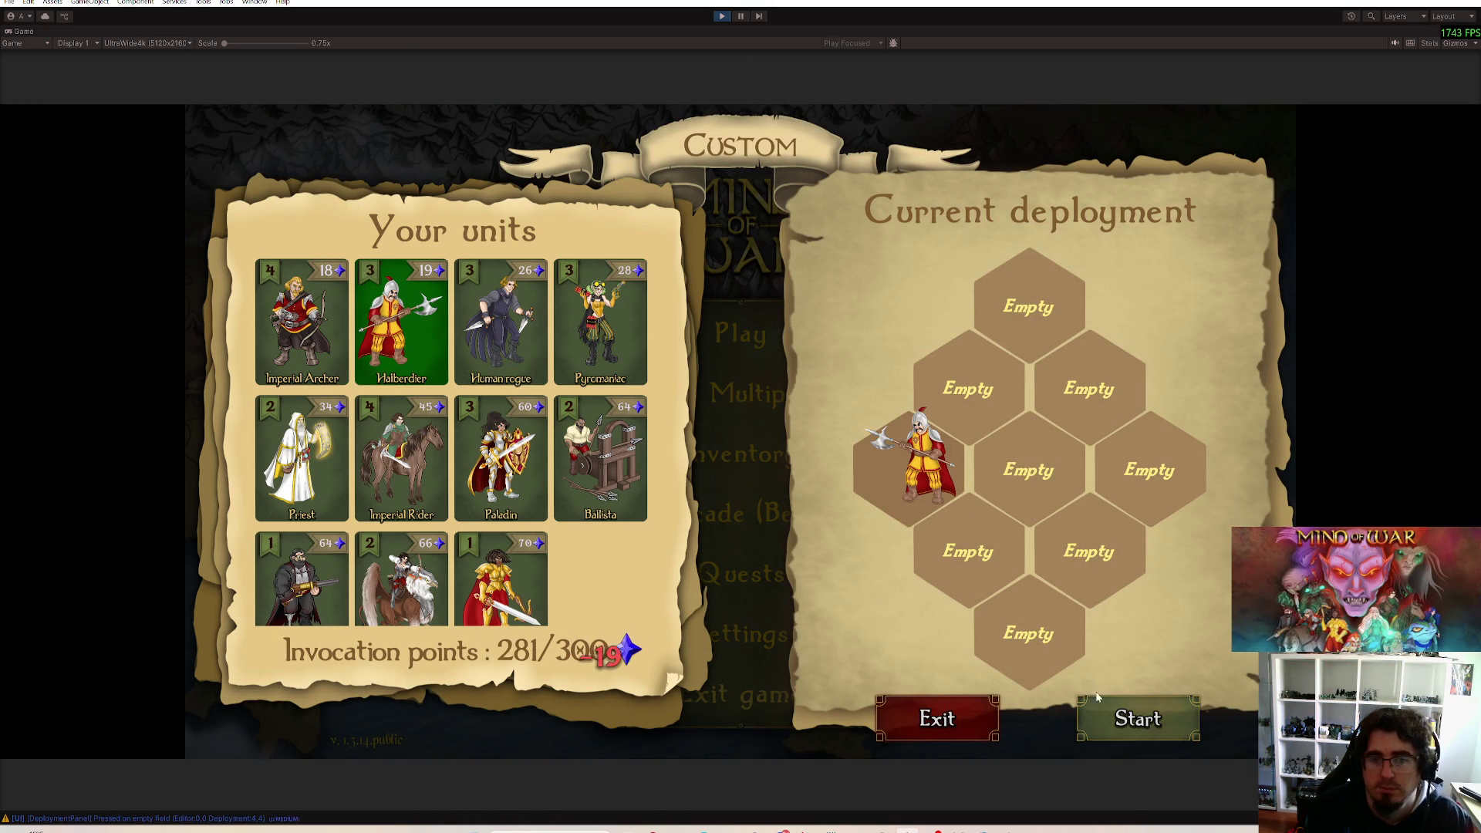
{"action": "left_click", "coordinate": [1096, 708]}
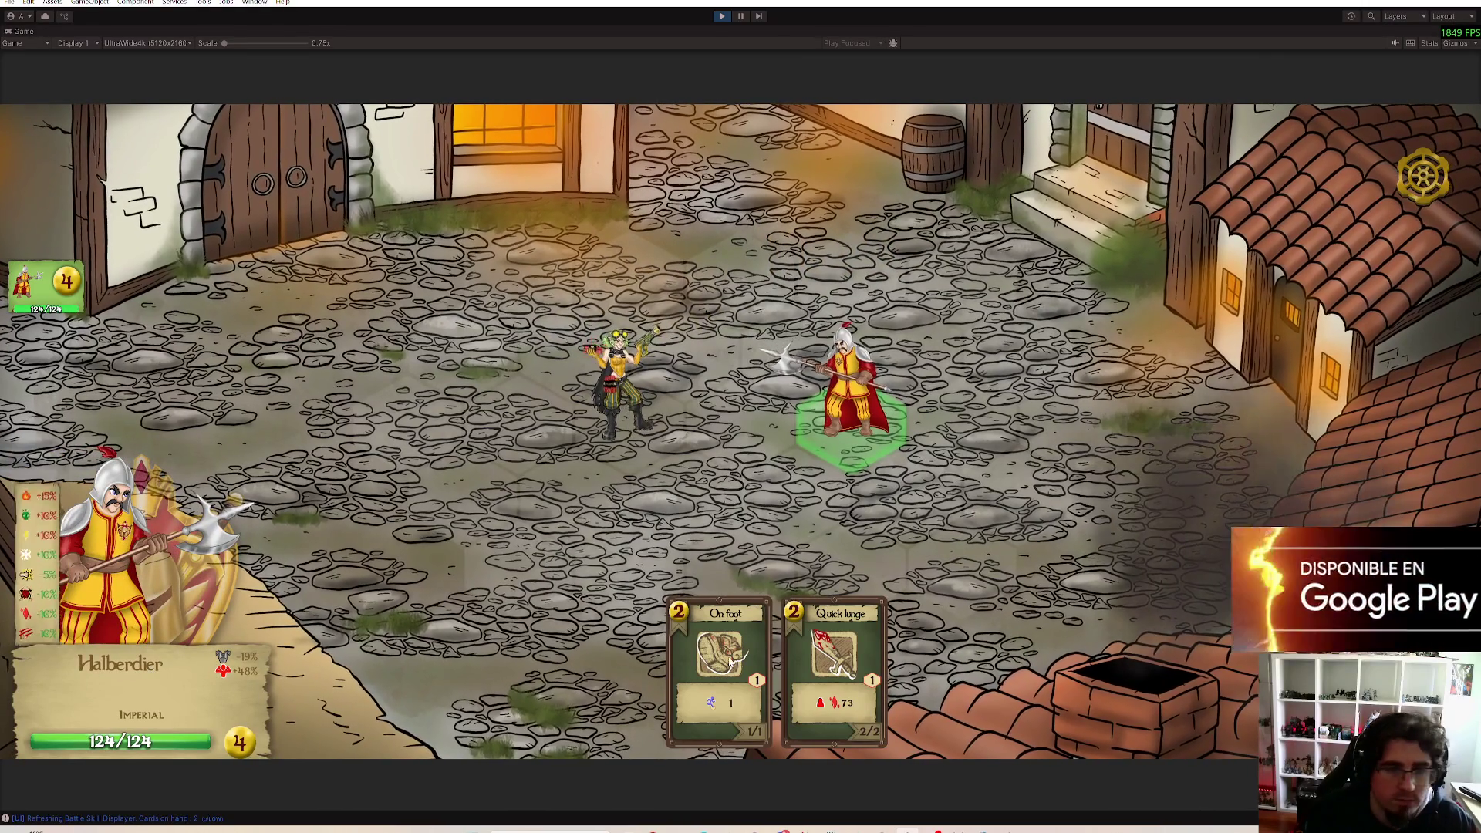
Step: Move the Halberdier one hex left on foot, hit it with Volcanic shot, then stop Play mode
{"action": "left_click", "coordinate": [676, 619]}
{"action": "left_click", "coordinate": [739, 425]}
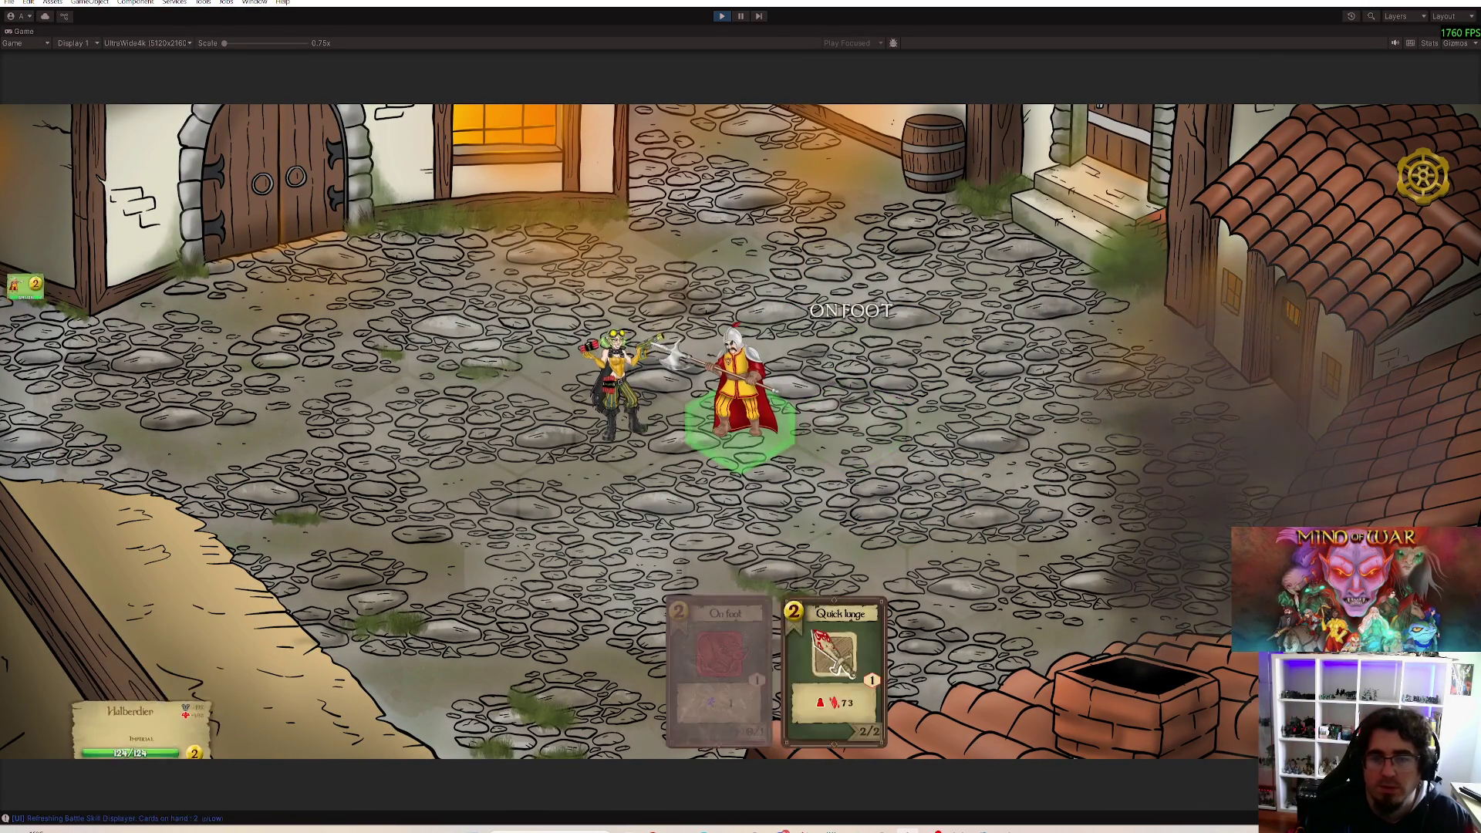
{"action": "left_click", "coordinate": [718, 389]}
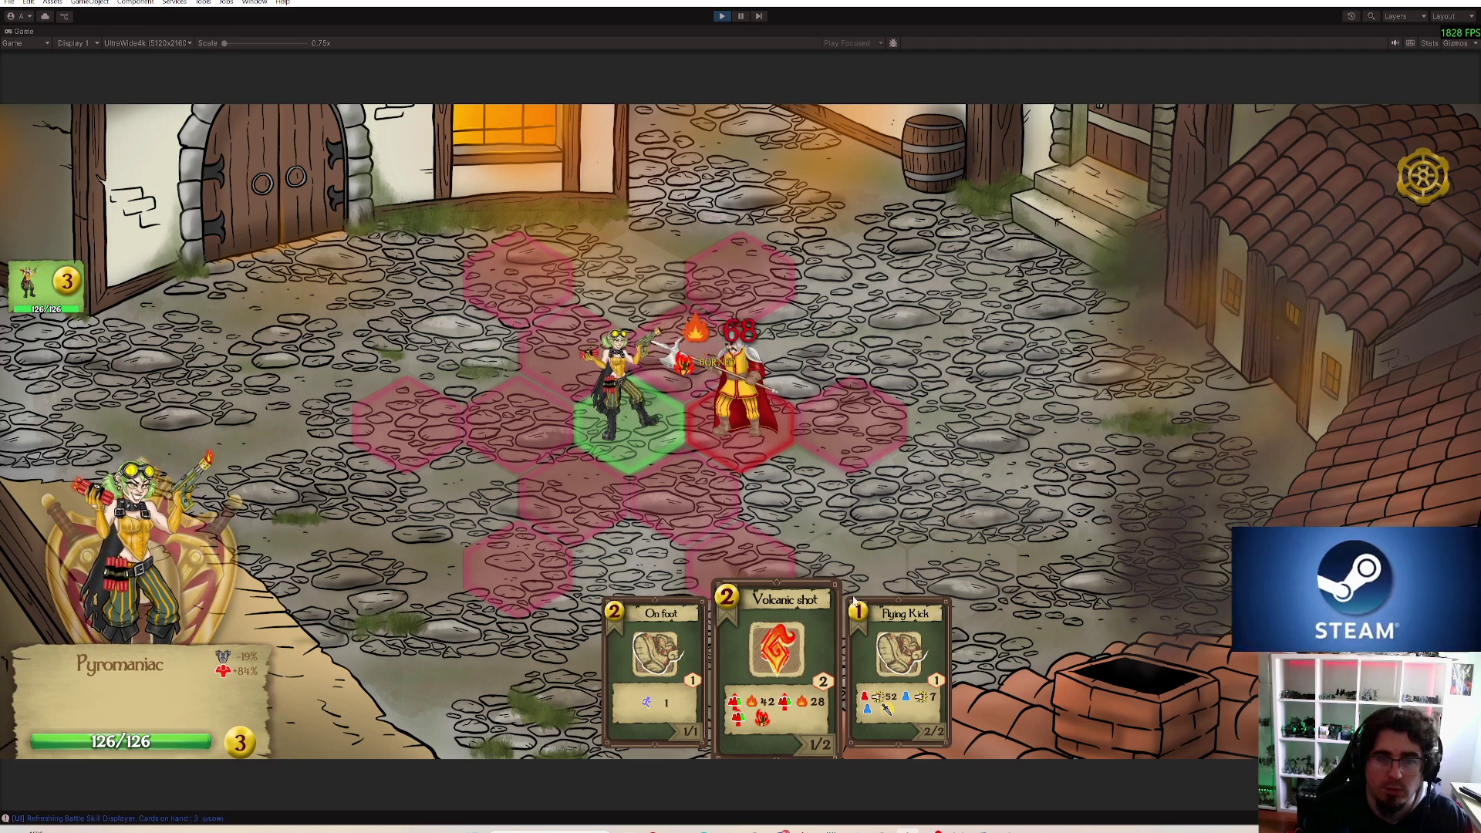
{"action": "left_click", "coordinate": [856, 598]}
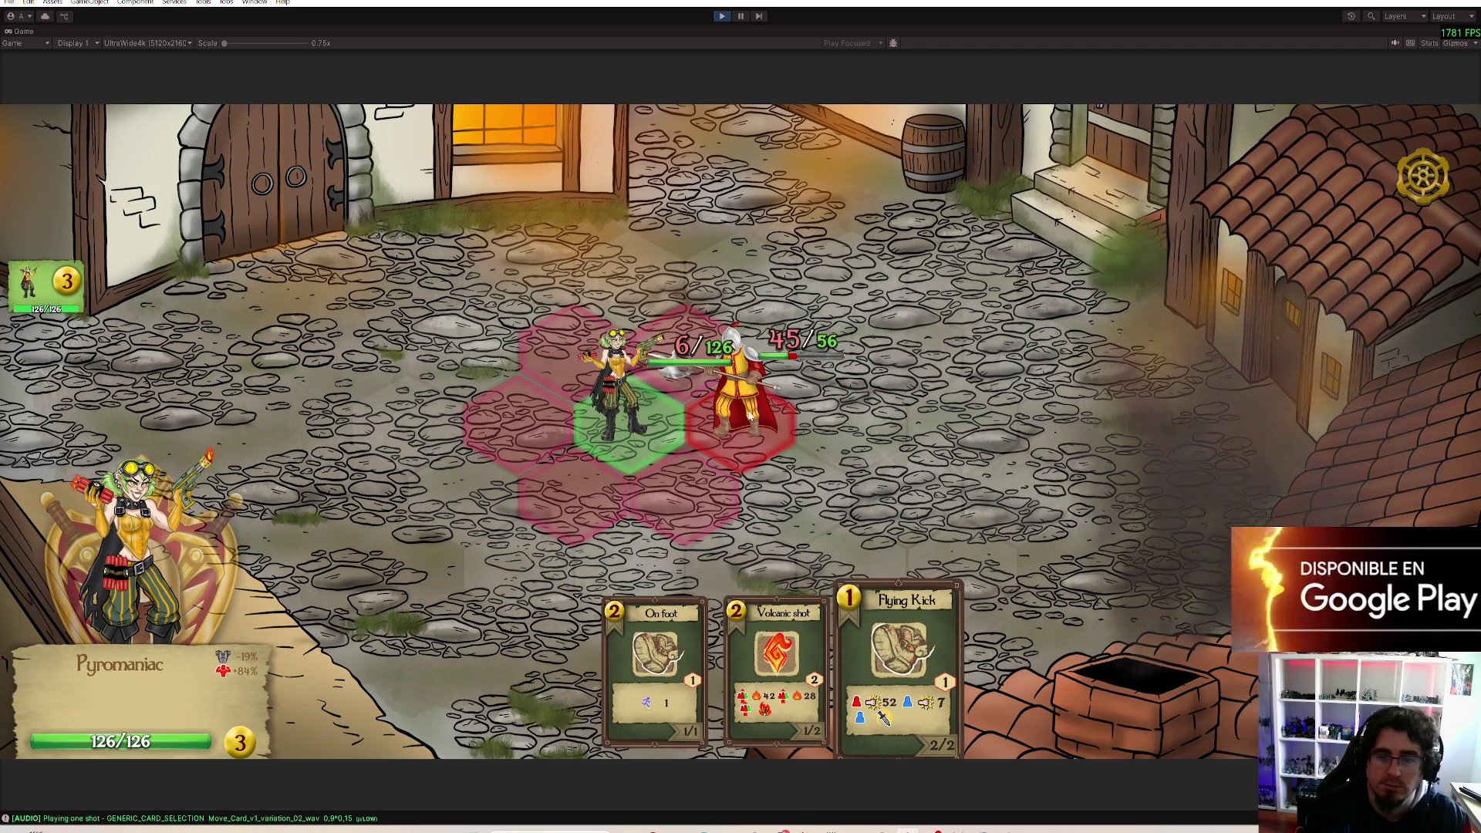
{"action": "key", "text": "2"}
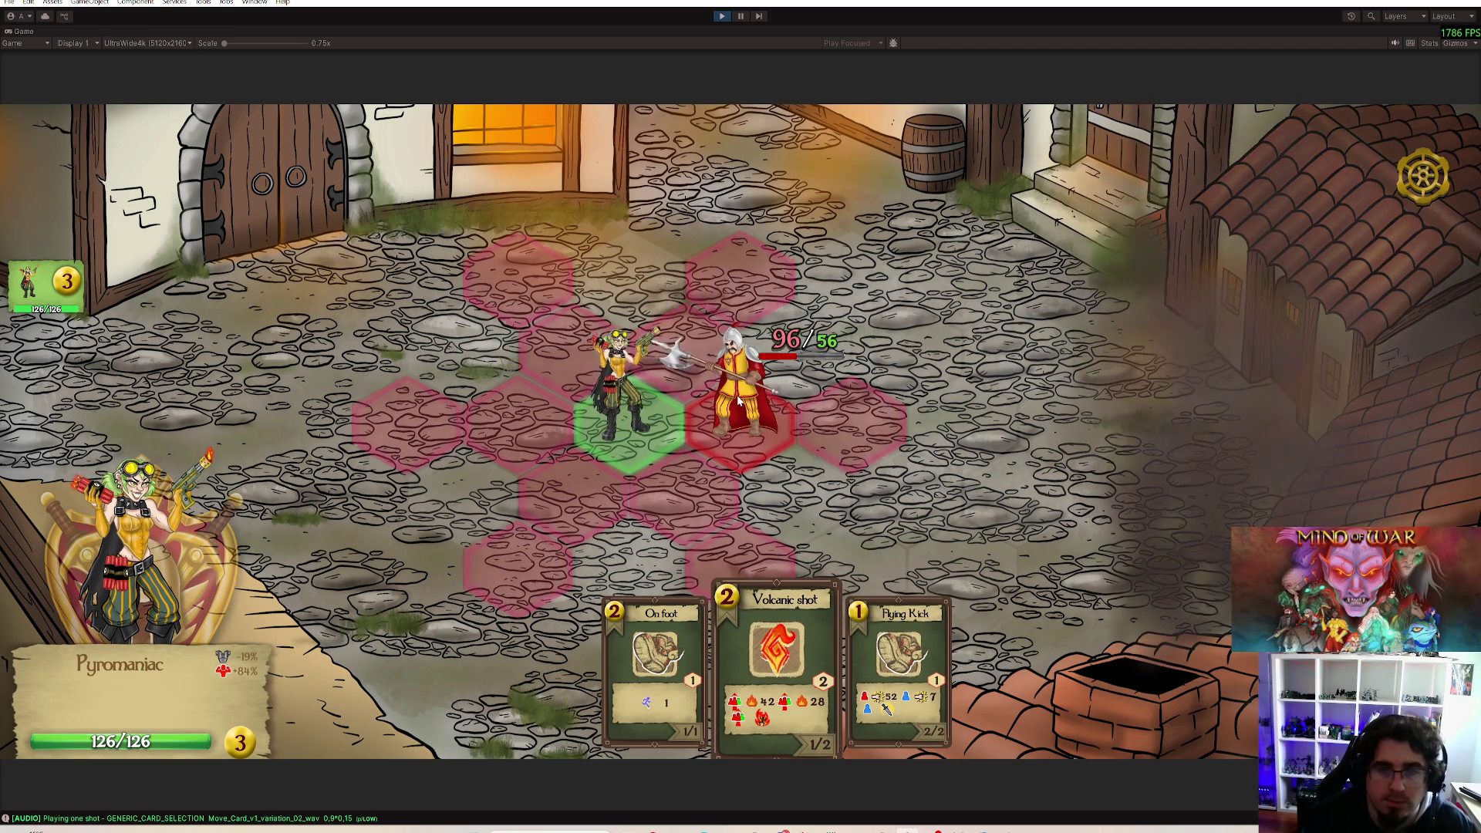
{"action": "left_click", "coordinate": [739, 400]}
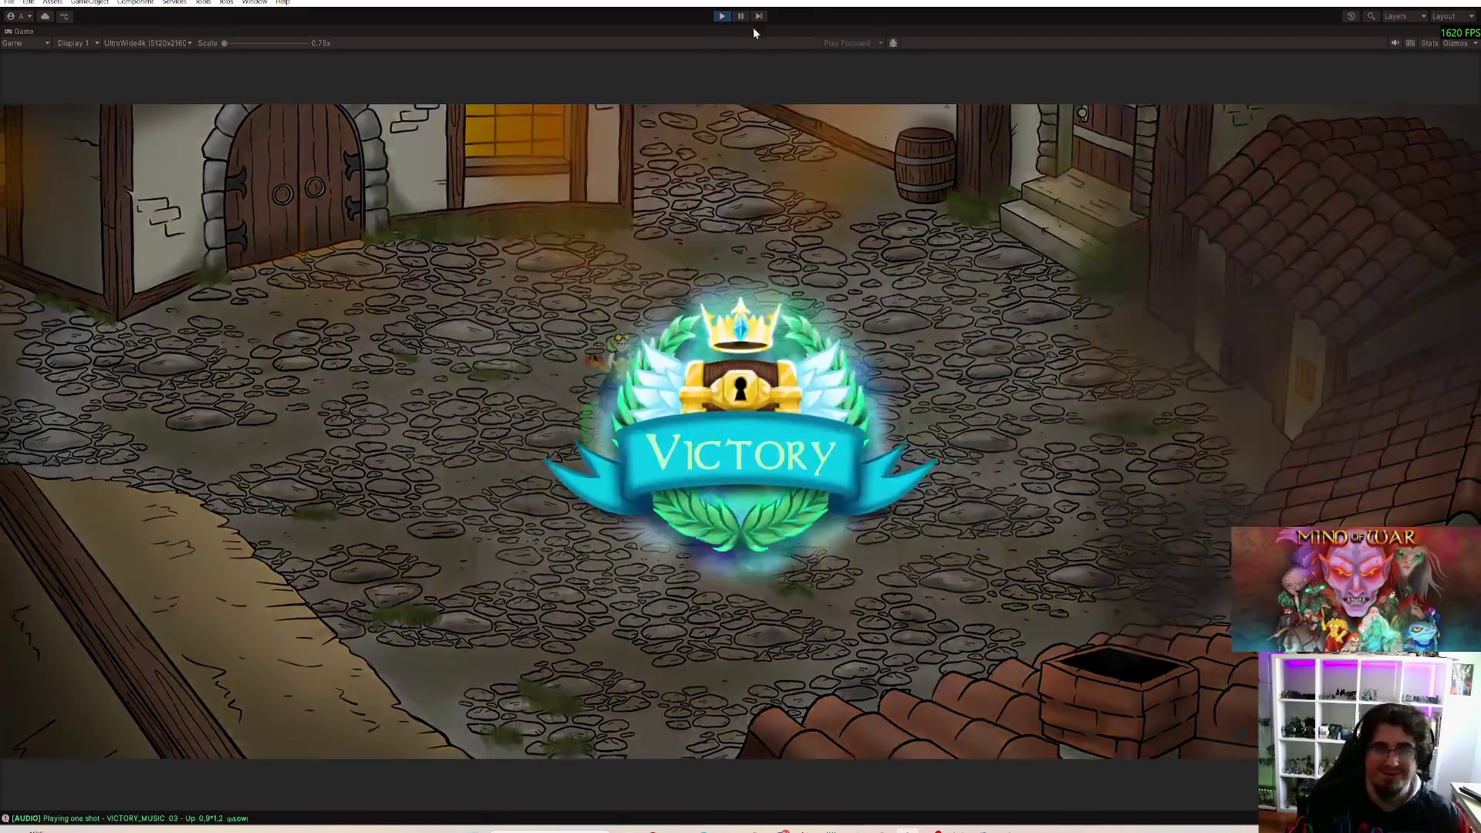
{"action": "left_click", "coordinate": [722, 16]}
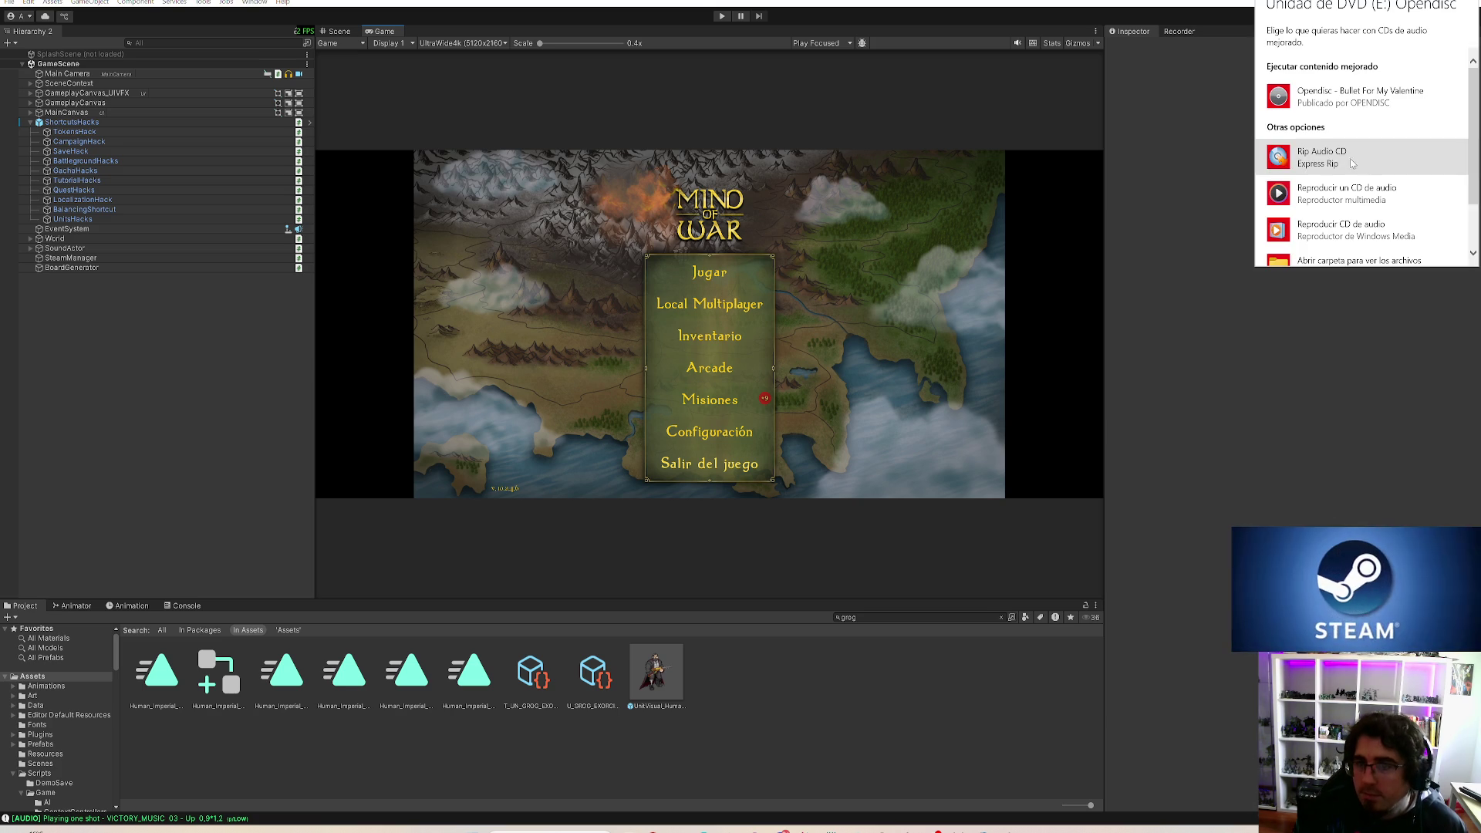
Step: Dismiss the Windows DVD AutoPlay popup and start Play mode again
{"action": "left_click", "coordinate": [1338, 203]}
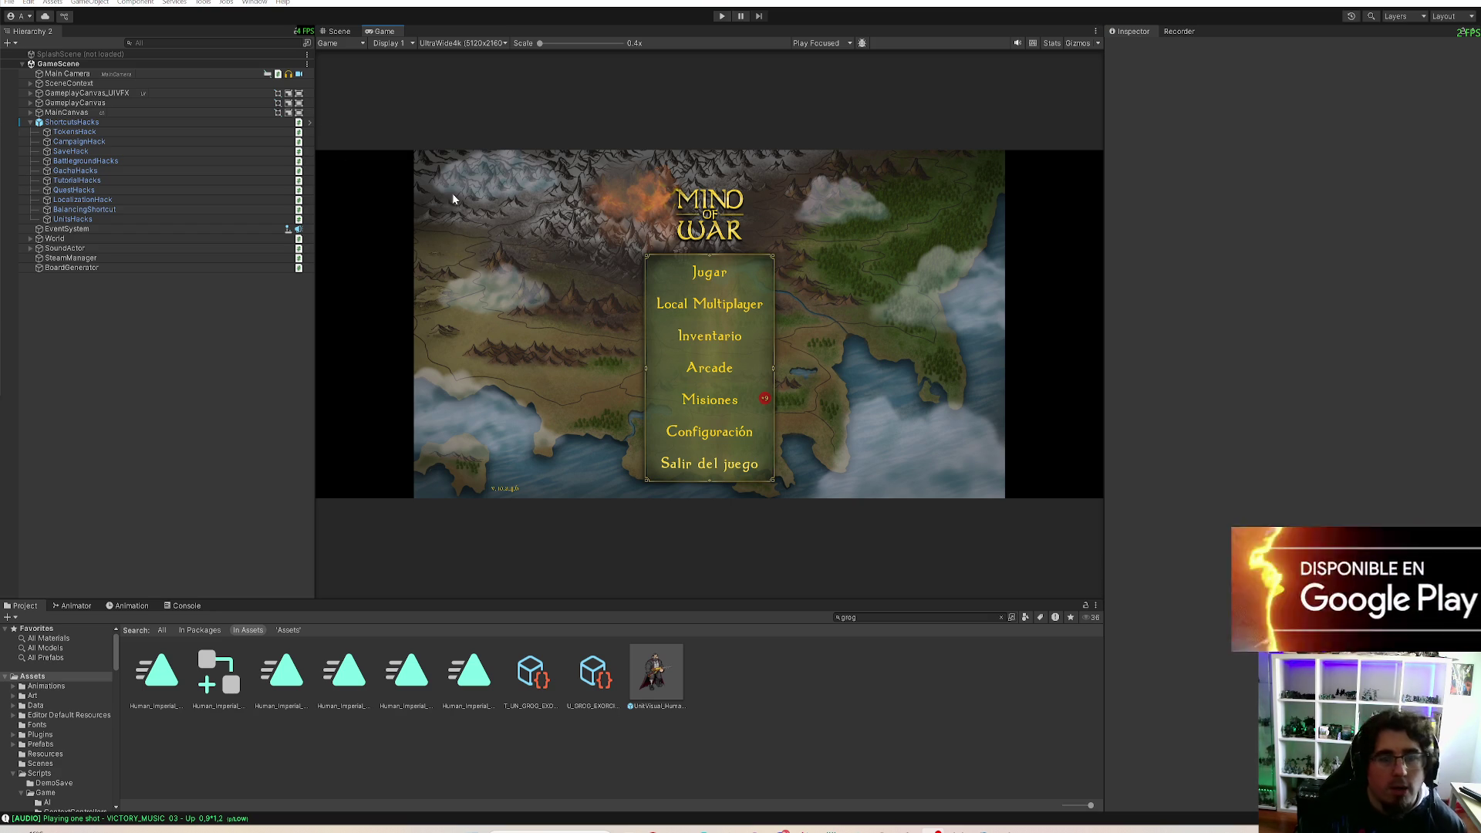
{"action": "left_click", "coordinate": [722, 16]}
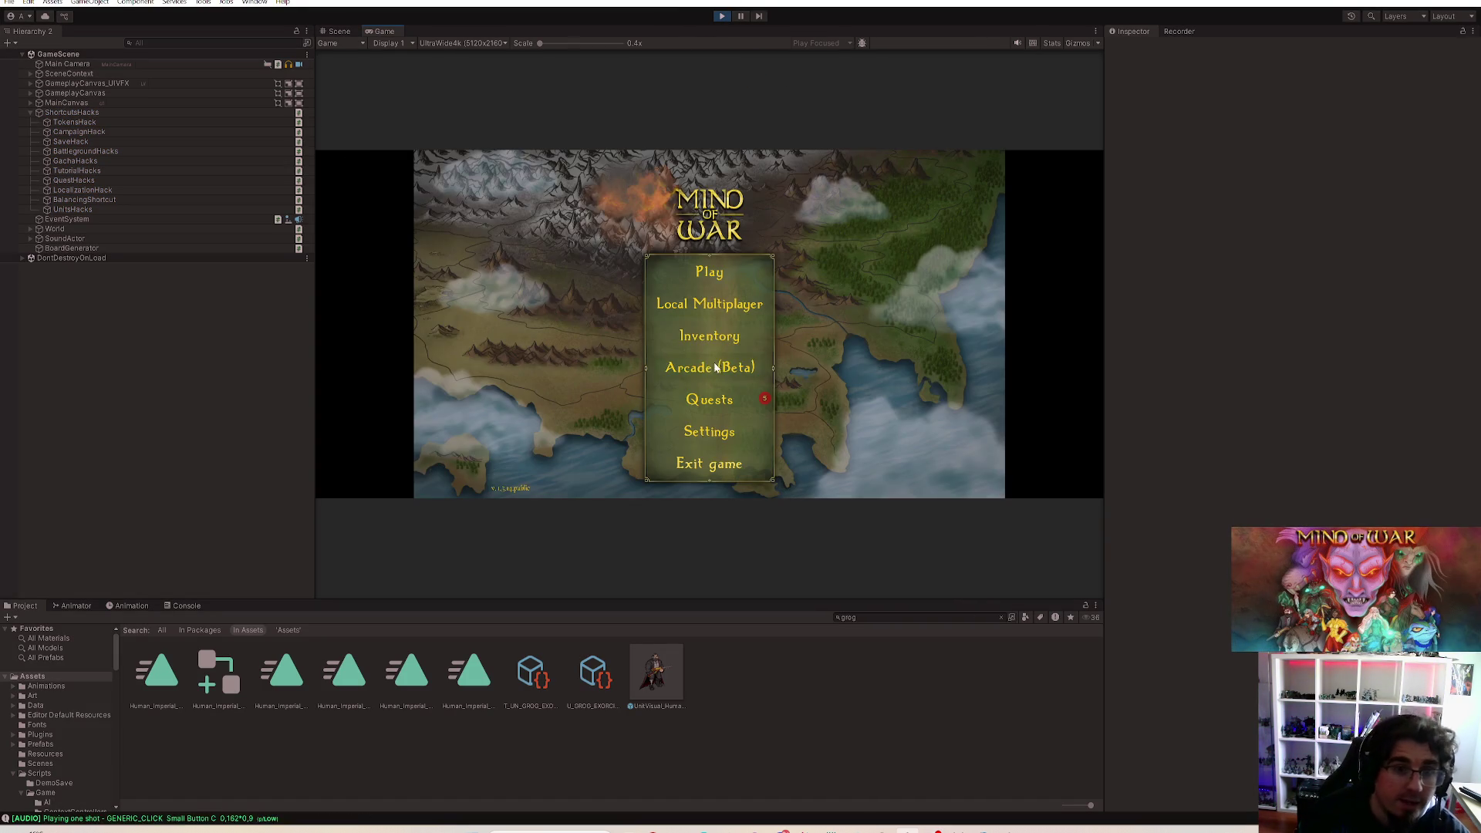
Step: Browse the Inventory card grid past Dwarves and Elves to Humans, then return to the main menu
{"action": "left_click", "coordinate": [710, 367]}
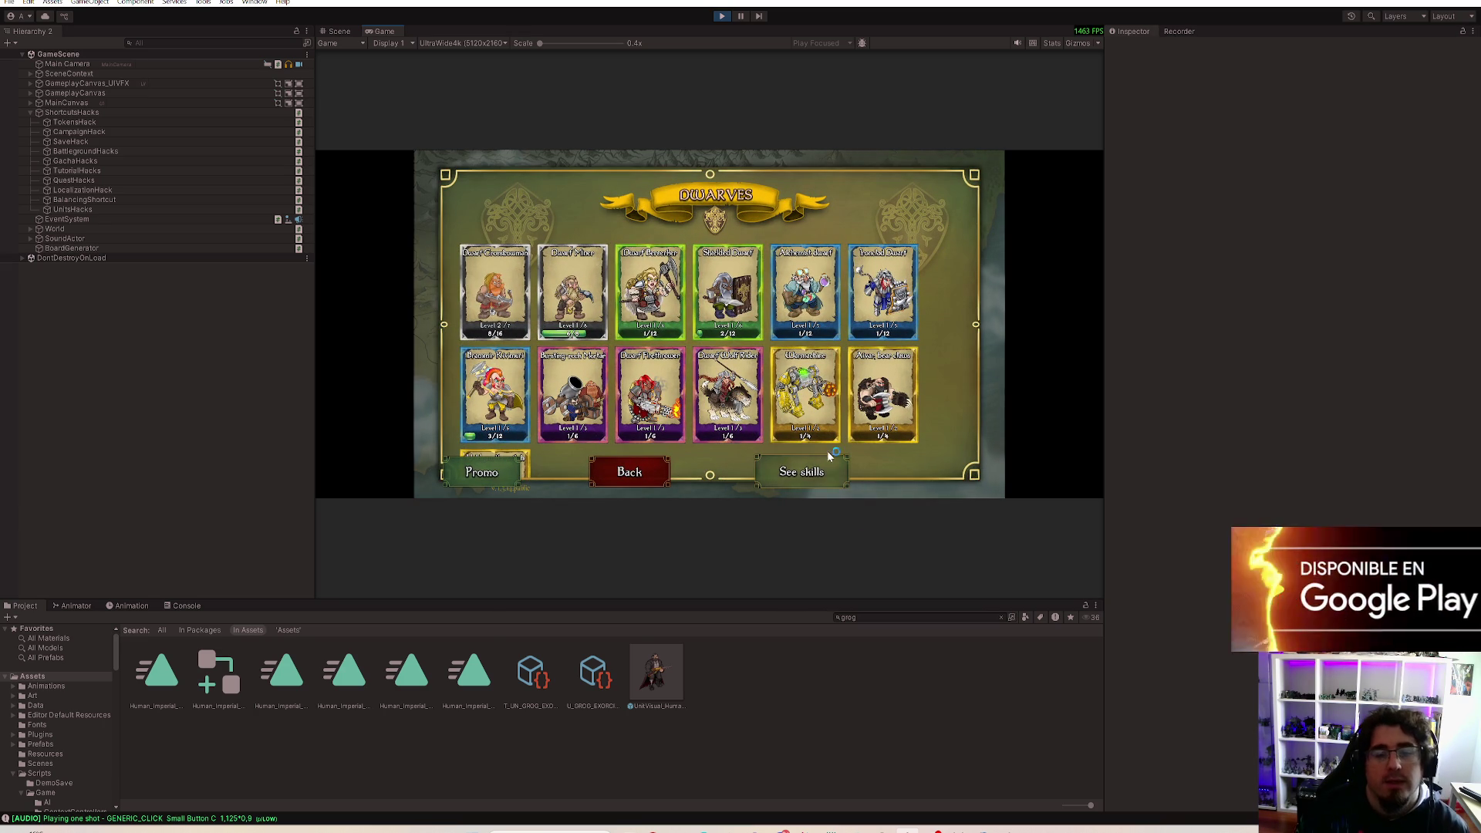
{"action": "scroll", "coordinate": [682, 322], "scroll_direction": "down", "scroll_amount": 2}
{"action": "scroll", "coordinate": [755, 378], "scroll_direction": "down", "scroll_amount": 5}
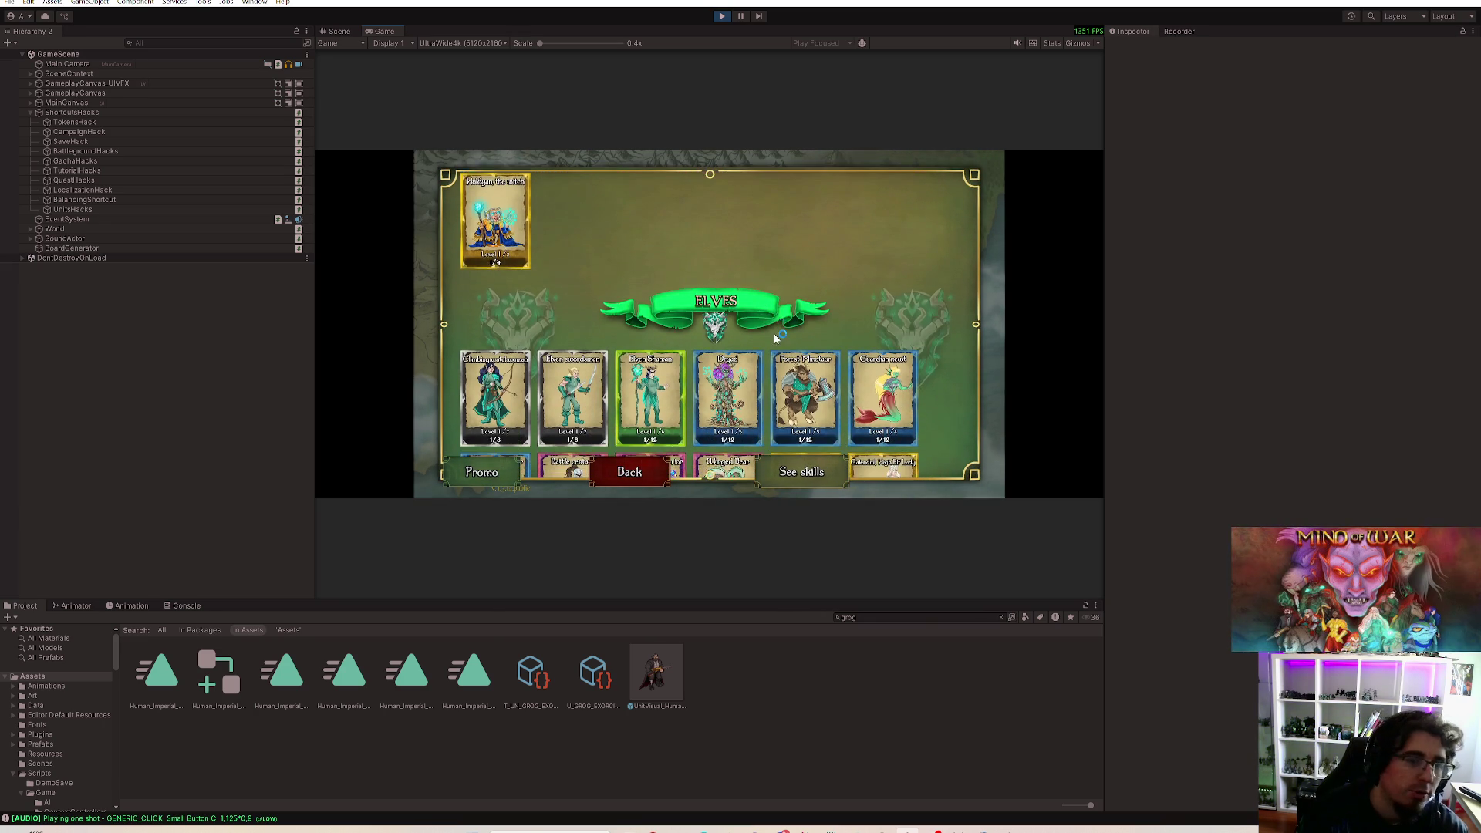
{"action": "scroll", "coordinate": [755, 378], "scroll_direction": "down", "scroll_amount": 5}
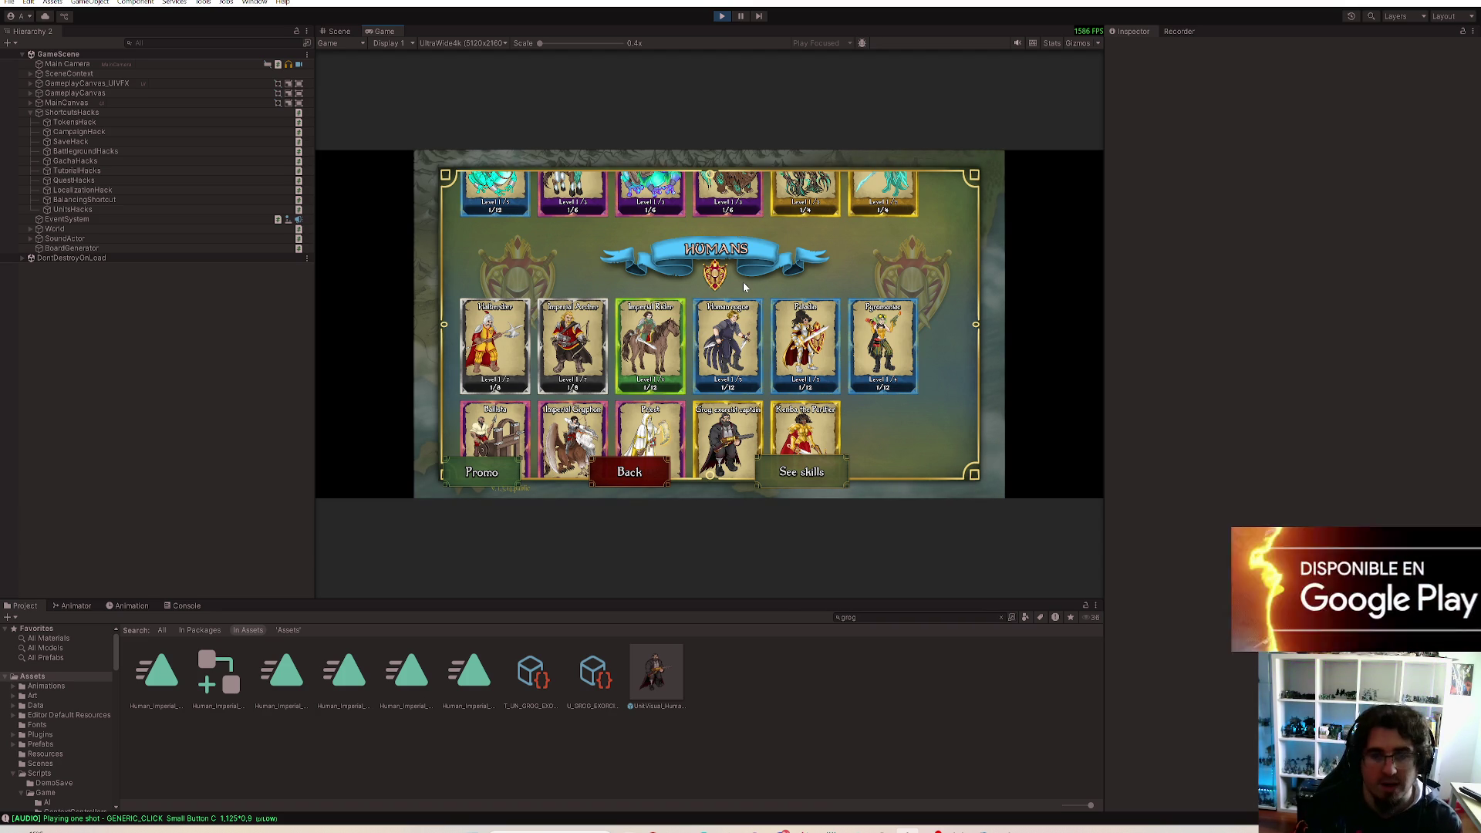
{"action": "left_click", "coordinate": [630, 470]}
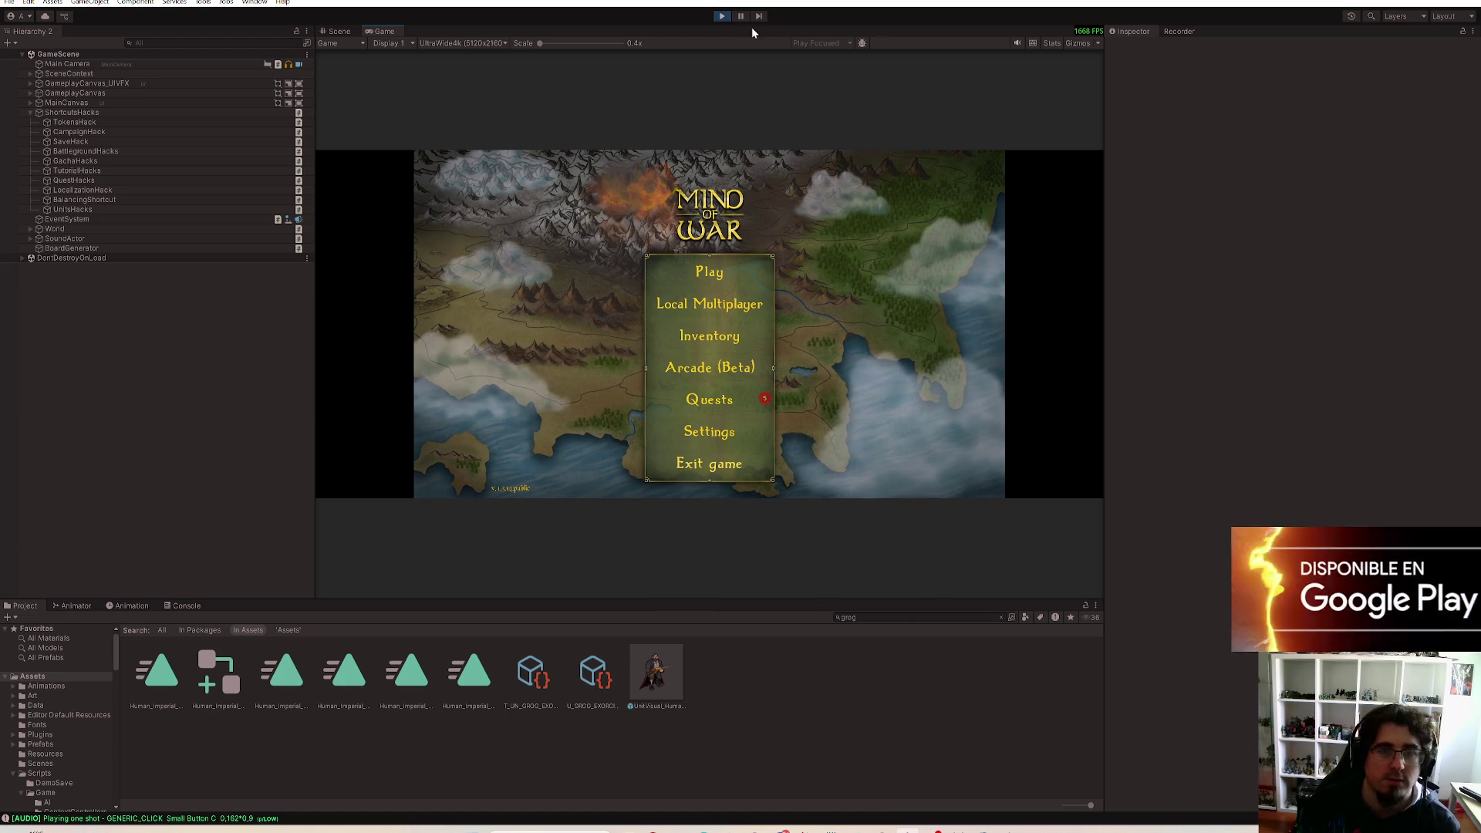
Step: Stop Play mode to return to the editor
{"action": "left_click", "coordinate": [722, 15]}
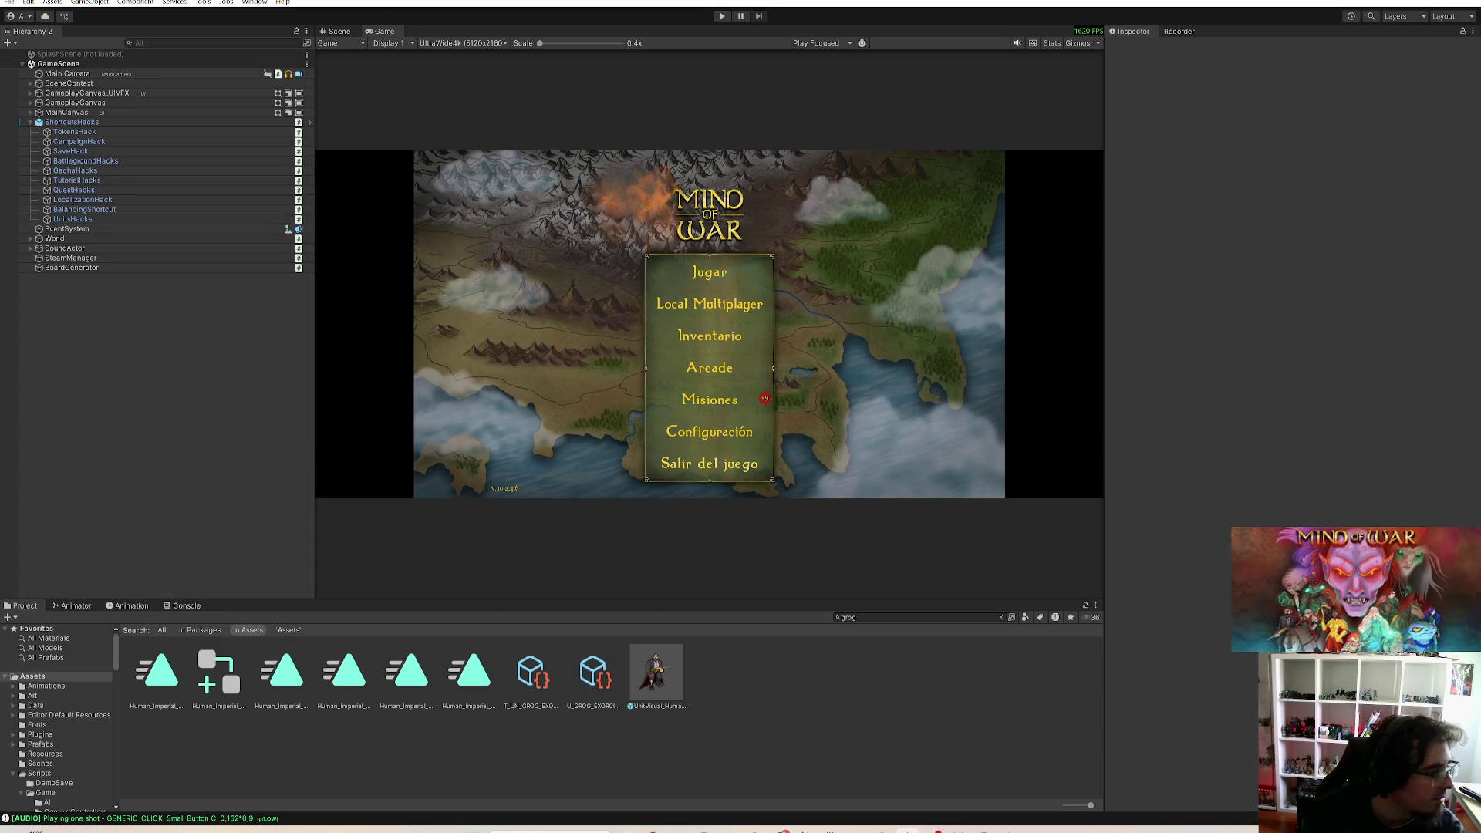